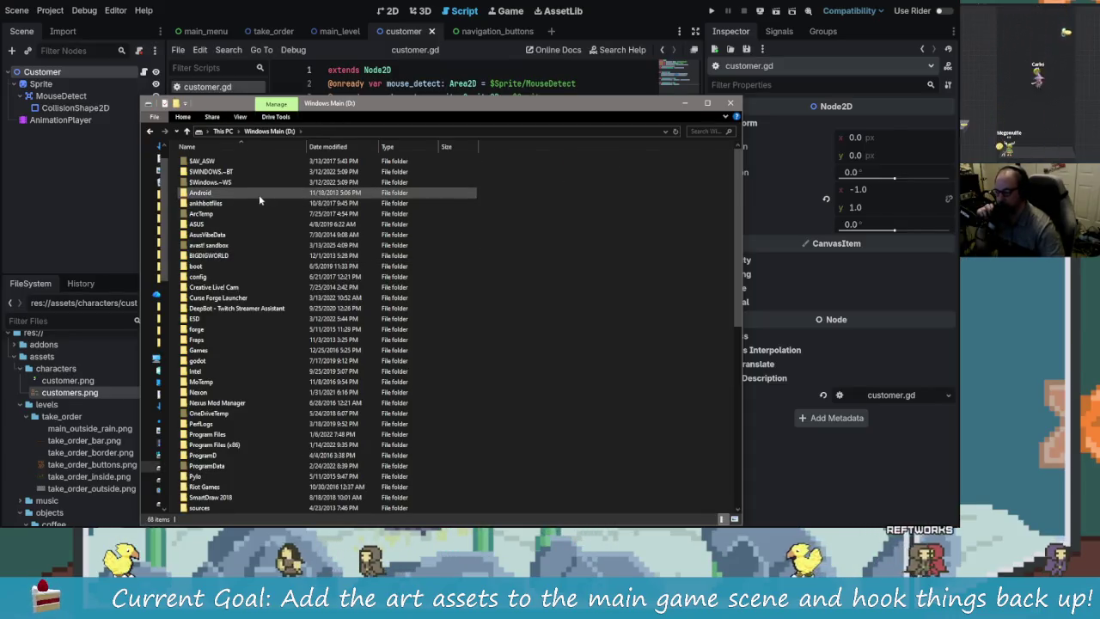
# - Go back to This PC and open the Steam And Games (S:) drive
pyautogui.click(151, 133)
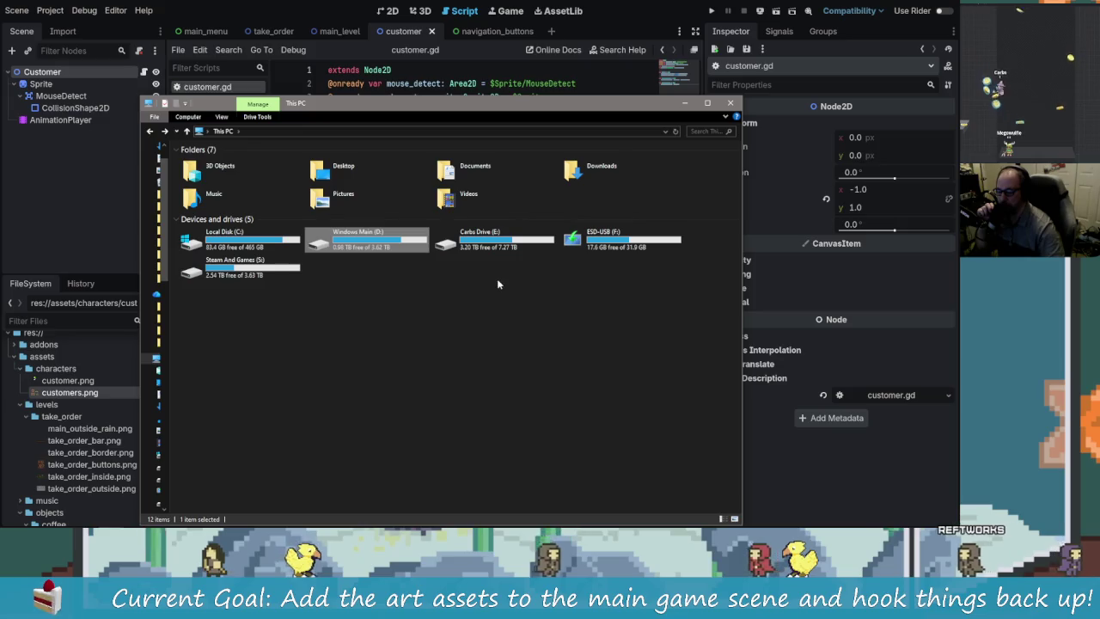
pyautogui.click(503, 252)
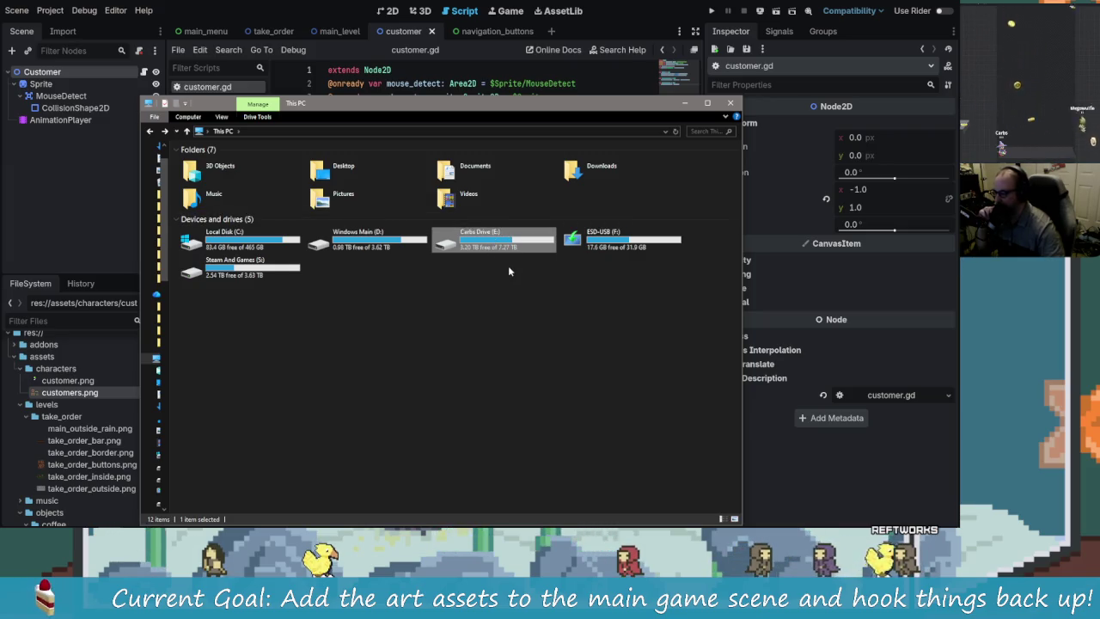
pyautogui.click(229, 275)
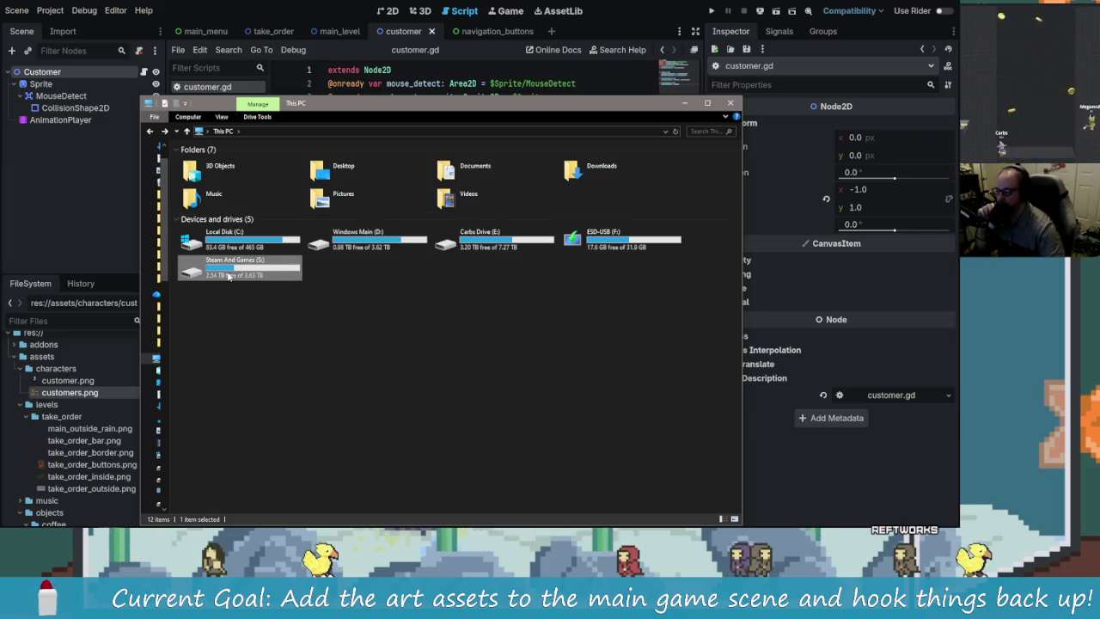
pyautogui.click(264, 249)
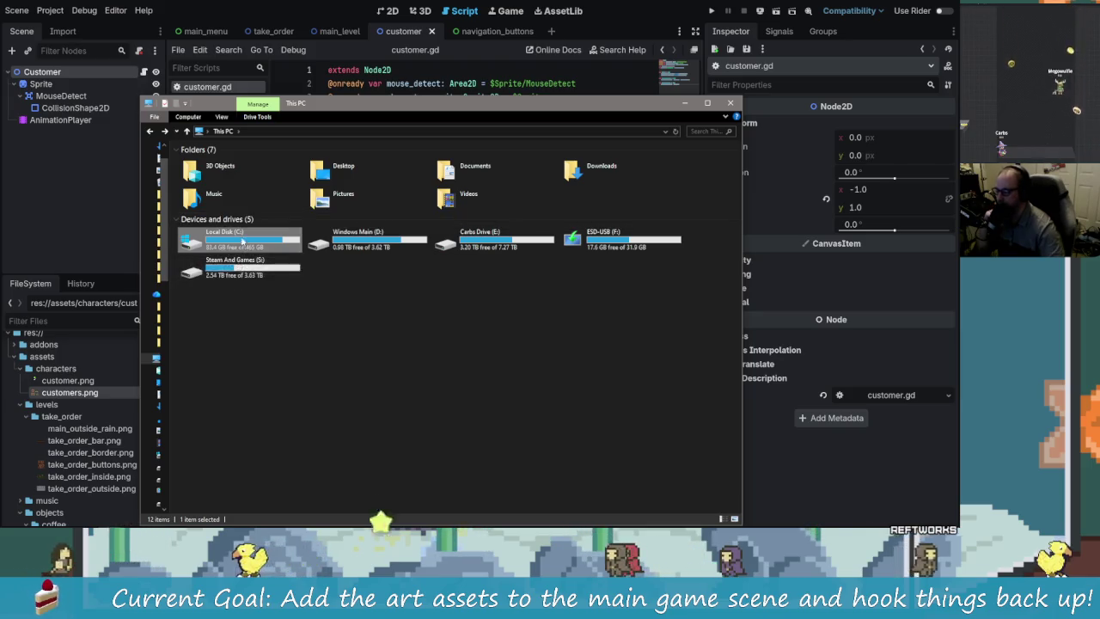
pyautogui.click(236, 269)
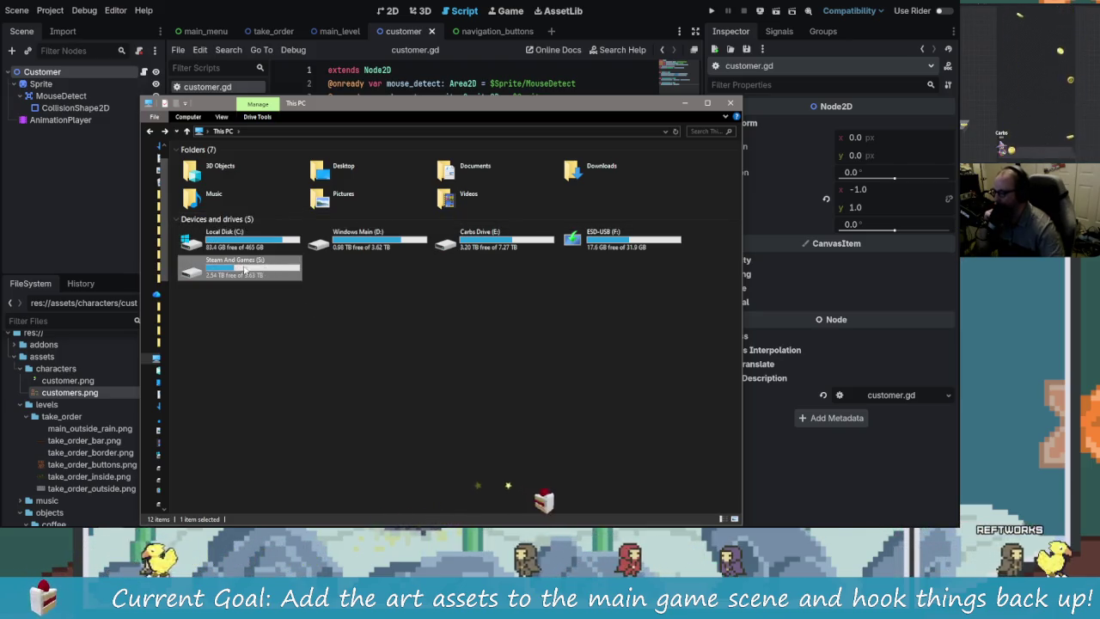
pyautogui.doubleClick(235, 269)
pyautogui.moveTo(292, 171); pyautogui.dragTo(300, 294)
pyautogui.click(300, 294)
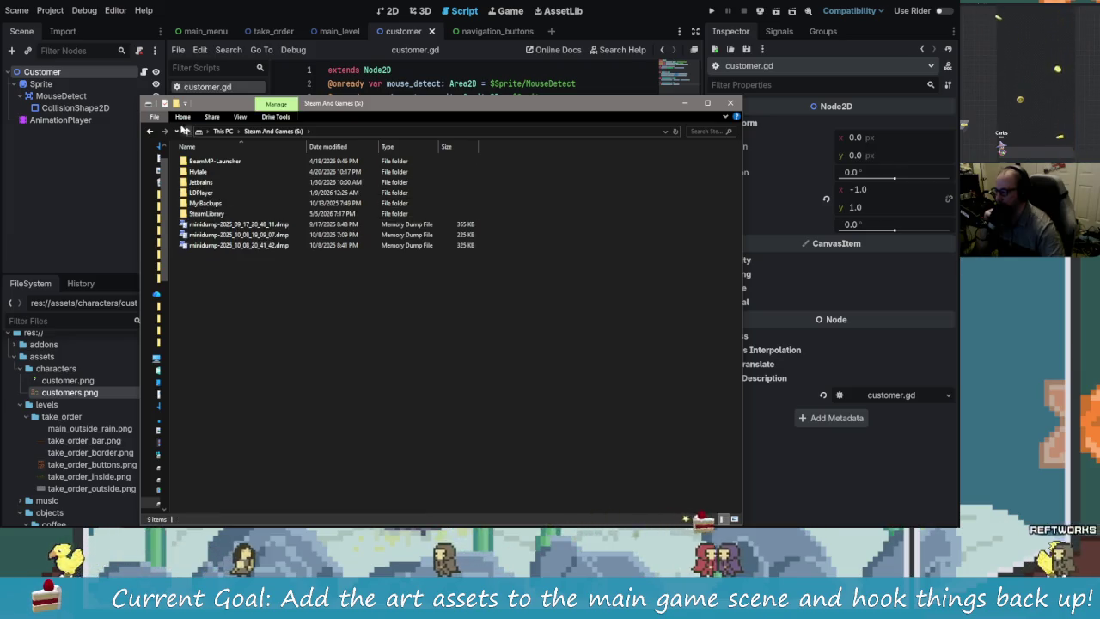
# - Open the Carbs Drive (E:), scroll through it, and return to This PC
pyautogui.click(151, 131)
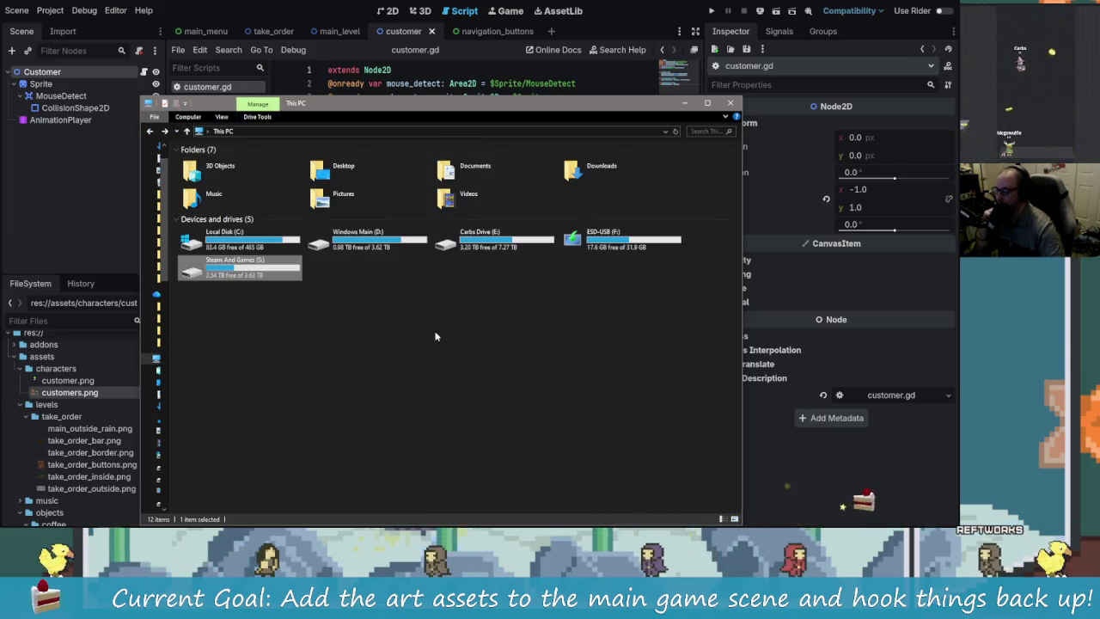
pyautogui.click(482, 244)
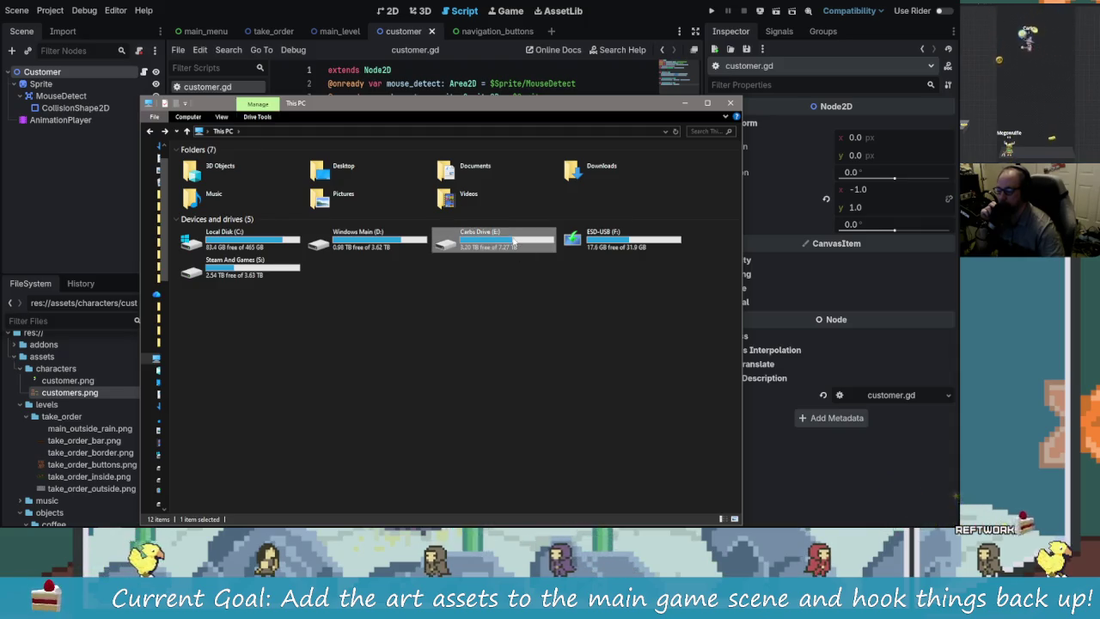
pyautogui.doubleClick(514, 243)
pyautogui.scroll(-3, 354, 361)
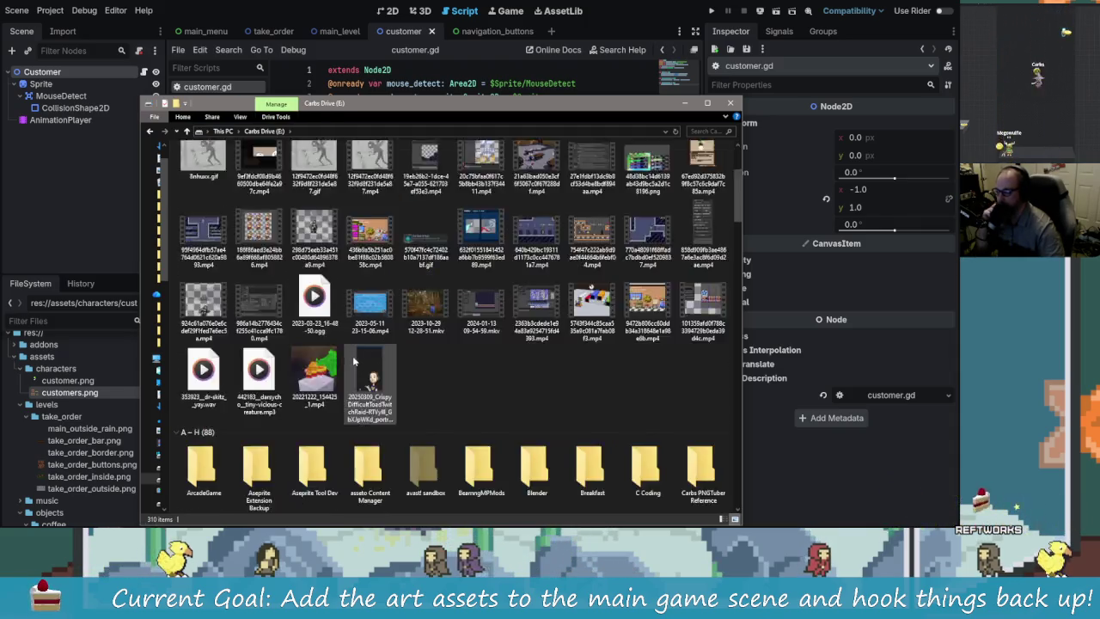
pyautogui.scroll(-3, 353, 361)
pyautogui.scroll(4, 354, 361)
pyautogui.hotkey('alt', 'Left')
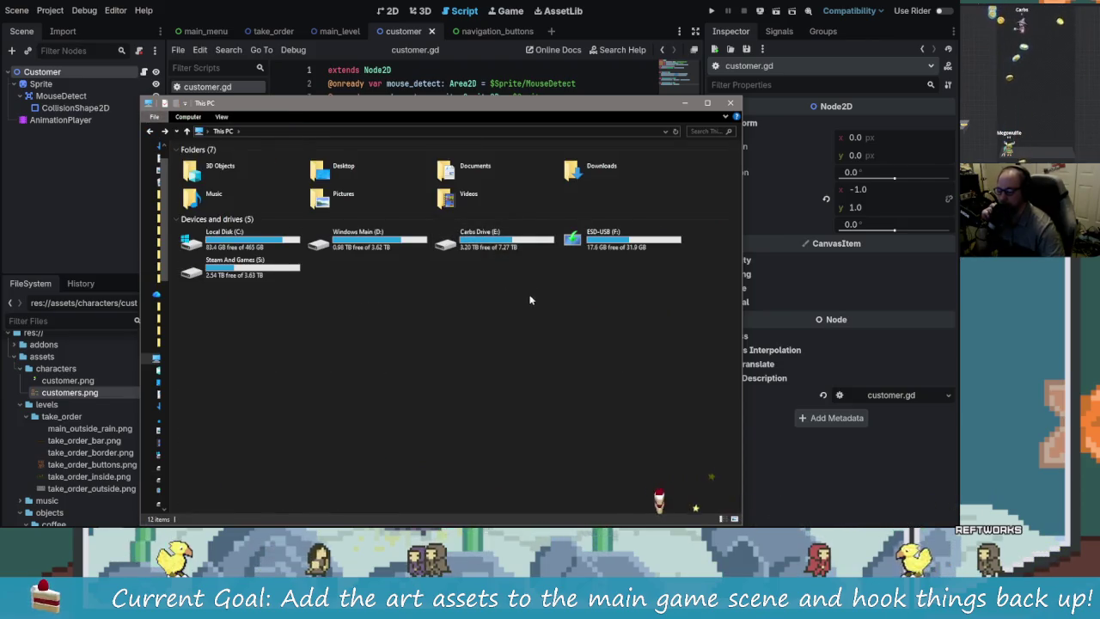
# - Close File Explorer to bring Godot's customer.gd script editor to the front
pyautogui.click(731, 103)
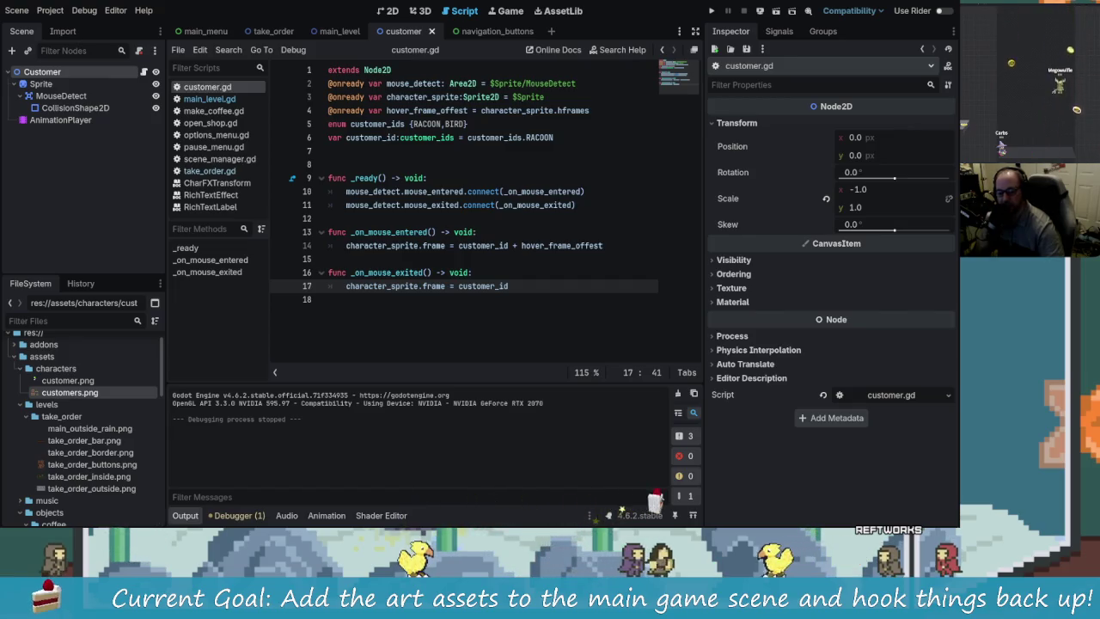
pyautogui.moveTo(320, 520)
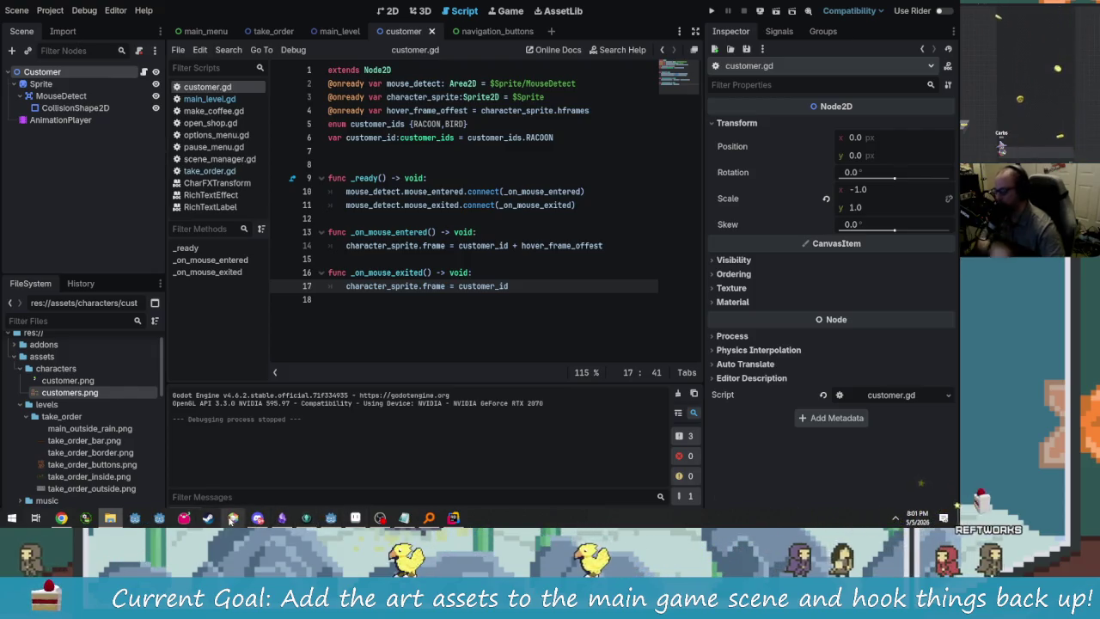
# - Launch Razer Synapse and open the Razer Audio Mixer's MIXER page
pyautogui.press('super')
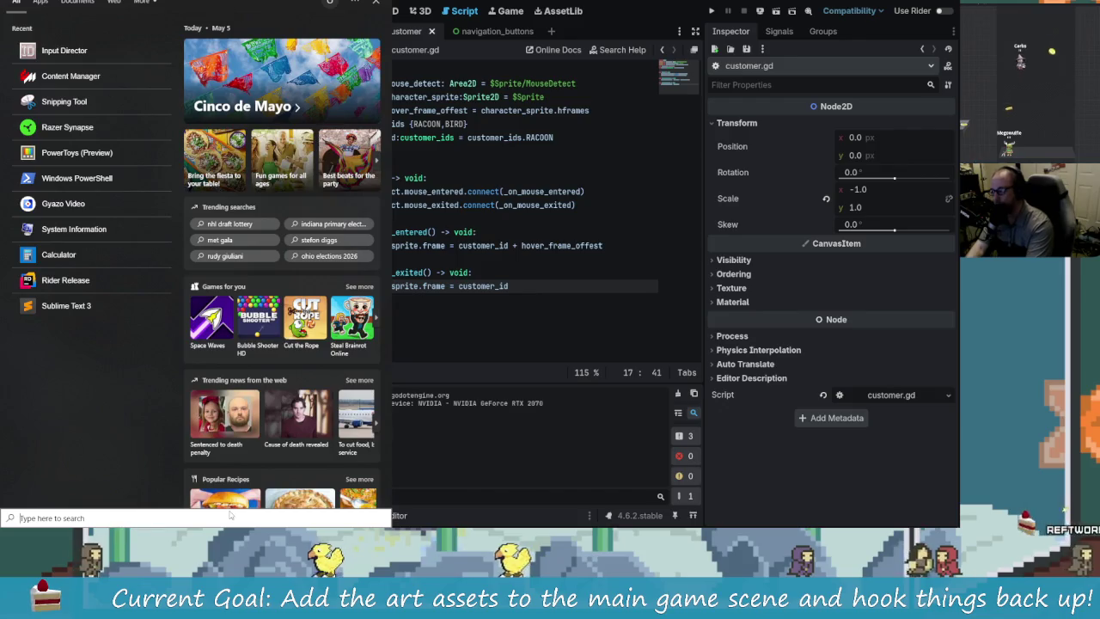
pyautogui.click(69, 127)
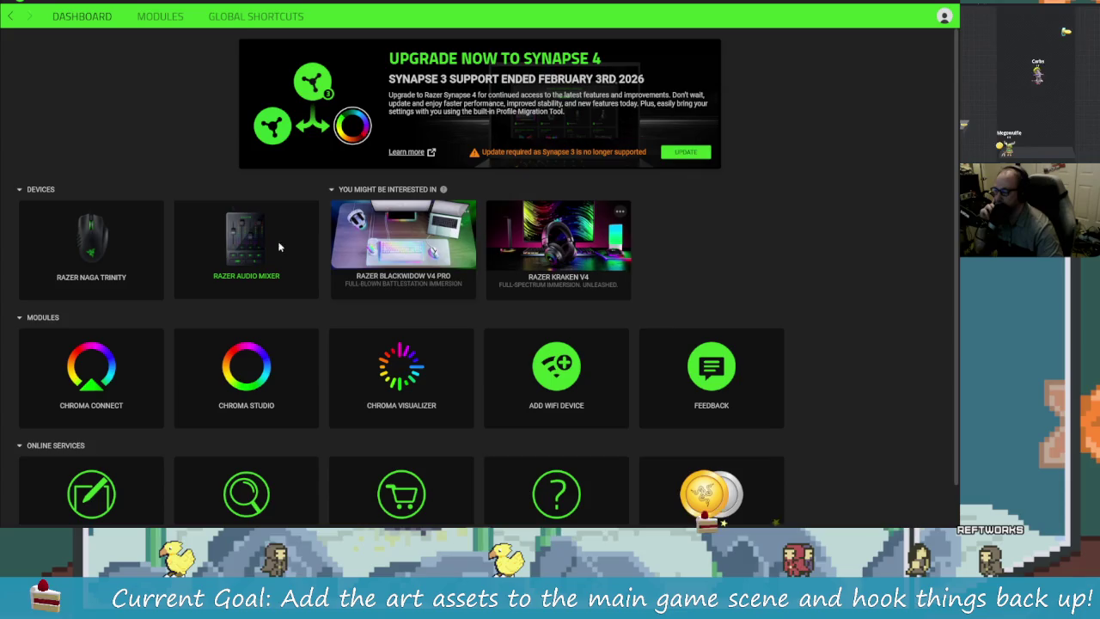
pyautogui.click(265, 242)
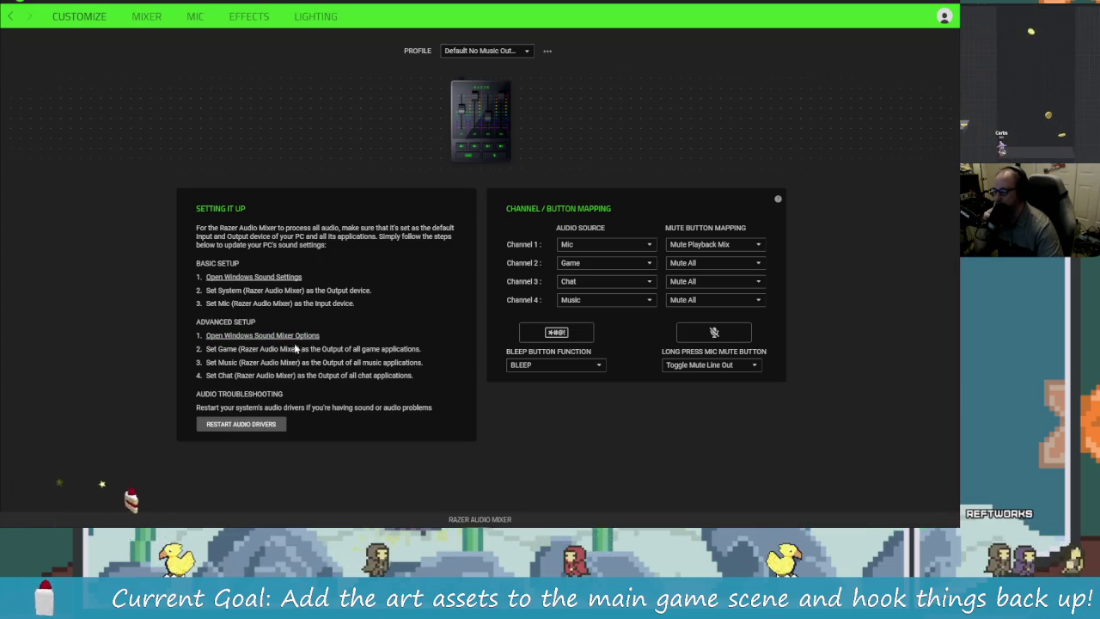
pyautogui.click(155, 16)
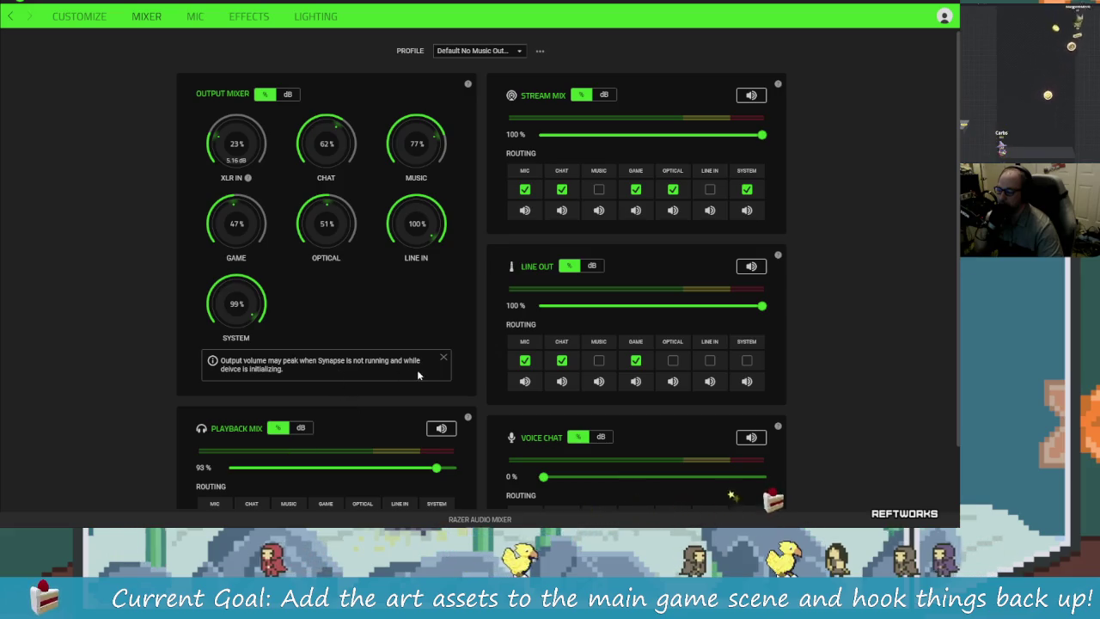
# - Dismiss the 'Output volume may peak' notice and nudge the Voice Chat slider
pyautogui.click(444, 359)
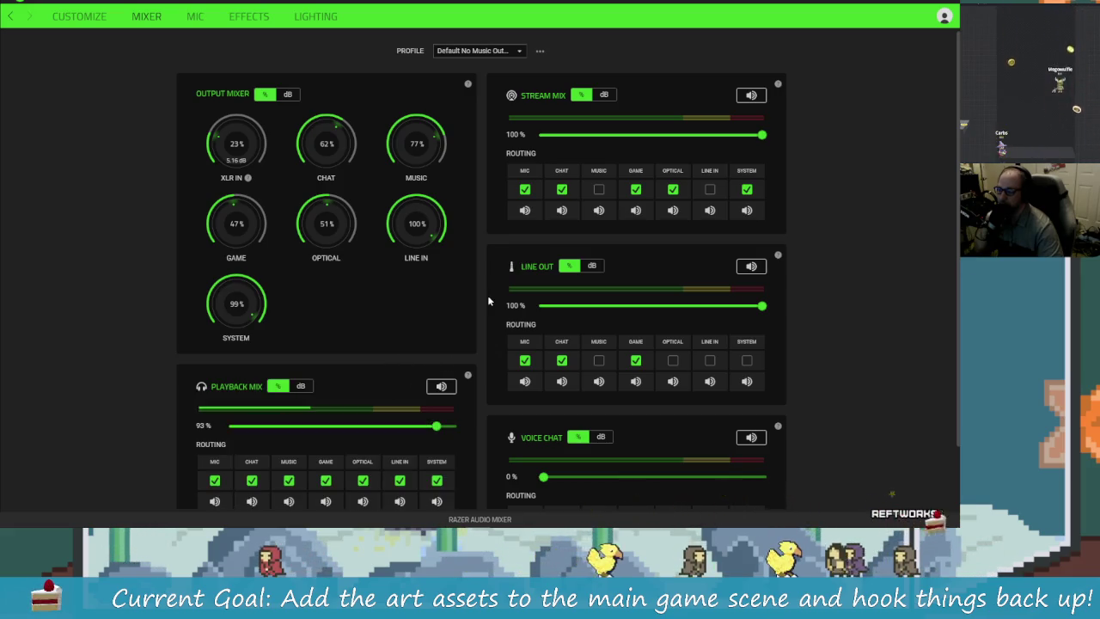
pyautogui.scroll(-2, 436, 287)
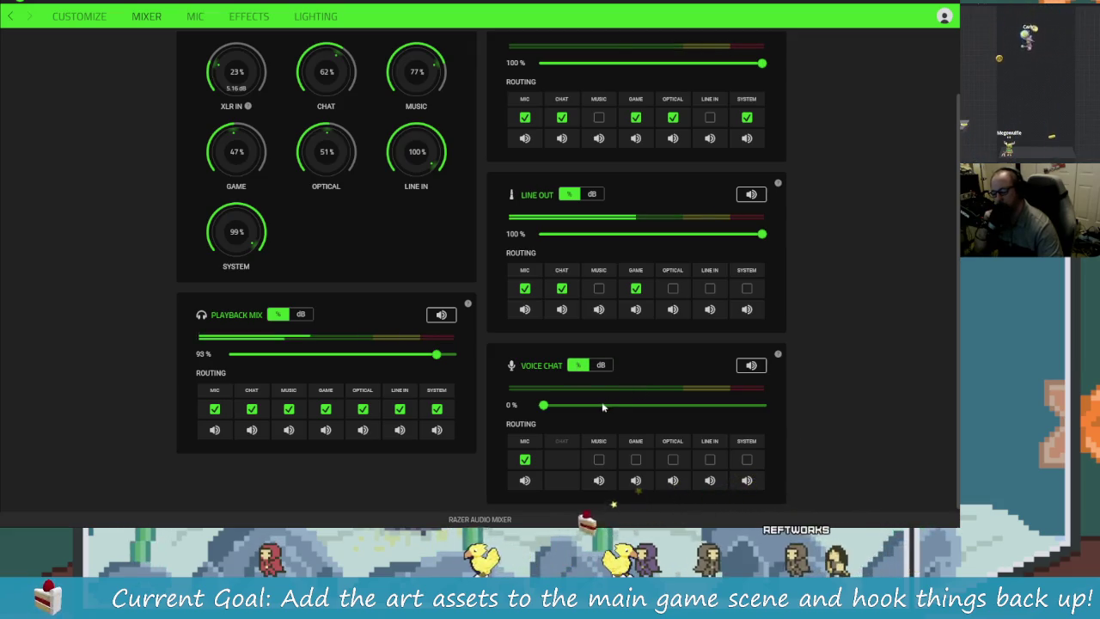
pyautogui.scroll(3, 597, 411)
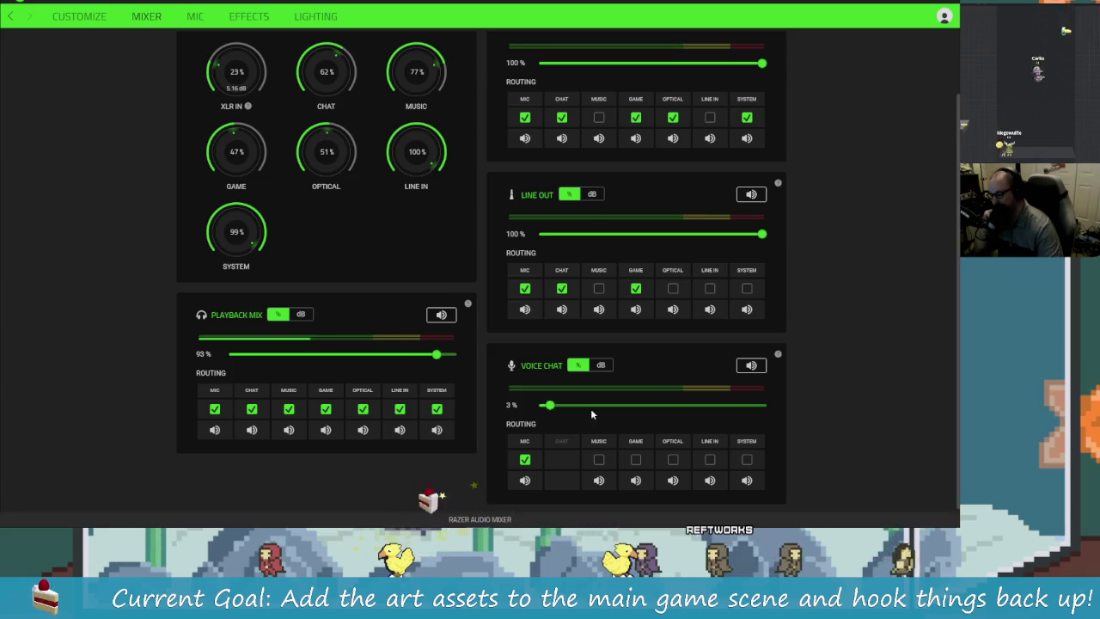
pyautogui.moveTo(550, 405)
pyautogui.mouseDown()
pyautogui.moveTo(578, 410)
pyautogui.moveTo(538, 414)
pyautogui.mouseUp()
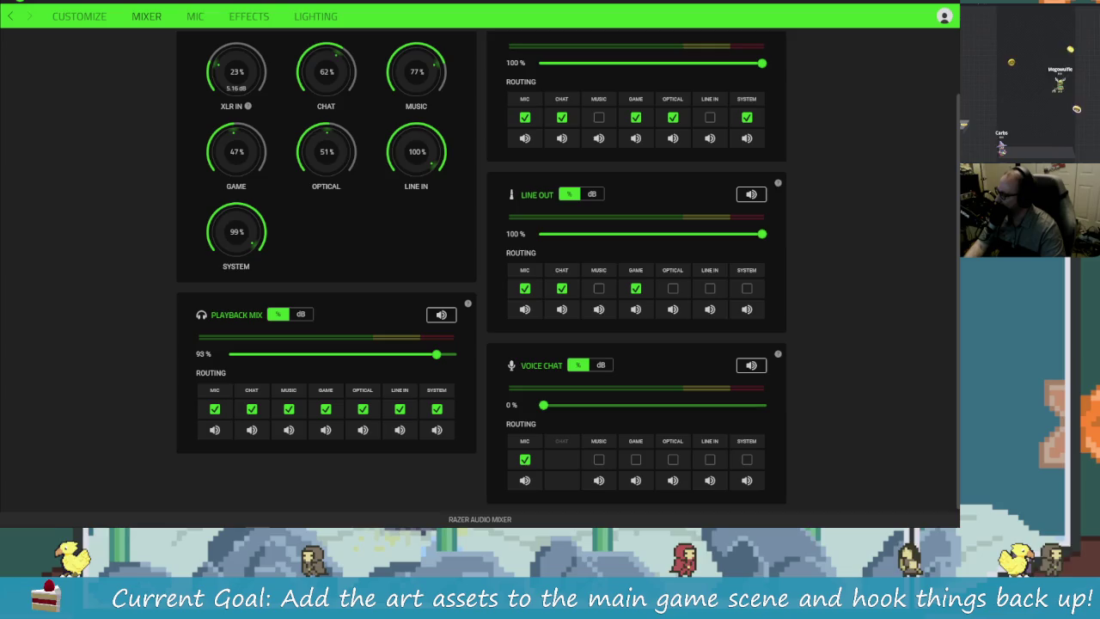
# - Scroll through the mixer page to review the mic, equalizer and noise gate settings
pyautogui.scroll(1, 447, 388)
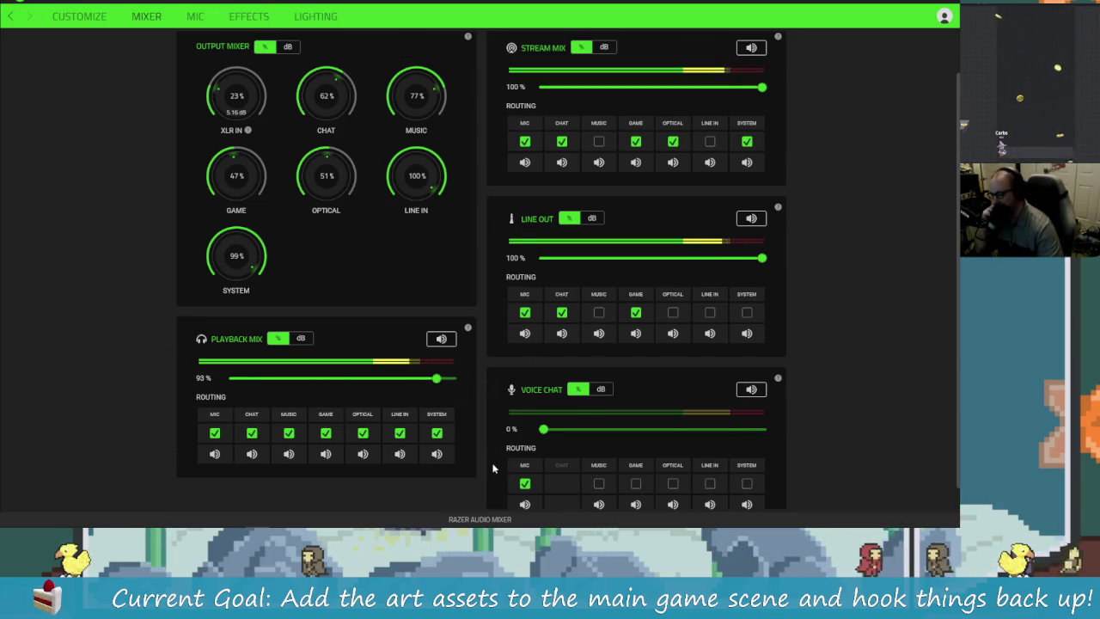
pyautogui.scroll(2, 341, 415)
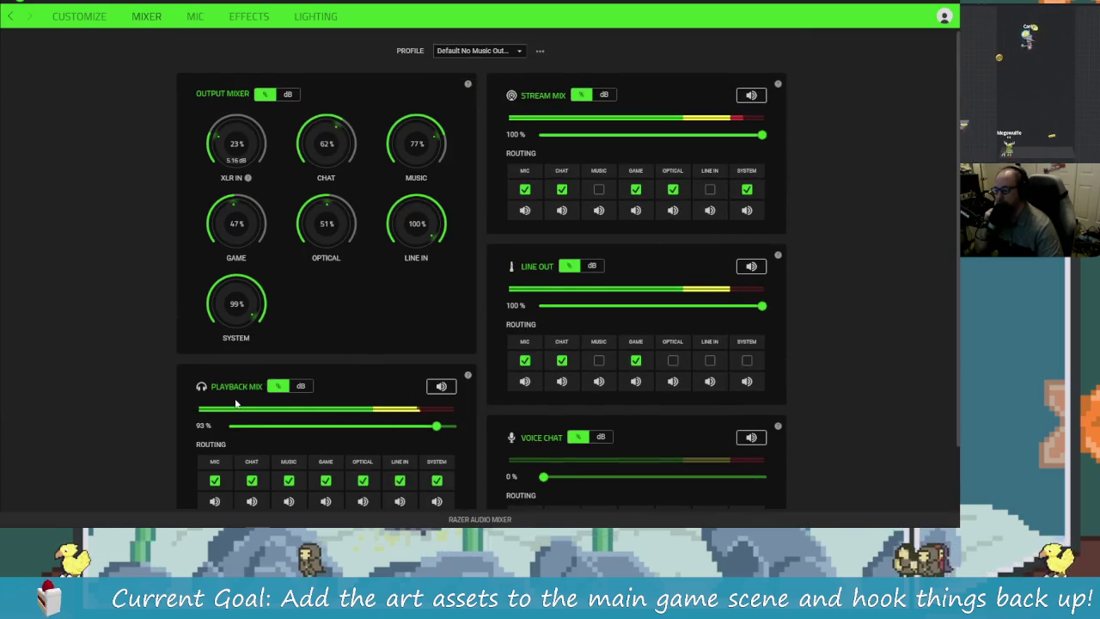
pyautogui.scroll(-2, 236, 404)
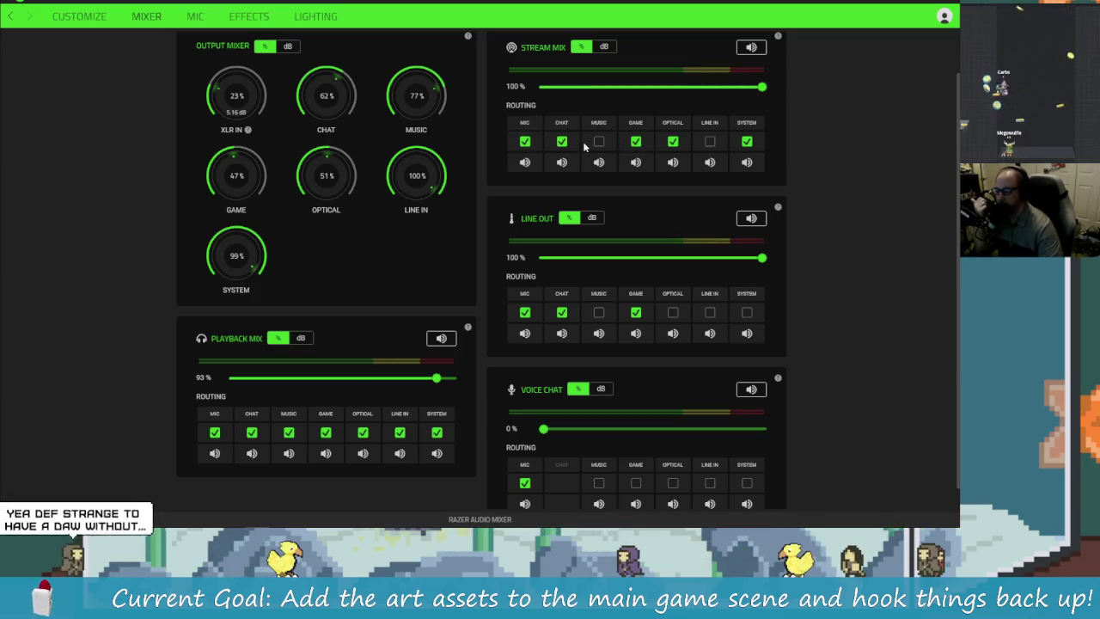
pyautogui.scroll(2, 810, 286)
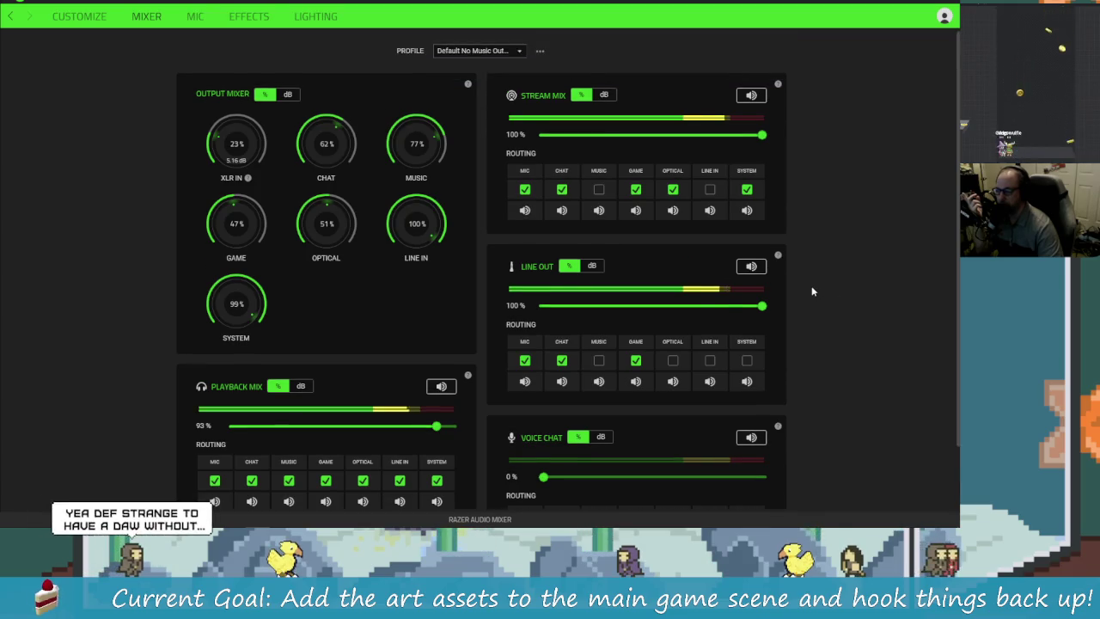
pyautogui.scroll(-2, 811, 285)
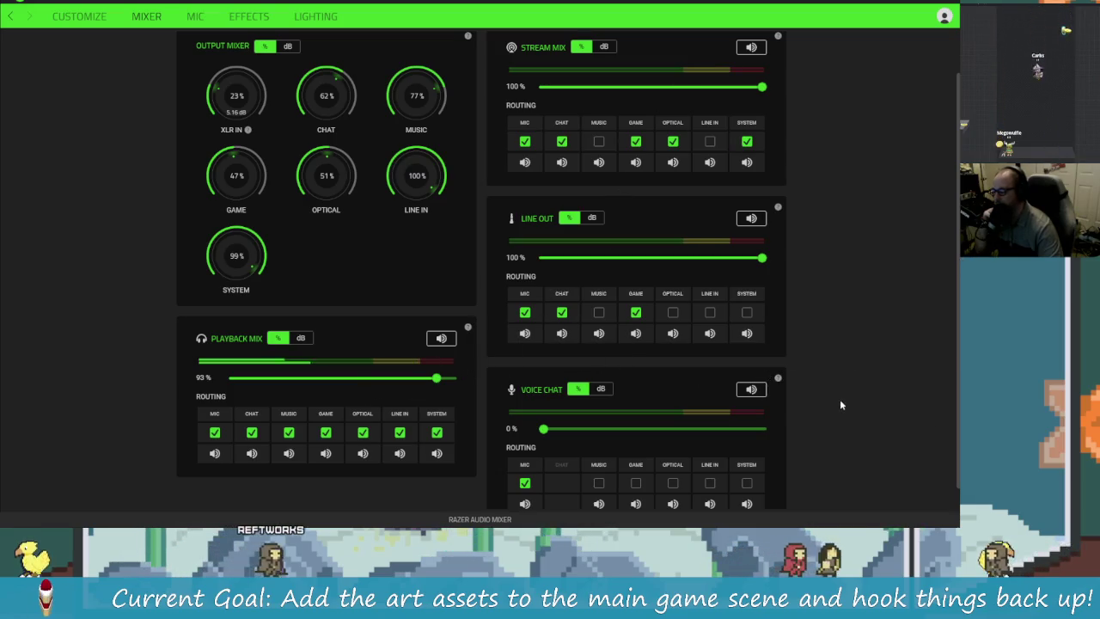
pyautogui.scroll(1, 912, 423)
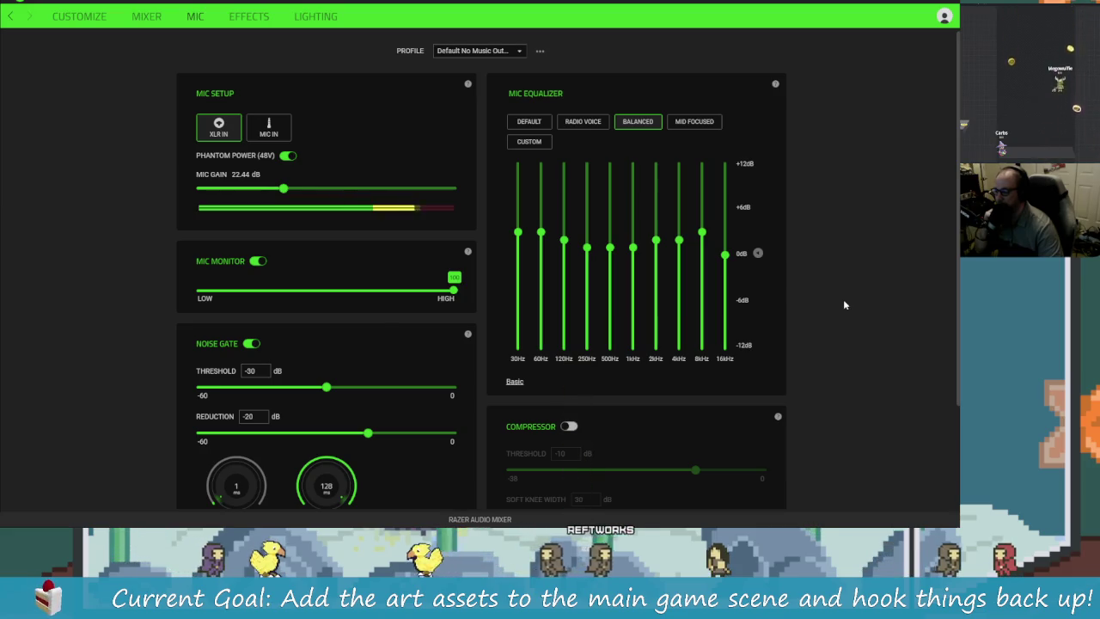
# - Scroll the Mic page, then return to the Mixer page showing Stream Mix and Line Out at 100 %
pyautogui.scroll(-1, 877, 341)
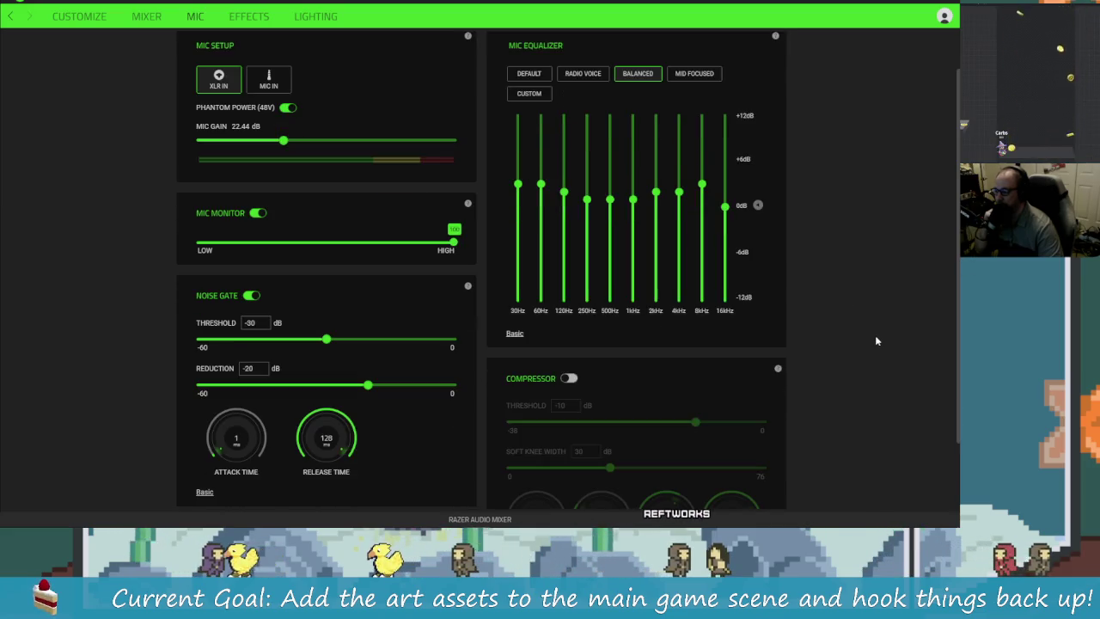
pyautogui.scroll(-1, 877, 337)
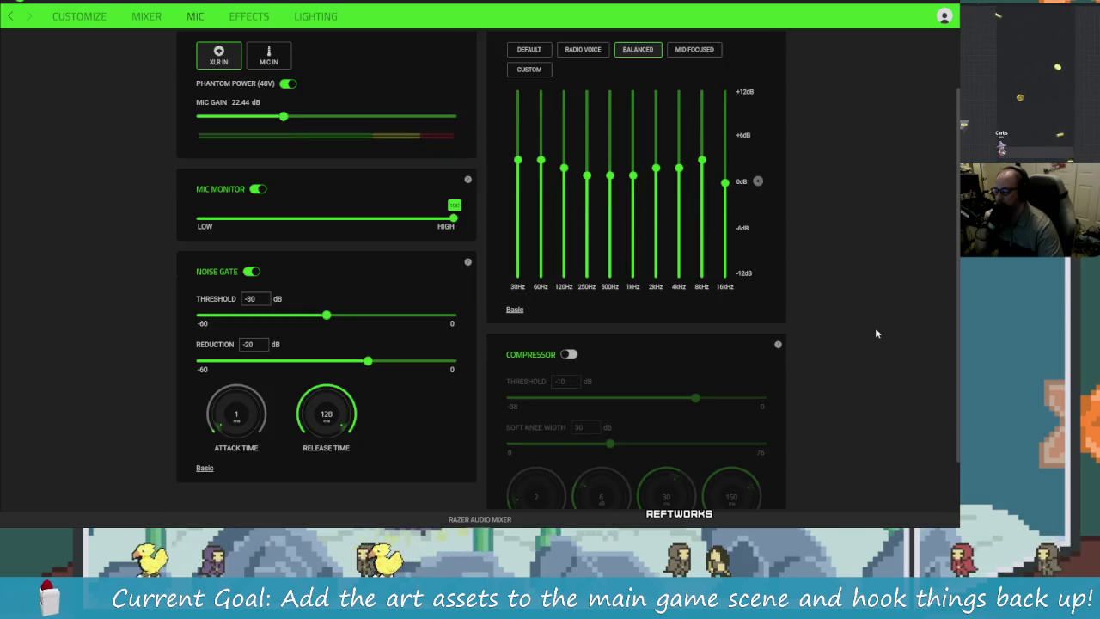
pyautogui.scroll(3, 877, 332)
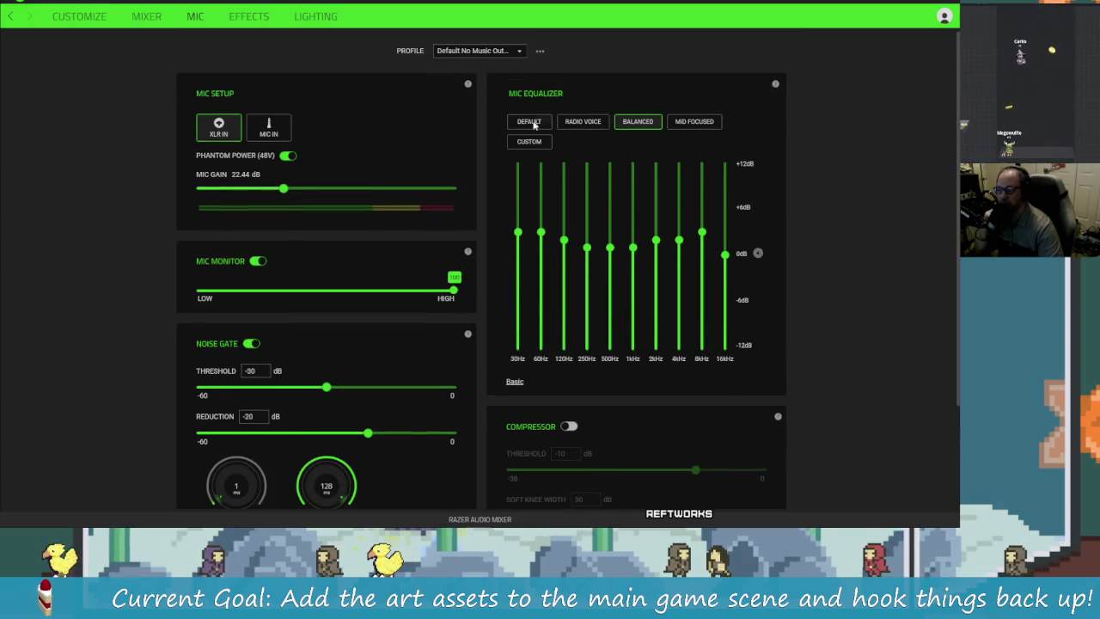
pyautogui.click(141, 29)
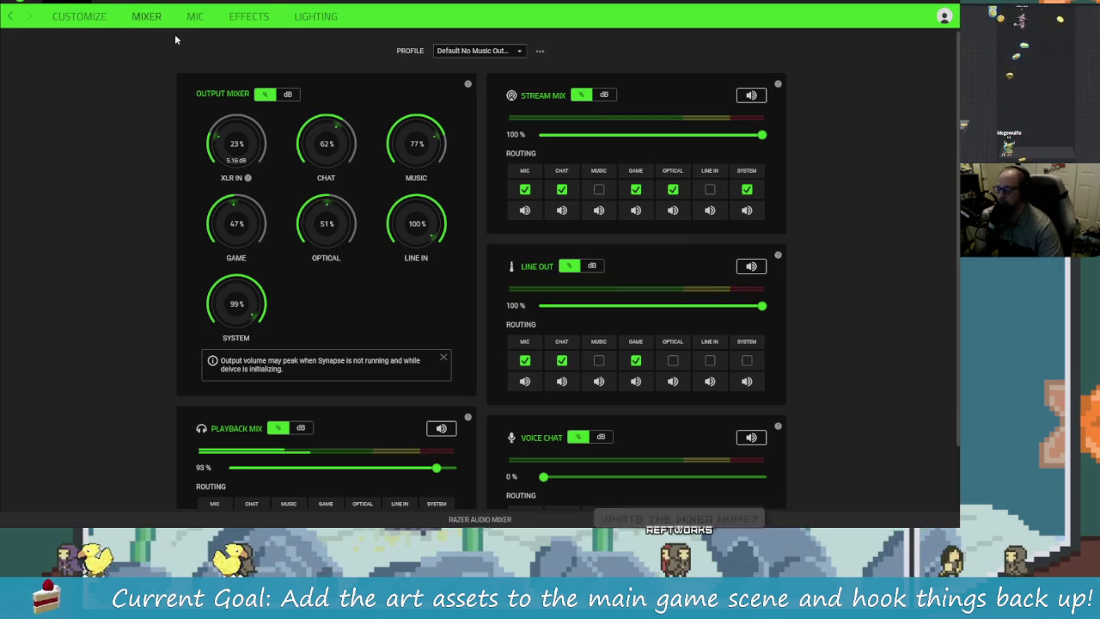
# - Go back to the Synapse Dashboard listing the Naga Trinity and Audio Mixer
pyautogui.hotkey('alt', 'Left')
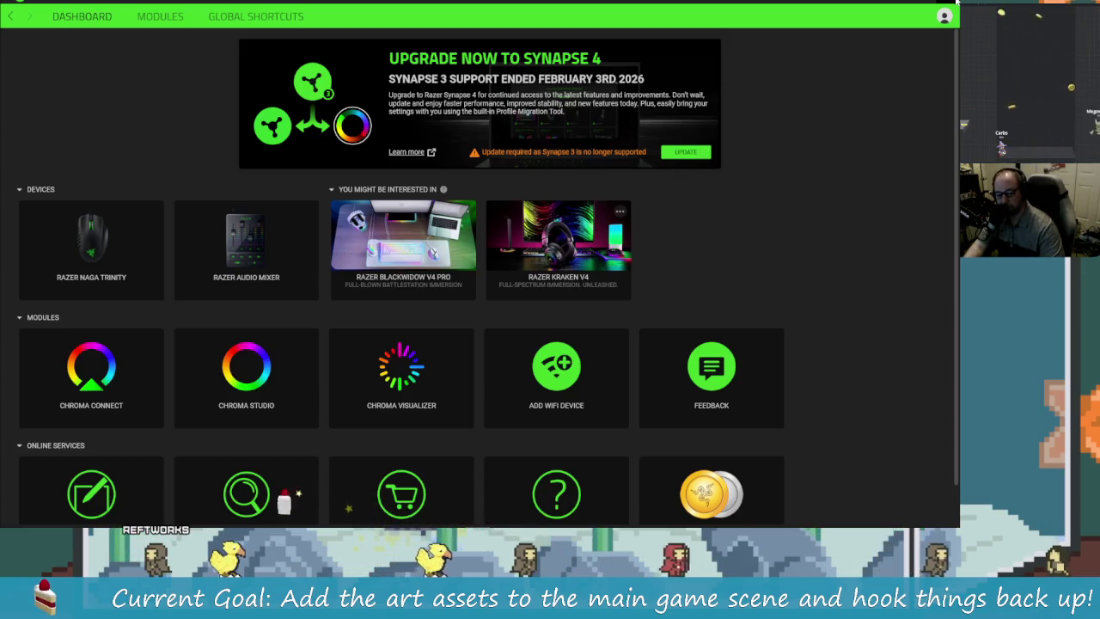
# - Close Razer Synapse and switch back to the customer.gd script in Rider
pyautogui.click(956, 4)
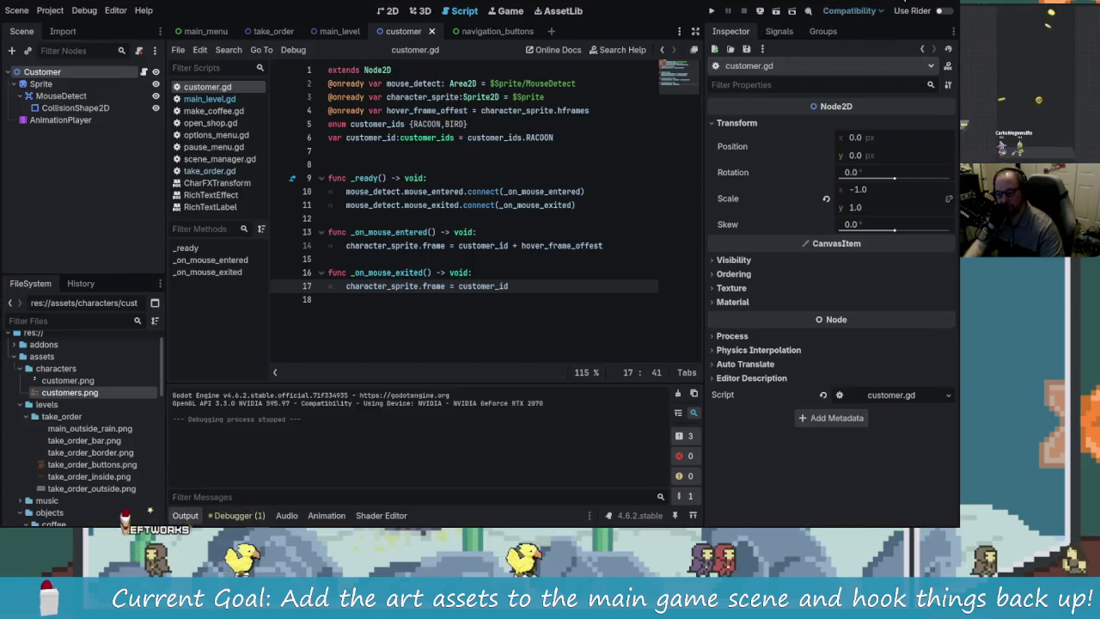
pyautogui.hotkey('alt', 'Tab')
pyautogui.hotkey('alt', 'Tab')
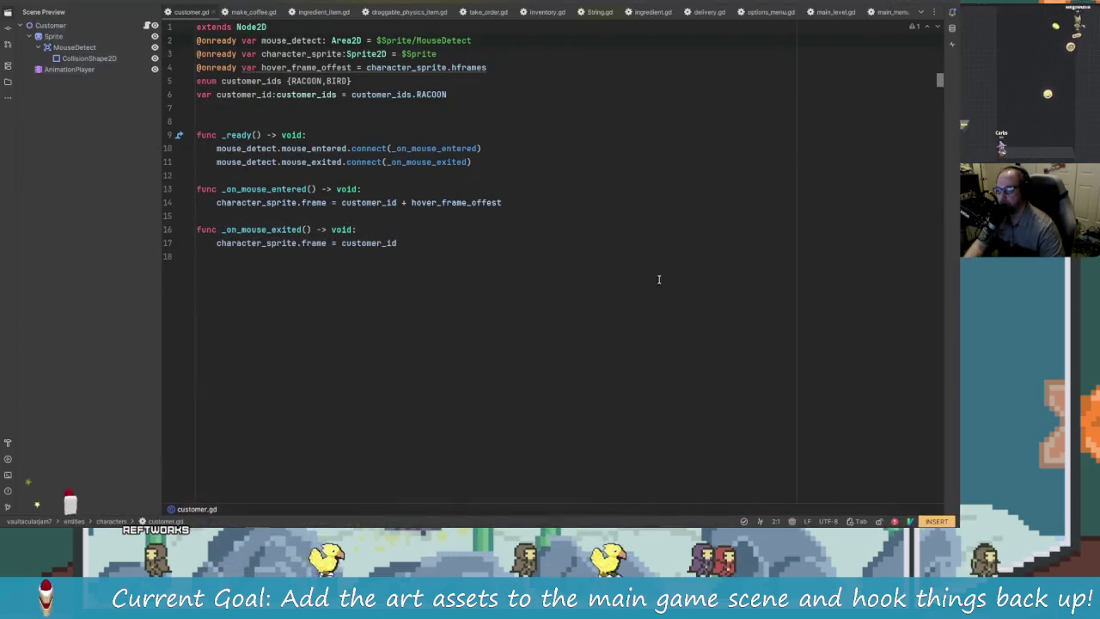
pyautogui.click(897, 520)
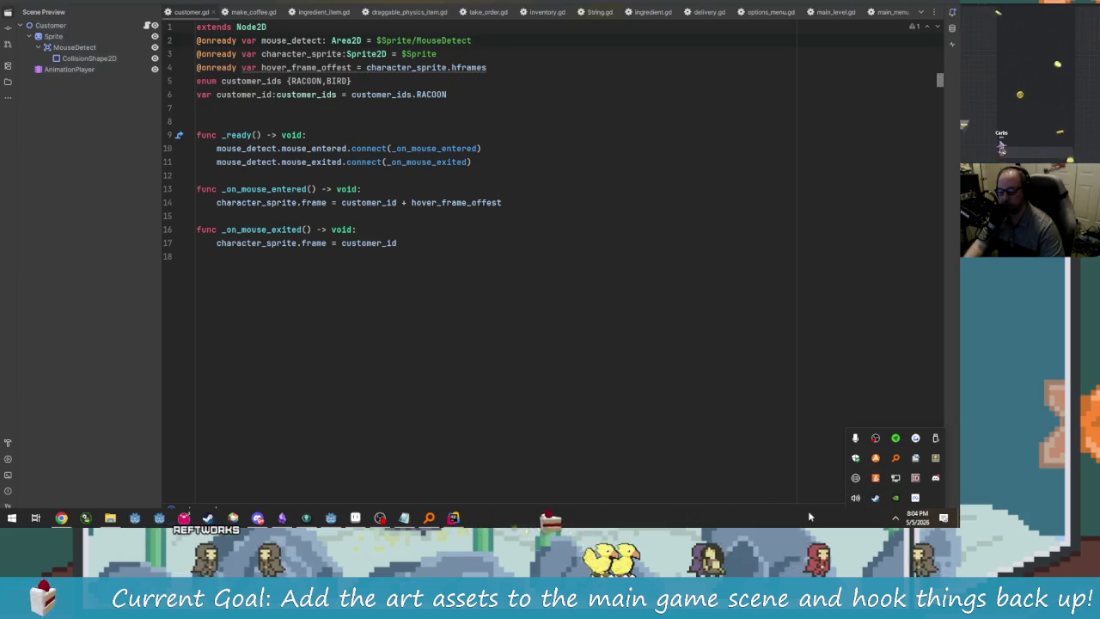
# - Search Start for 'voice' and launch Voicemeeter
pyautogui.press('super')
pyautogui.write('vo')
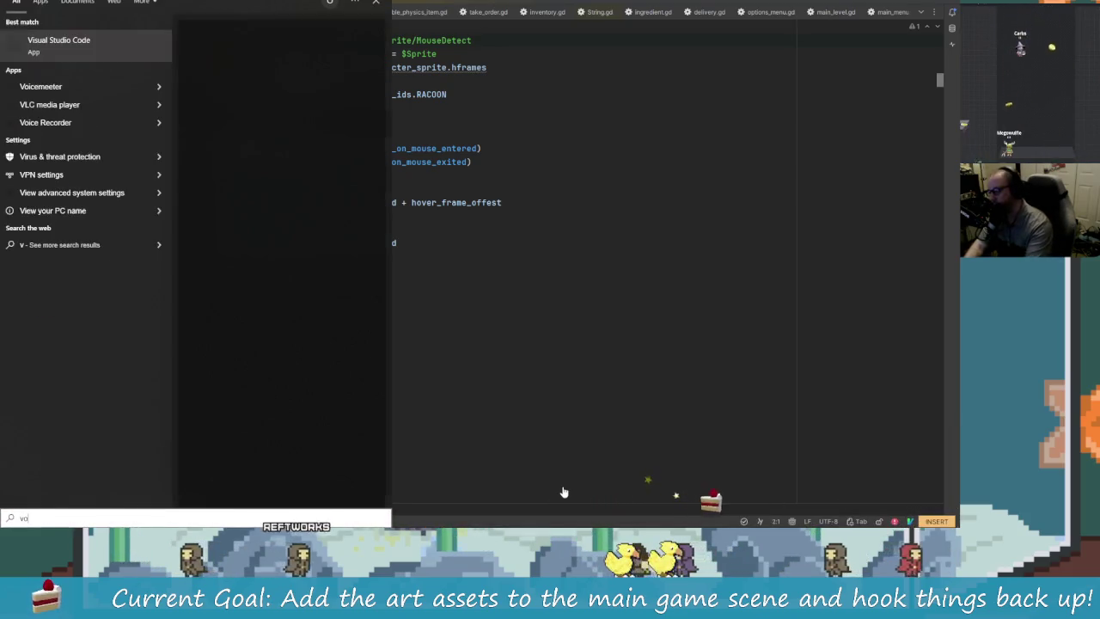
pyautogui.write('ice')
pyautogui.press('Down')
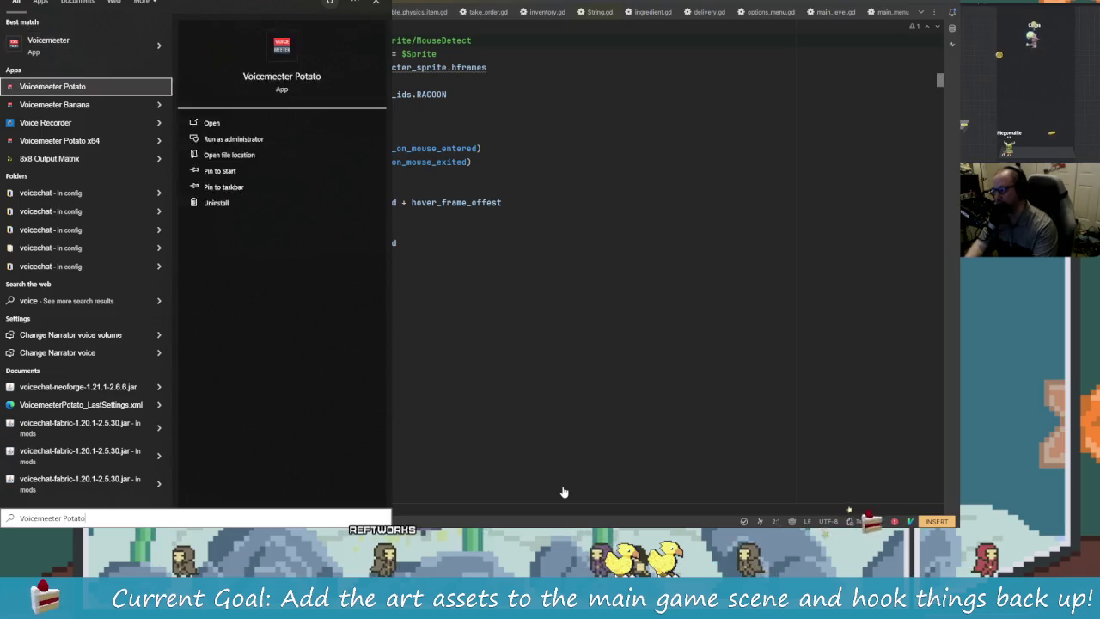
pyautogui.press('Down')
pyautogui.press('Up')
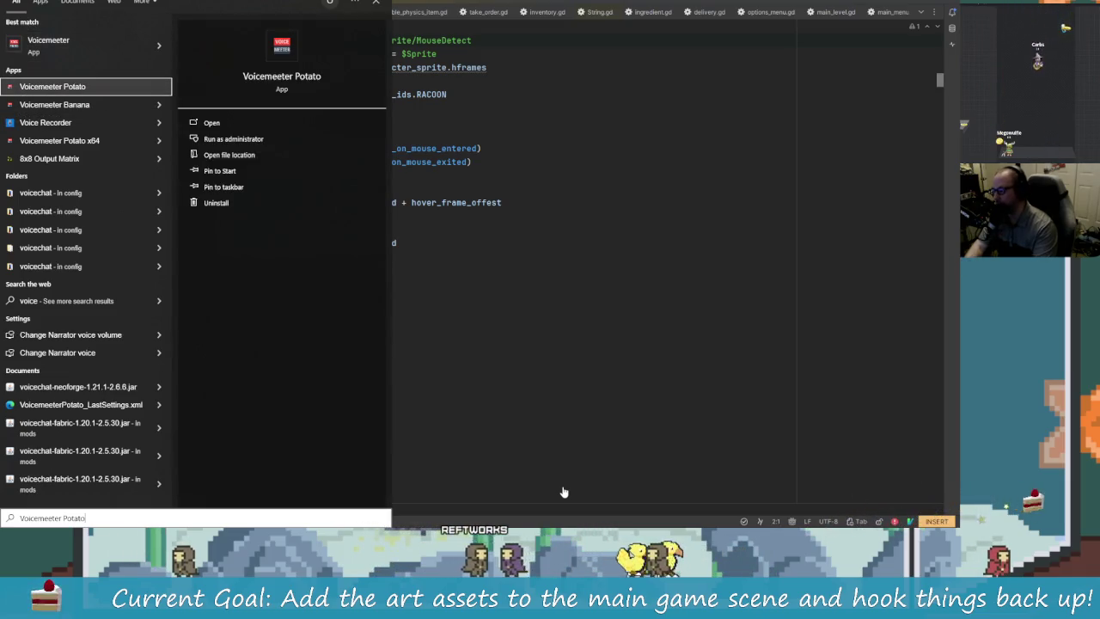
pyautogui.press('Up')
pyautogui.press('Down')
pyautogui.press('Down')
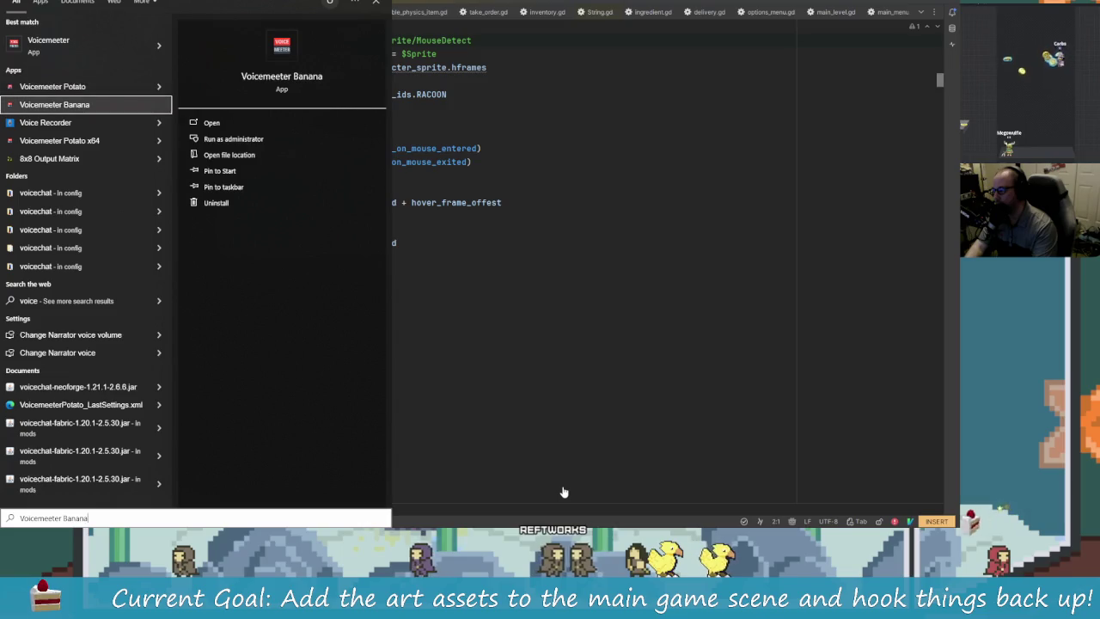
pyautogui.press('Up')
pyautogui.press('Up')
pyautogui.press('Escape')
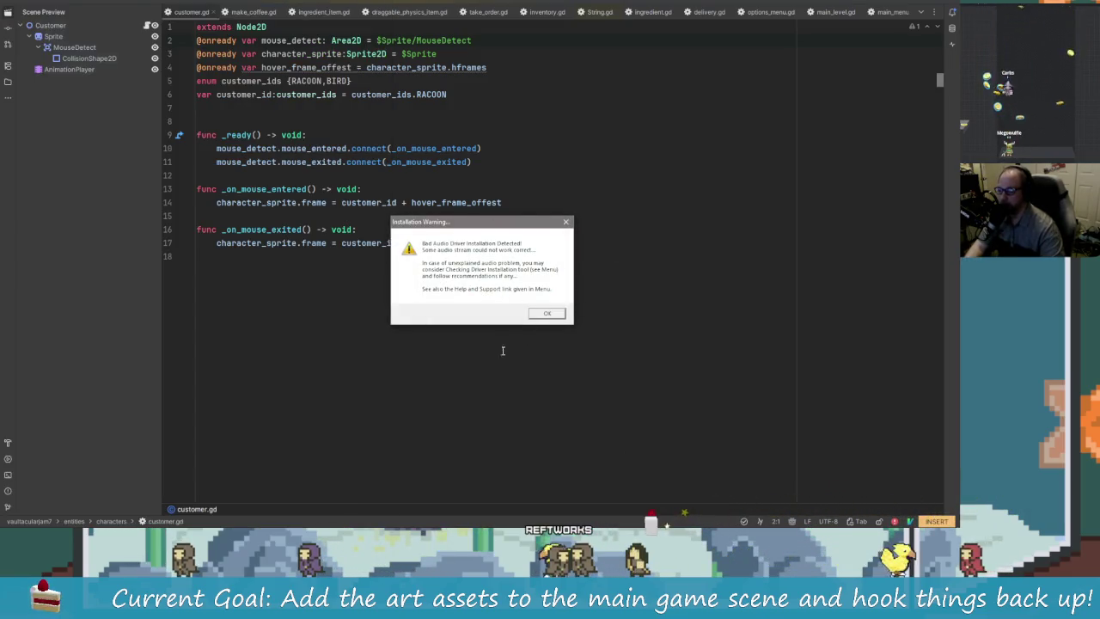
# - Dismiss the audio driver warning and show the Voicemeeter mixer from its tray icon
pyautogui.click(558, 314)
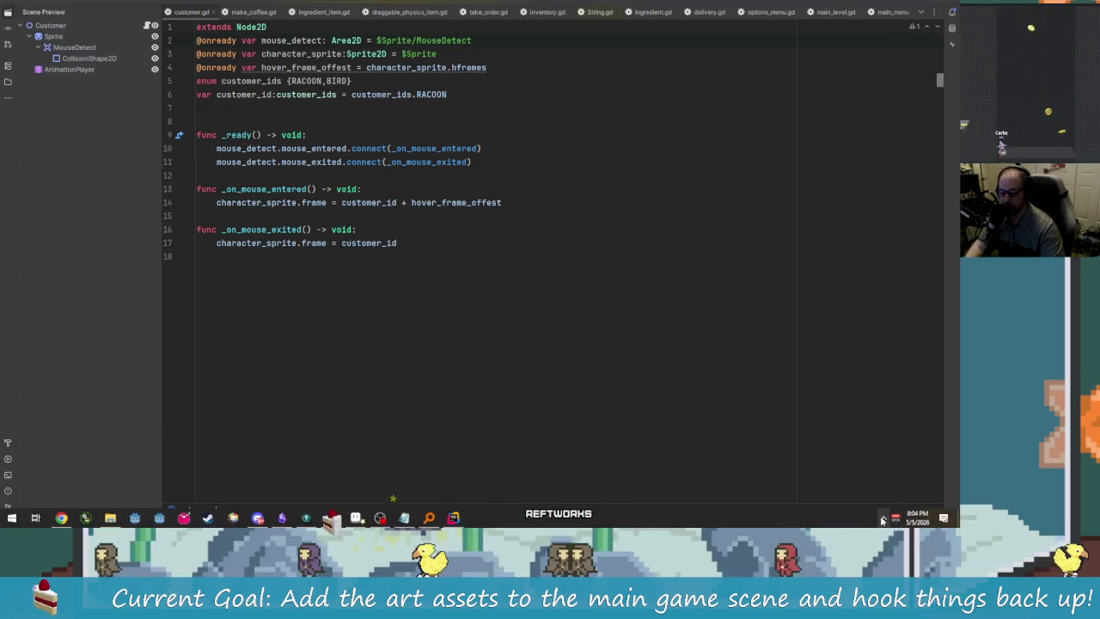
pyautogui.click(896, 517)
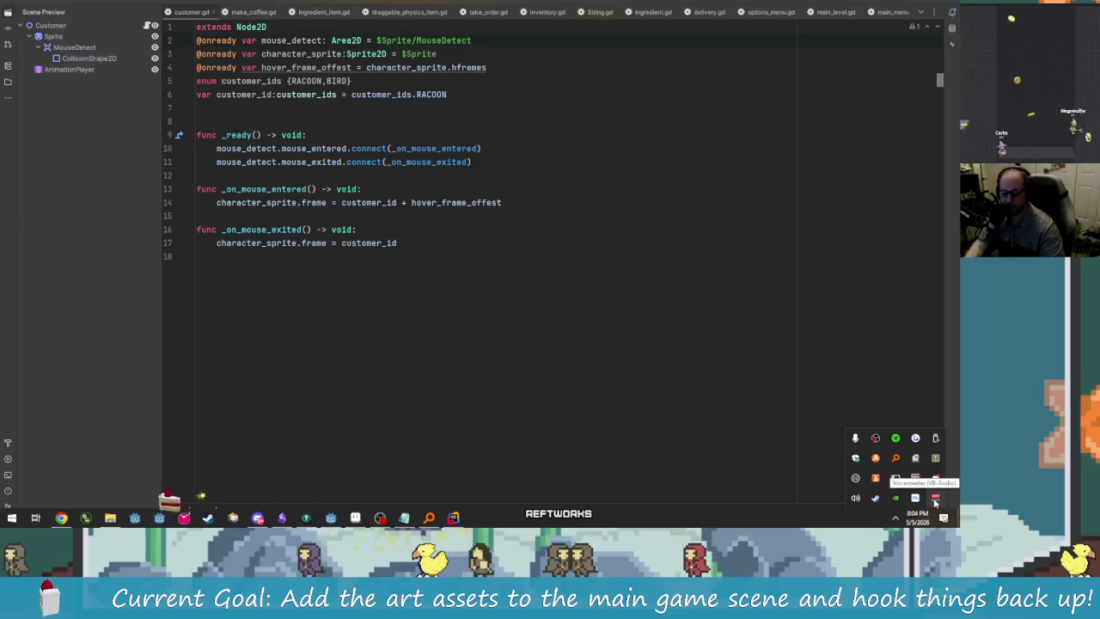
pyautogui.rightClick(935, 499)
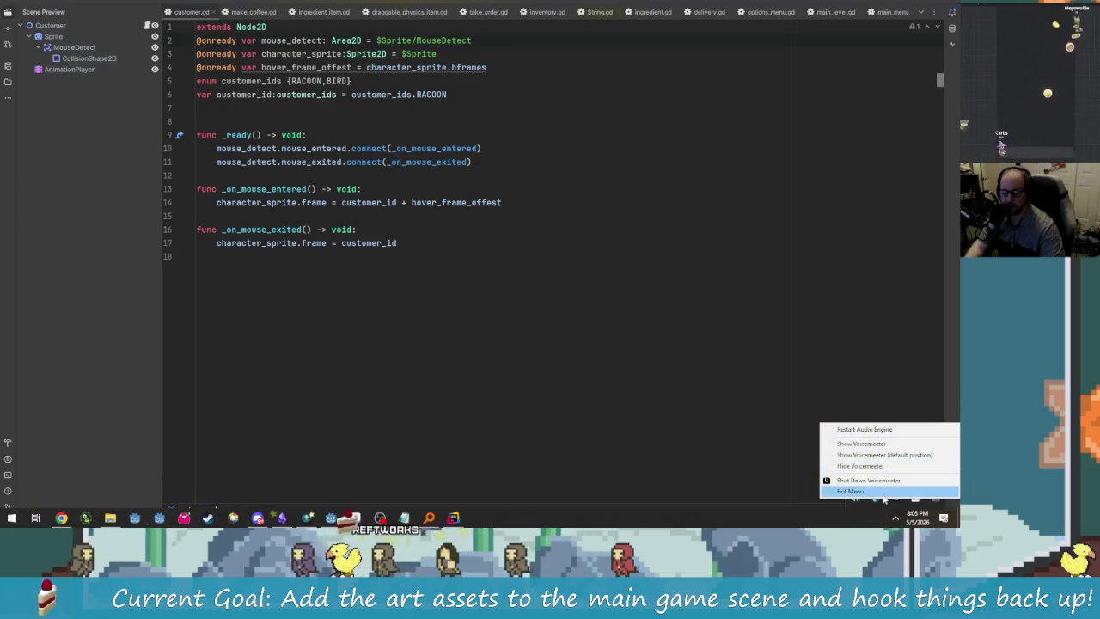
pyautogui.click(875, 454)
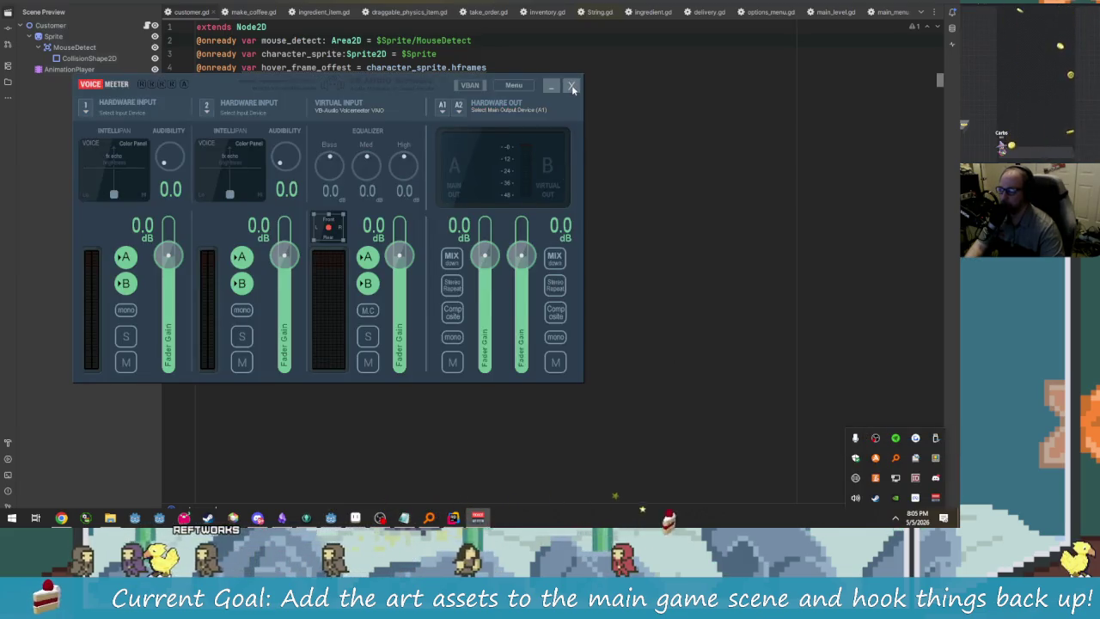
# - Close the Voicemeeter mixer window
pyautogui.click(571, 85)
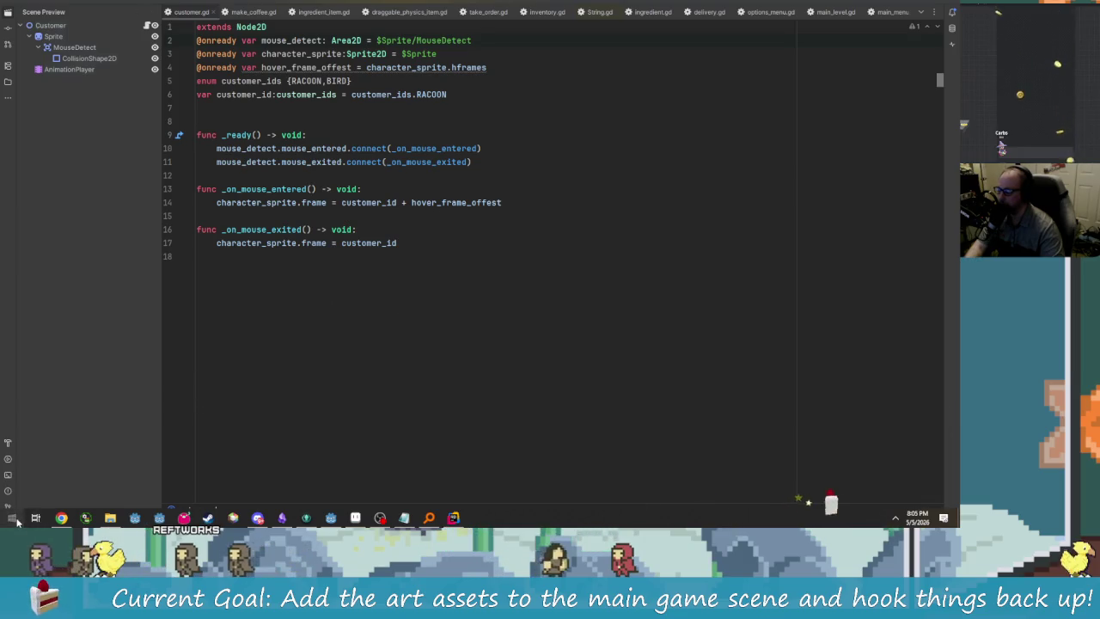
pyautogui.click(12, 518)
pyautogui.press('Escape')
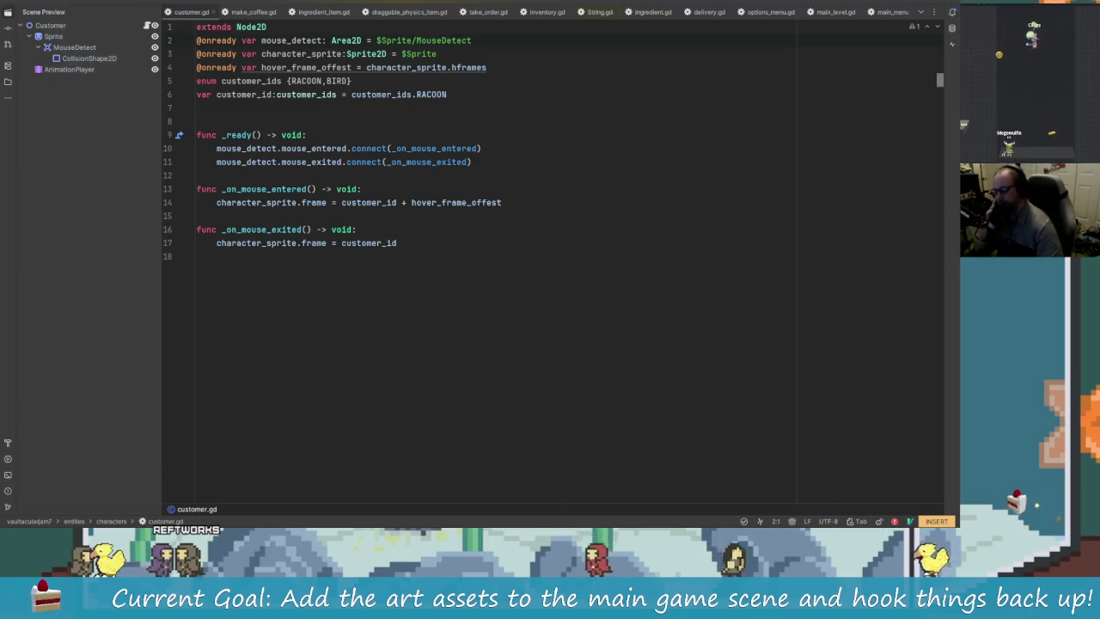
# - Shut down Voicemeeter from its tray menu and bring up the window switcher
pyautogui.click(894, 517)
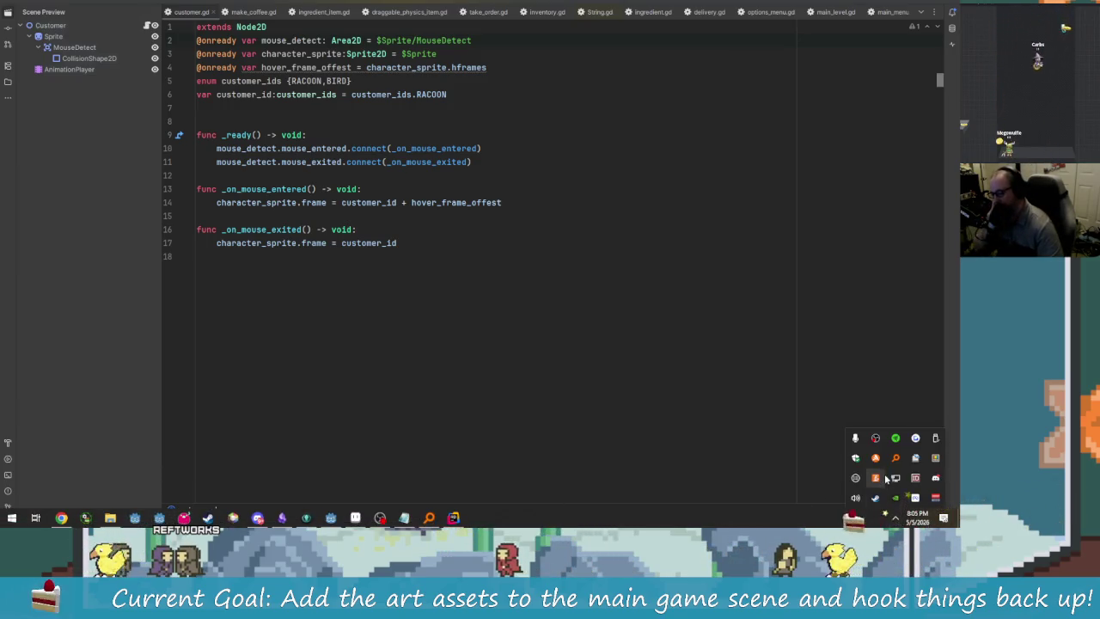
pyautogui.rightClick(915, 496)
pyautogui.click(898, 492)
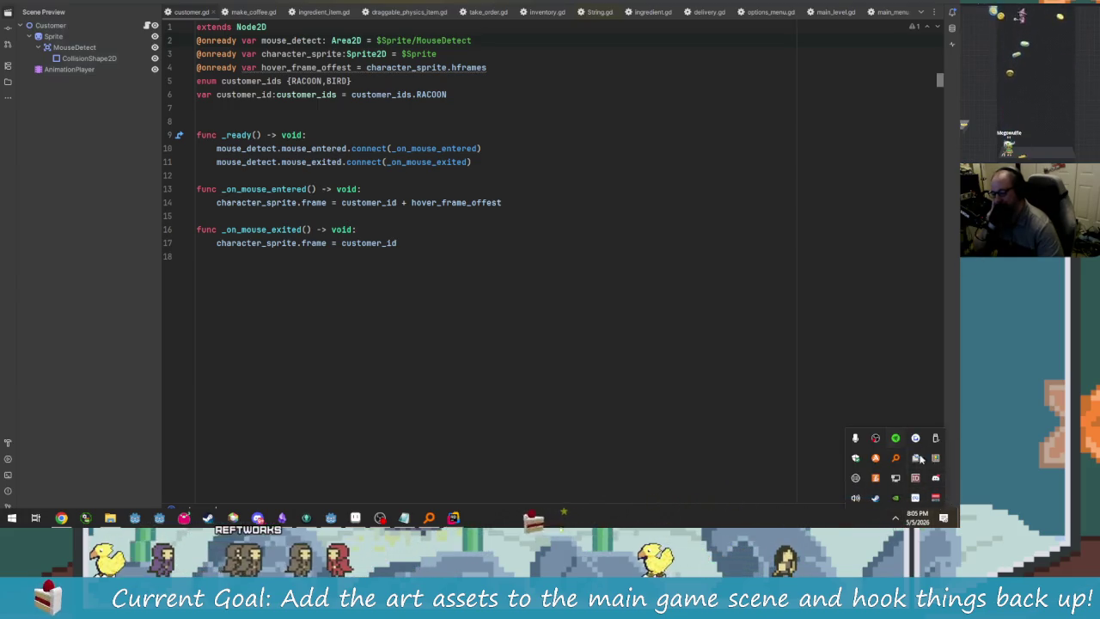
pyautogui.rightClick(915, 497)
pyautogui.click(879, 482)
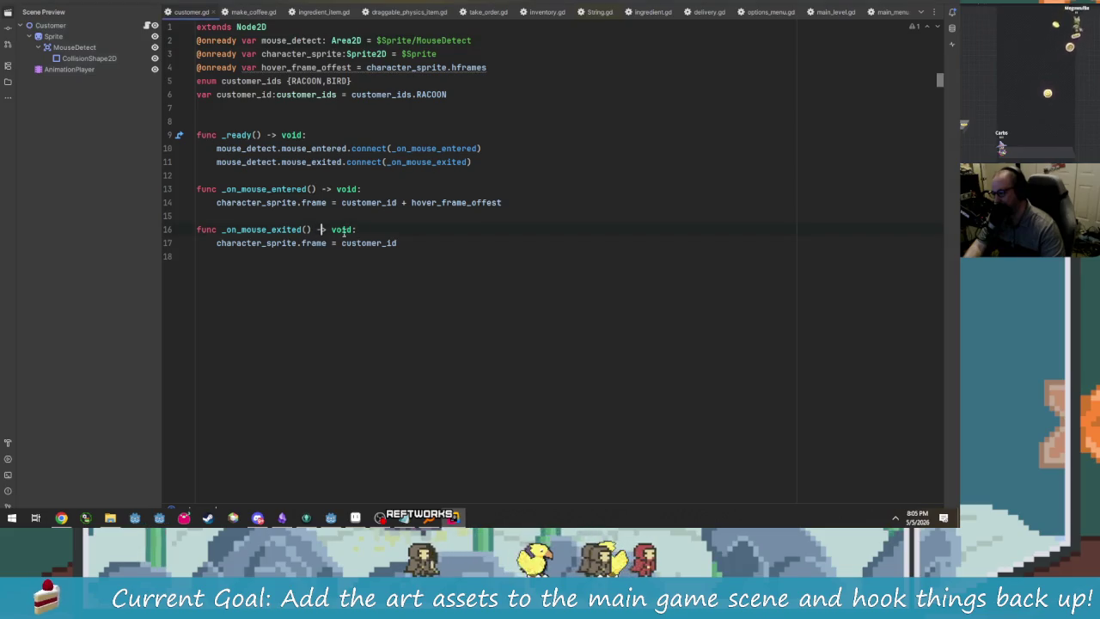
pyautogui.hotkey('alt', 'Tab')
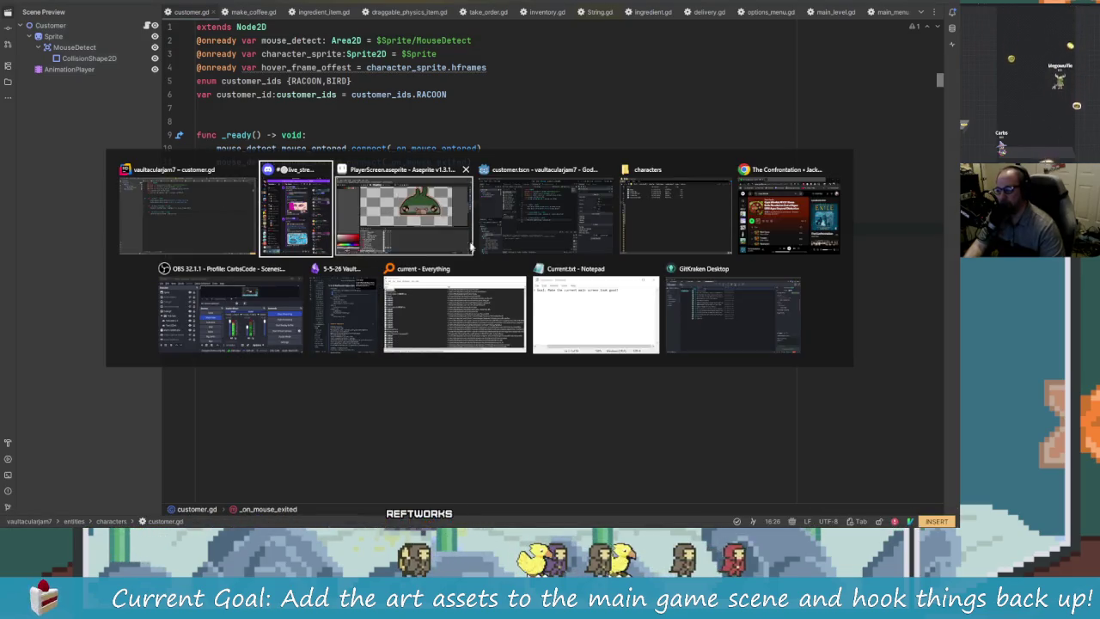
# - Switch to the Godot editor and save the customer scene
pyautogui.click(470, 246)
pyautogui.hotkey('alt', 'Tab')
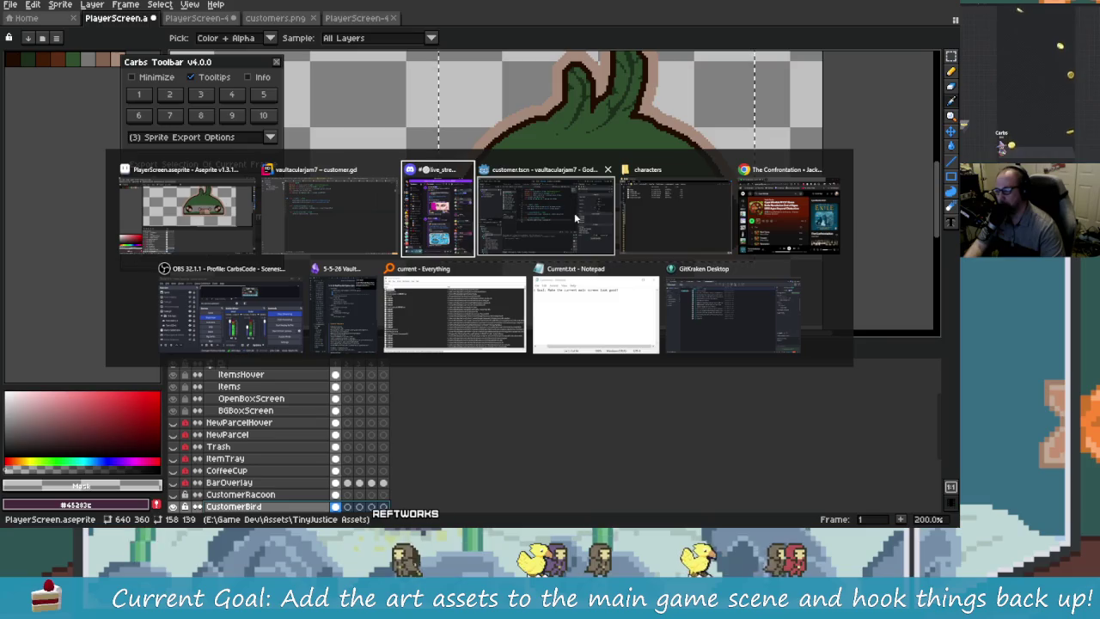
pyautogui.click(574, 212)
pyautogui.click(415, 255)
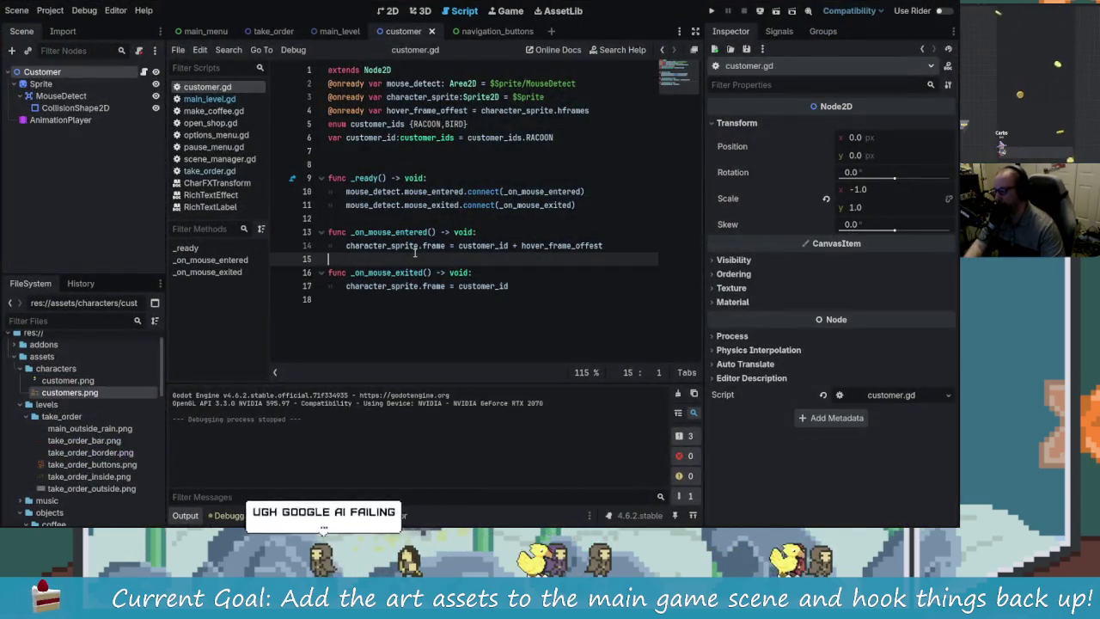
pyautogui.press('Down')
pyautogui.press('Up')
pyautogui.press('Up')
pyautogui.hotkey('ctrl', 's')
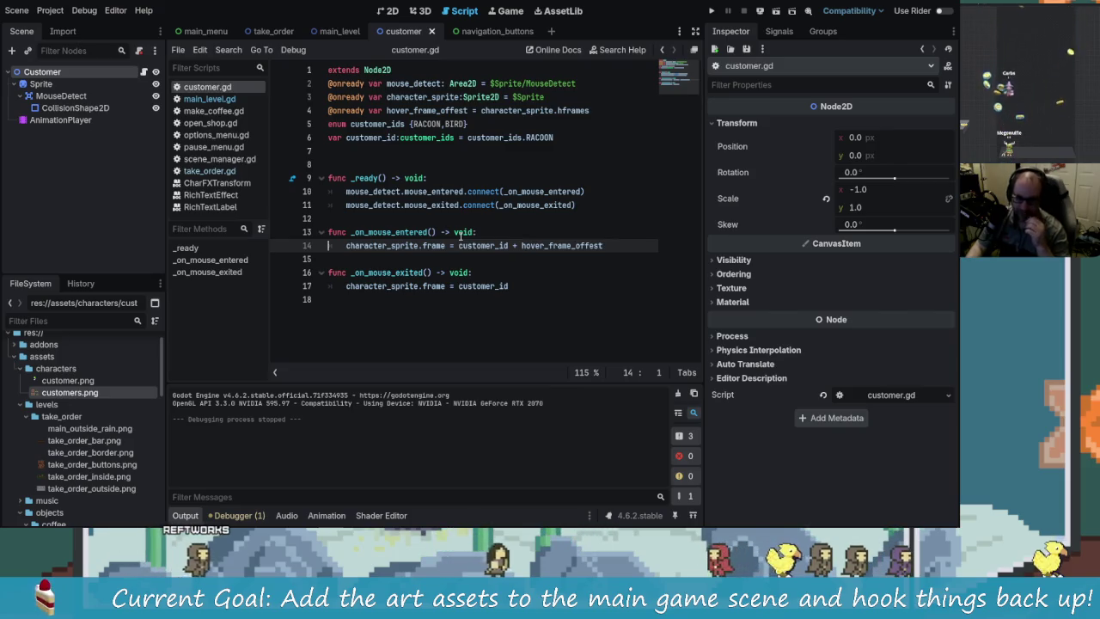
# - Place the cursor on lines 15–17 of customer.gd and save the scene again
pyautogui.click(515, 266)
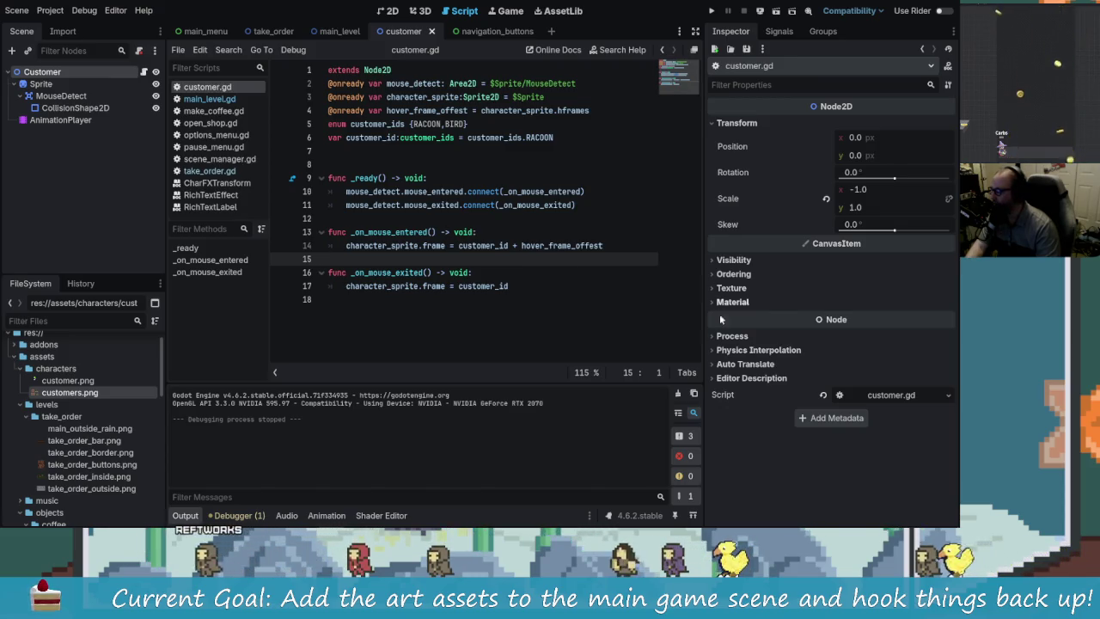
pyautogui.click(553, 275)
pyautogui.click(552, 285)
pyautogui.hotkey('ctrl', 's')
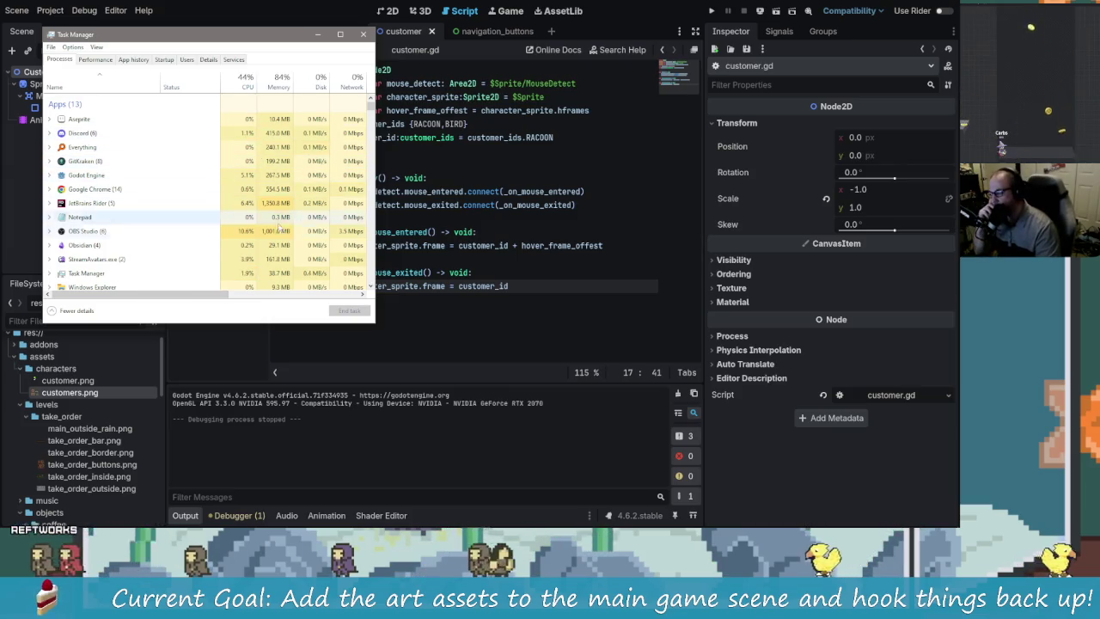
# - Scroll the Processes list, then view CPU performance: i5-9600K at 43% and 4.25 GHz
pyautogui.scroll(-1, 300, 249)
pyautogui.scroll(1, 301, 249)
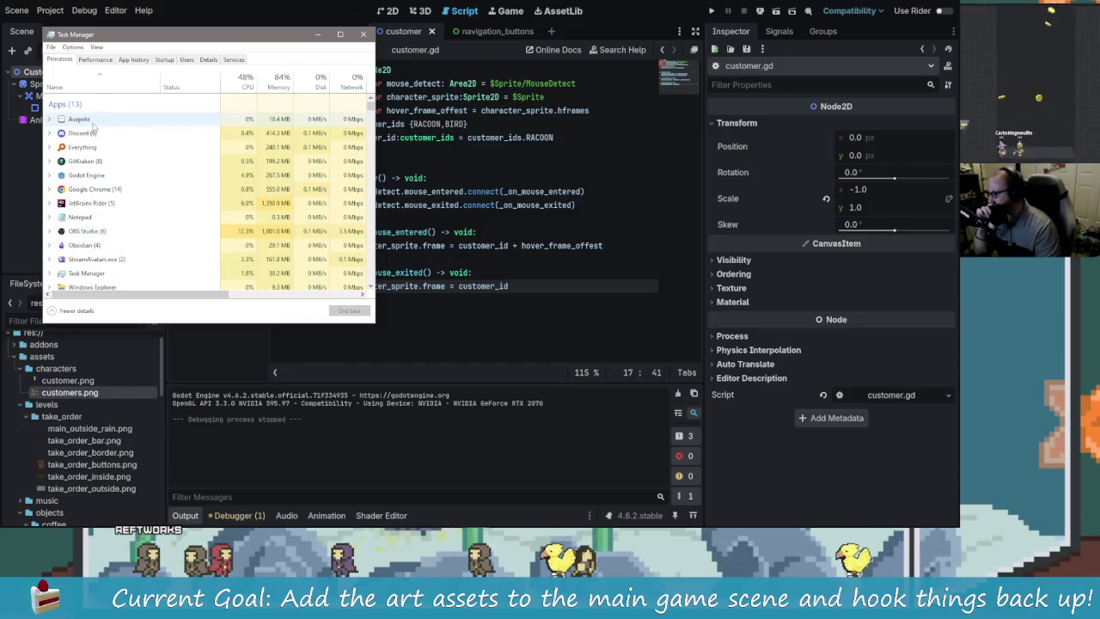
pyautogui.scroll(-2, 224, 254)
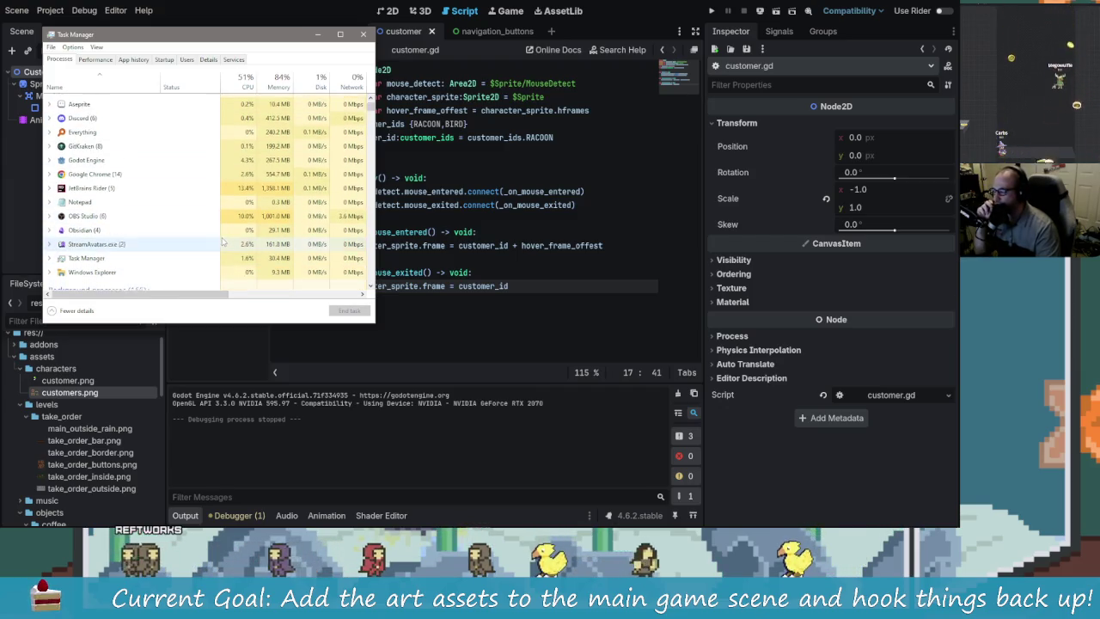
pyautogui.scroll(2, 207, 239)
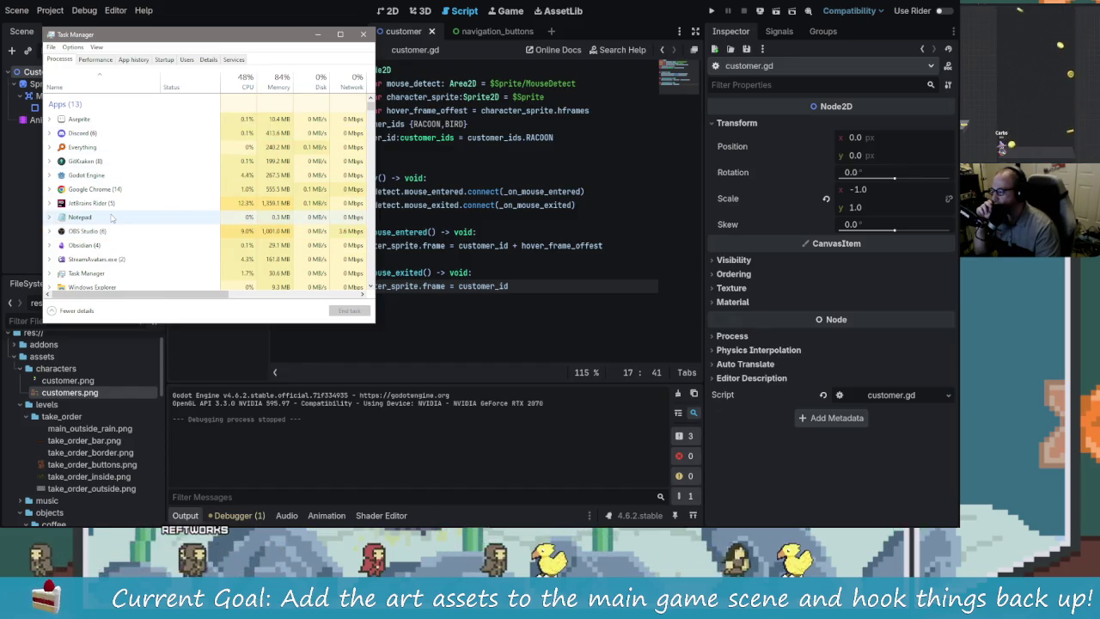
pyautogui.click(96, 59)
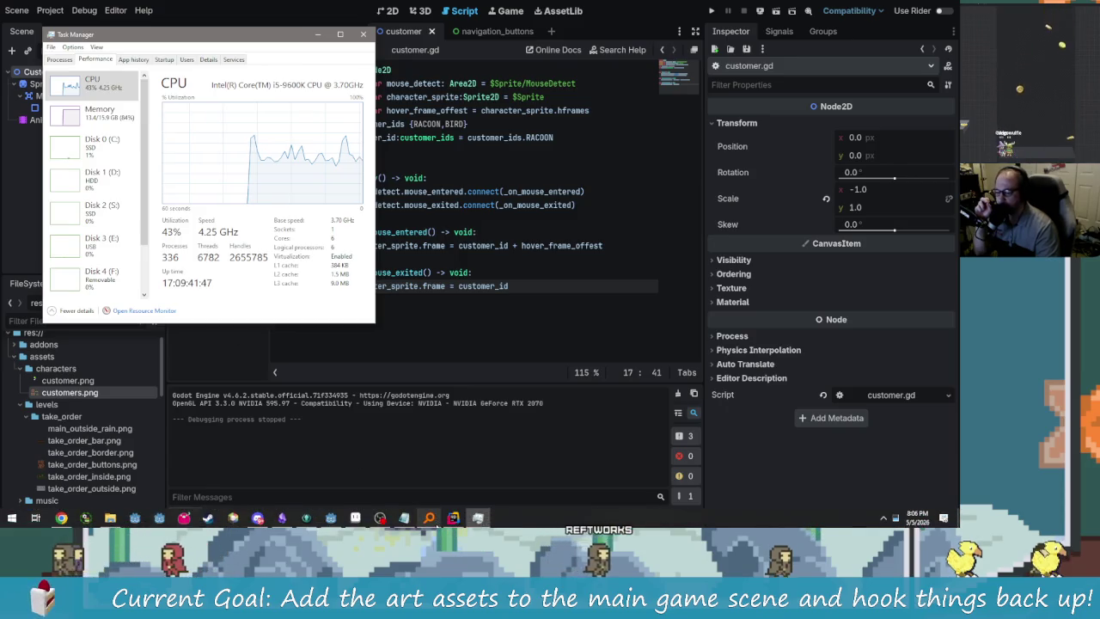
# - Step through Task Manager's Memory, Disk 0–4 (C:, D:, S:, E:, F:) and CPU performance graphs
pyautogui.moveTo(429, 519)
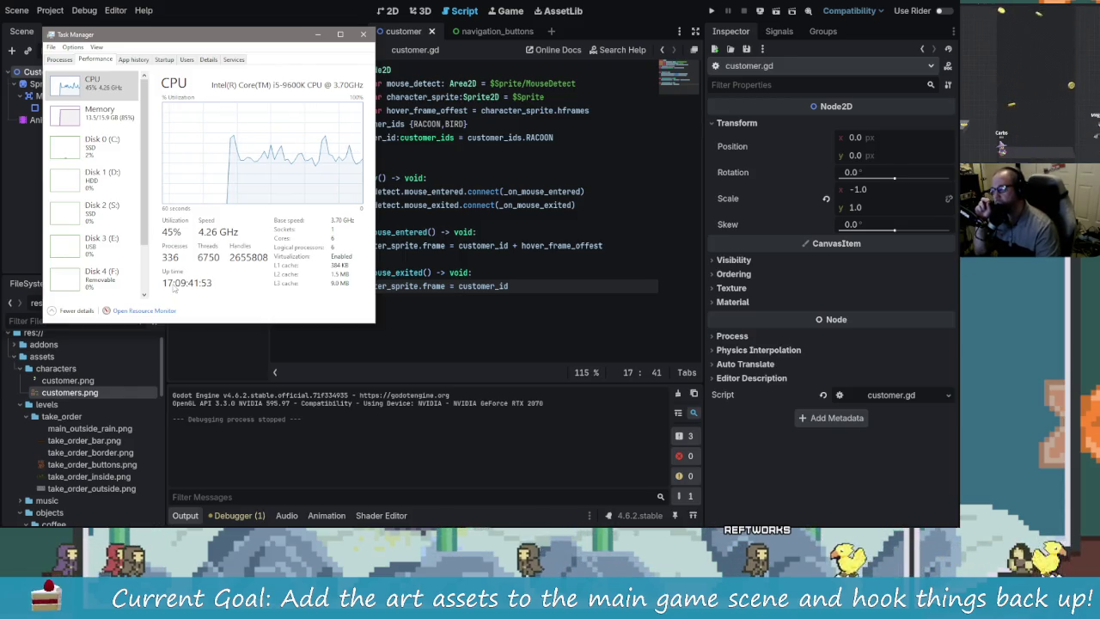
pyautogui.moveTo(925, 513)
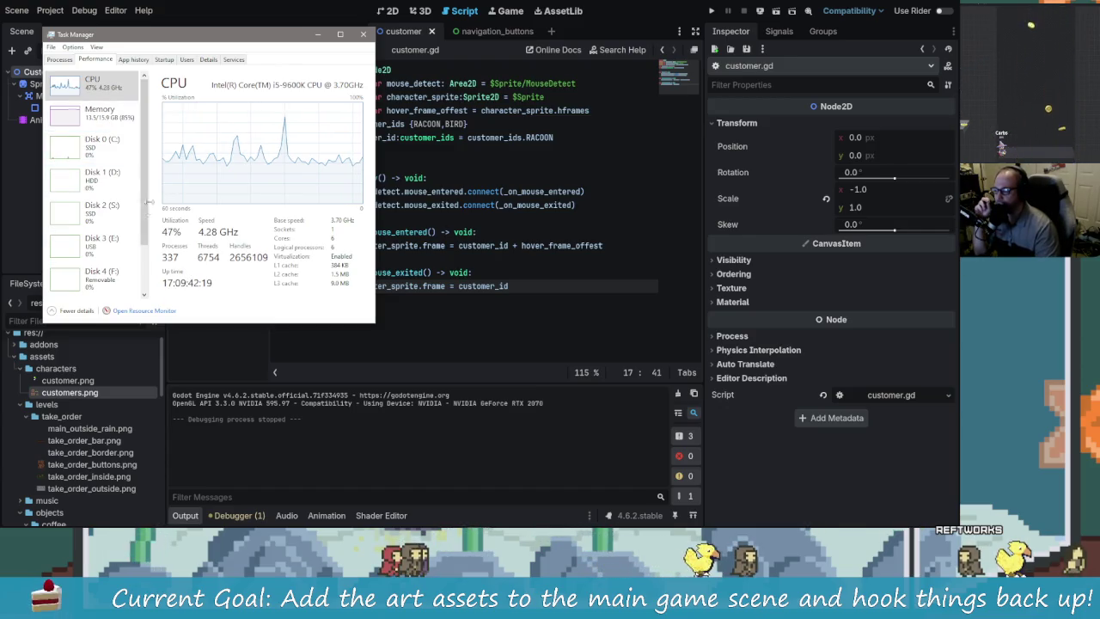
pyautogui.click(122, 126)
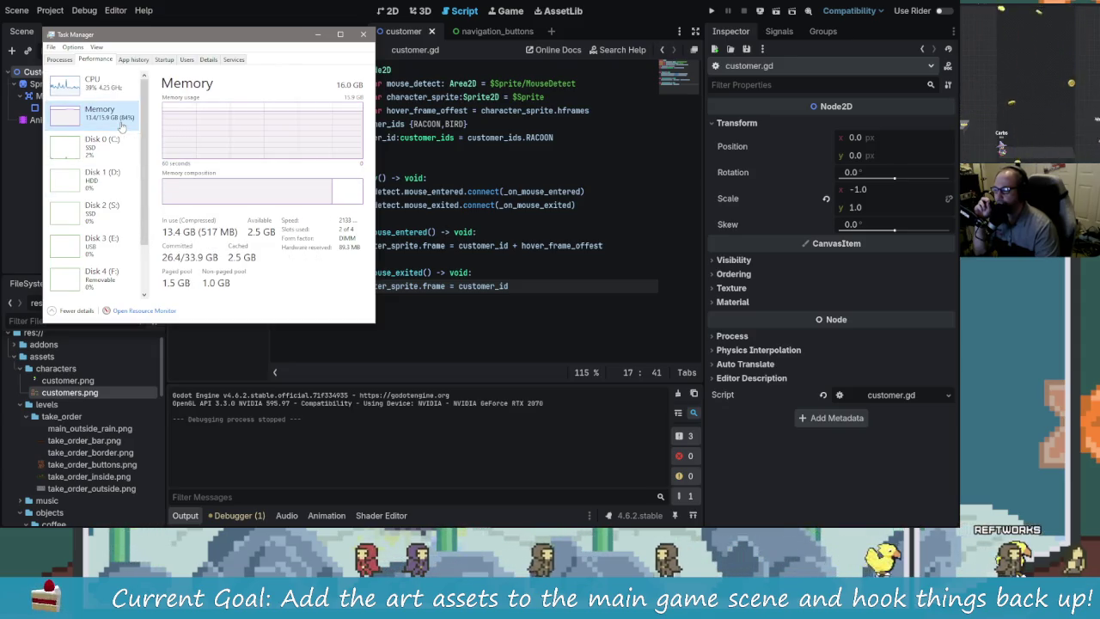
pyautogui.click(89, 159)
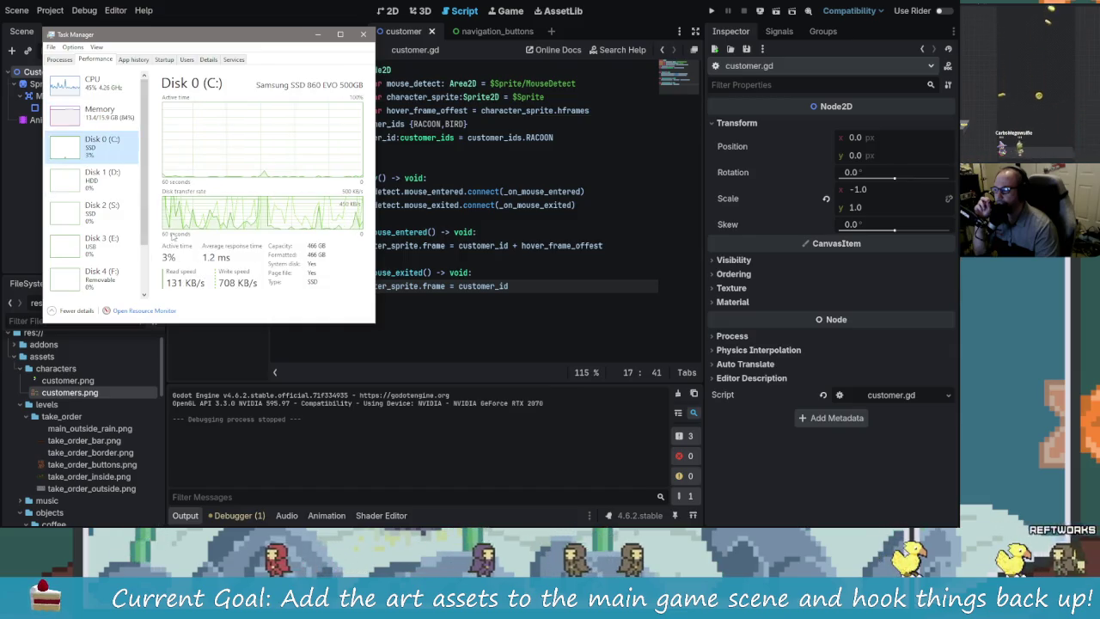
pyautogui.click(118, 182)
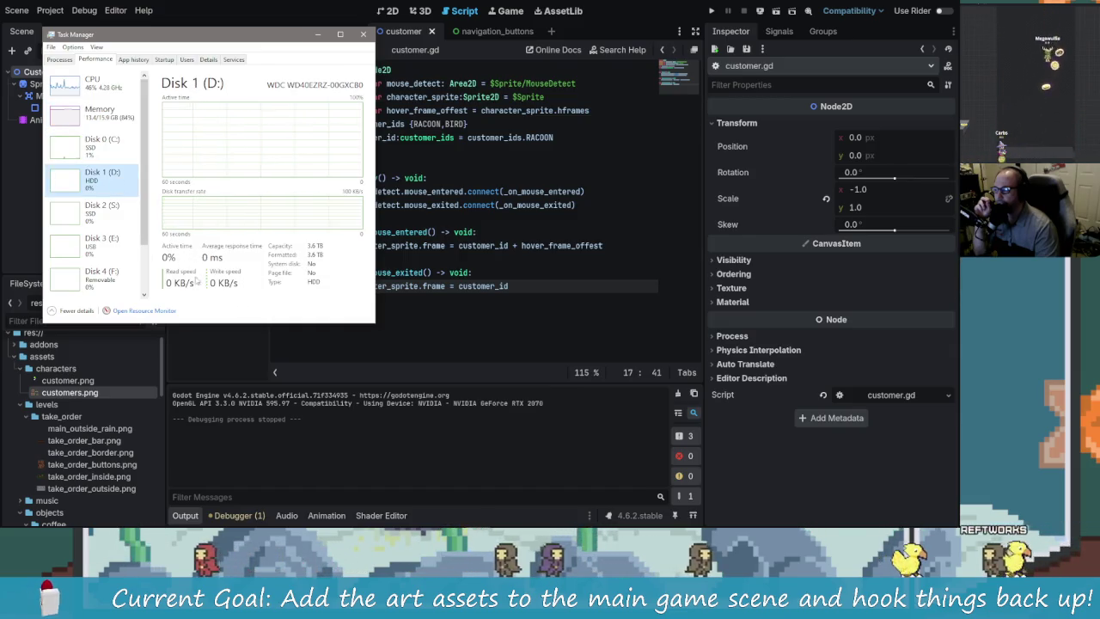
pyautogui.click(116, 215)
pyautogui.click(117, 248)
pyautogui.click(116, 281)
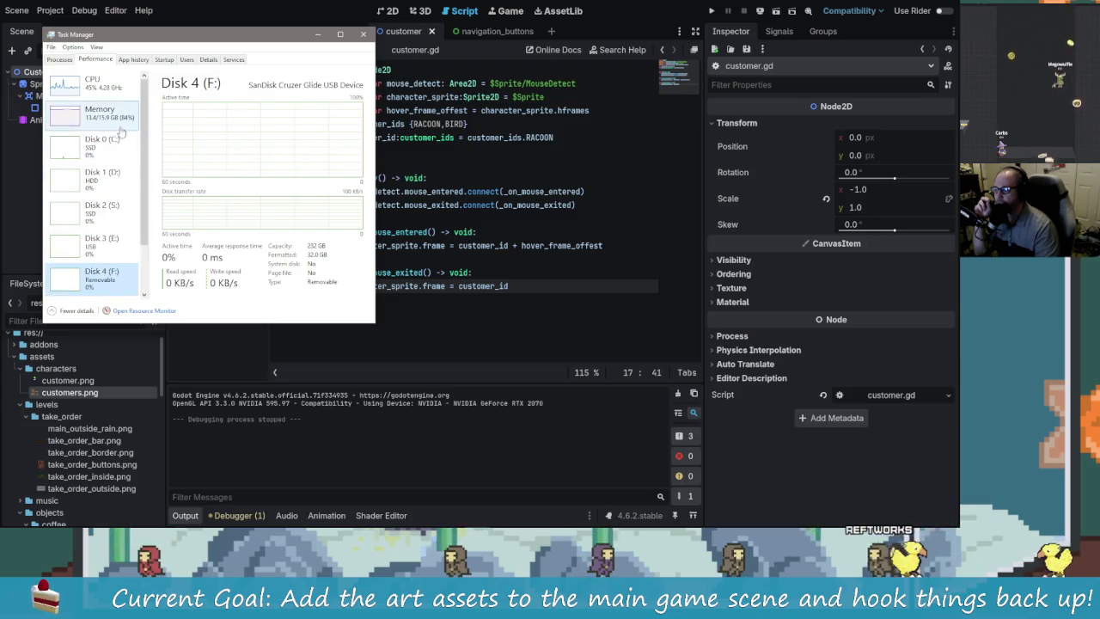
pyautogui.click(117, 95)
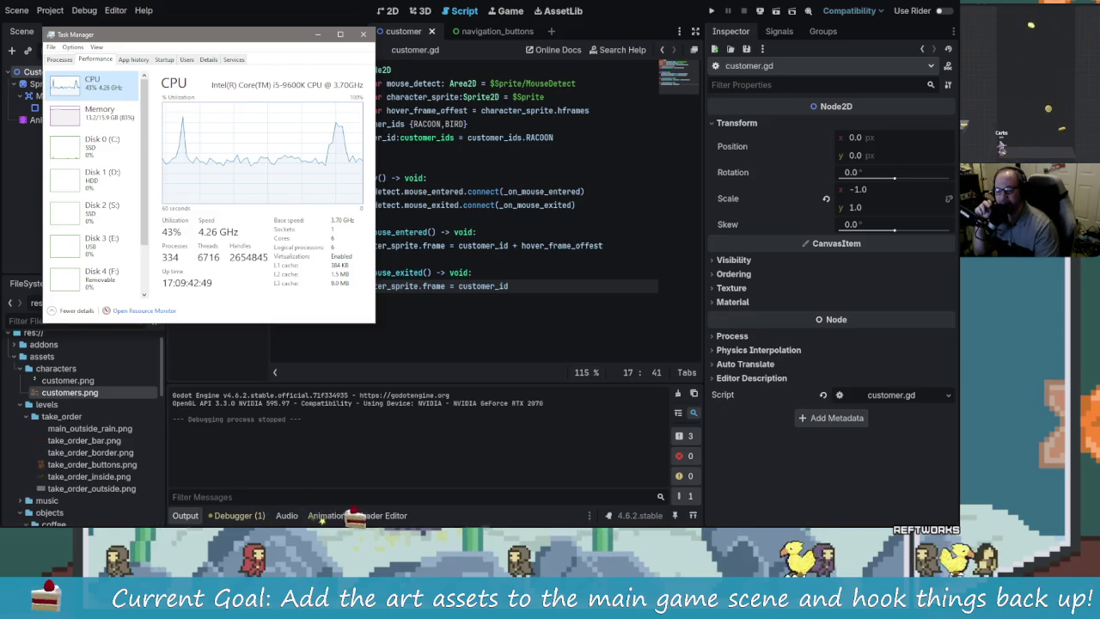
# - Peek at the hidden tray icons, then return to Memory showing 13.2 GB of 16.0 GB used
pyautogui.click(895, 518)
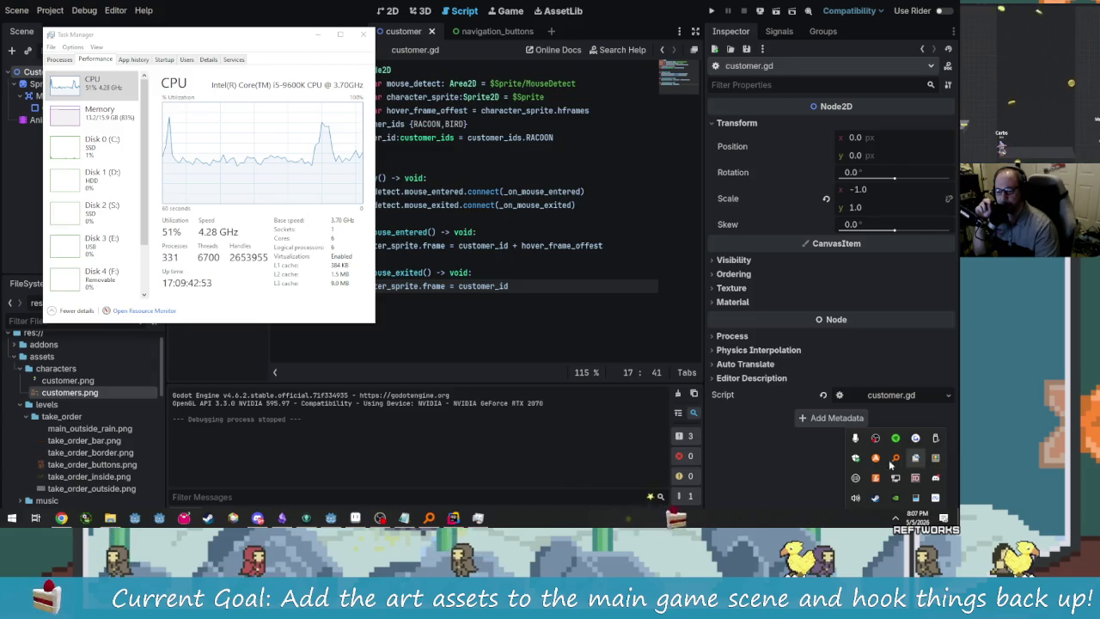
pyautogui.click(827, 514)
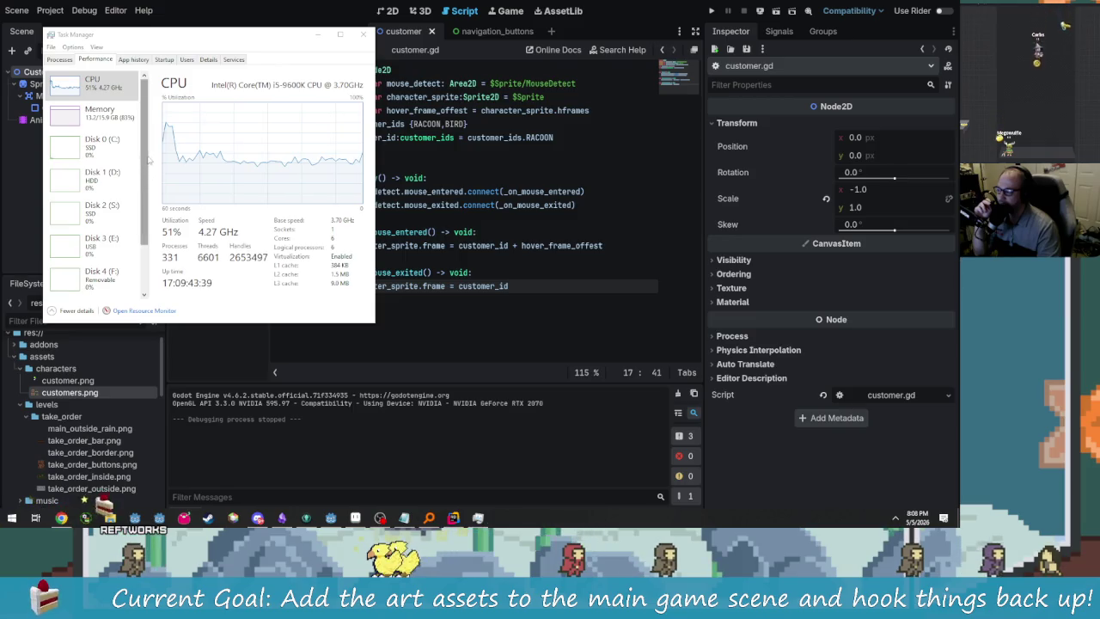
pyautogui.click(126, 122)
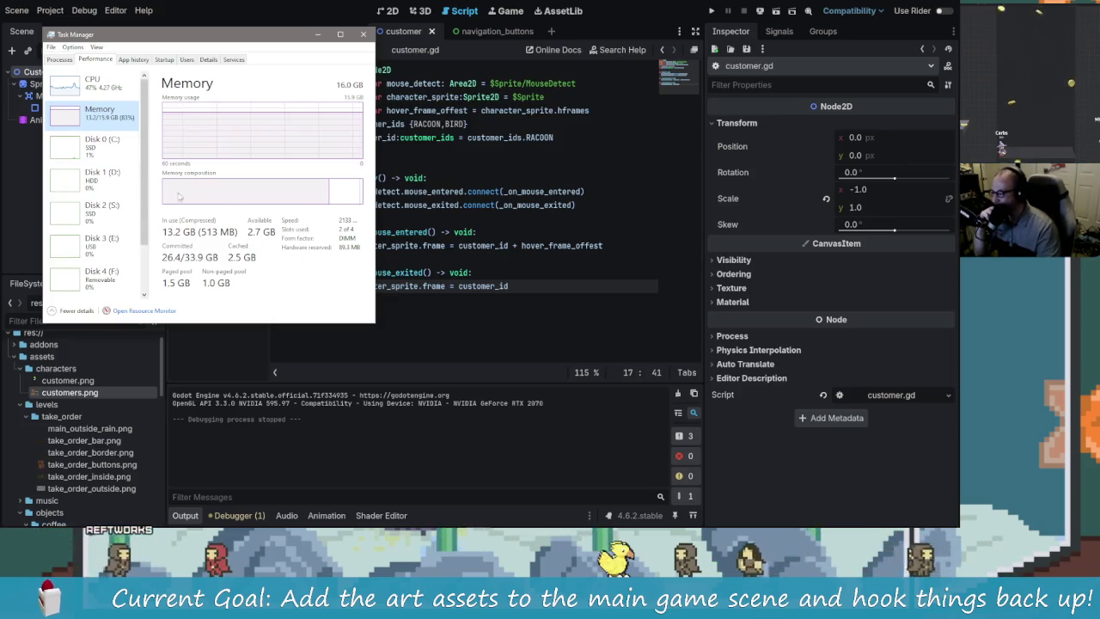
pyautogui.moveTo(182, 191)
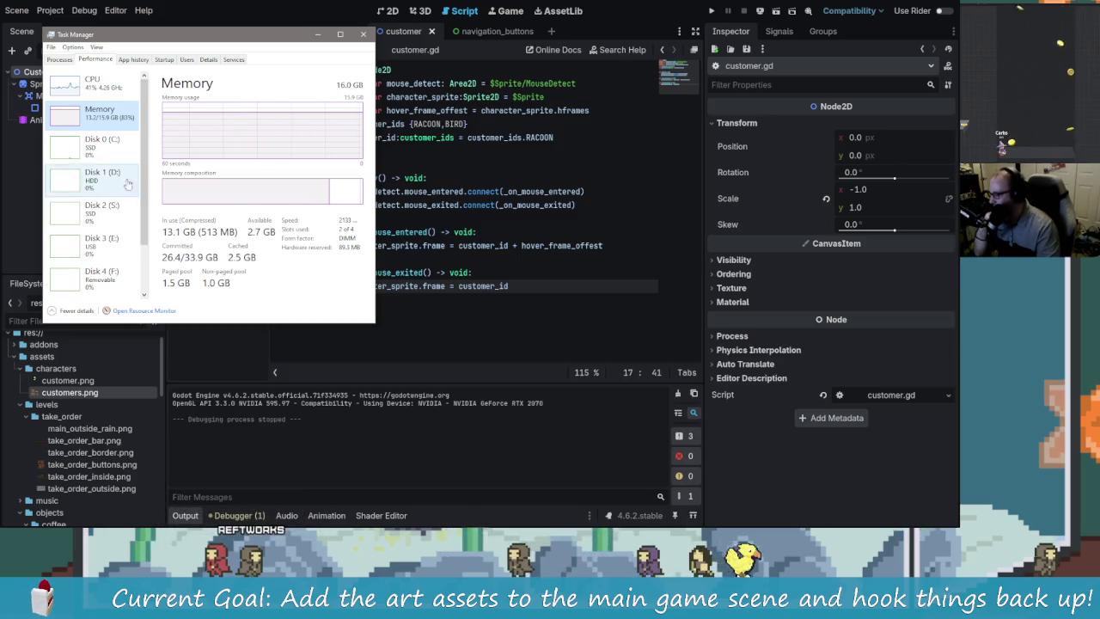
pyautogui.scroll(-2, 135, 241)
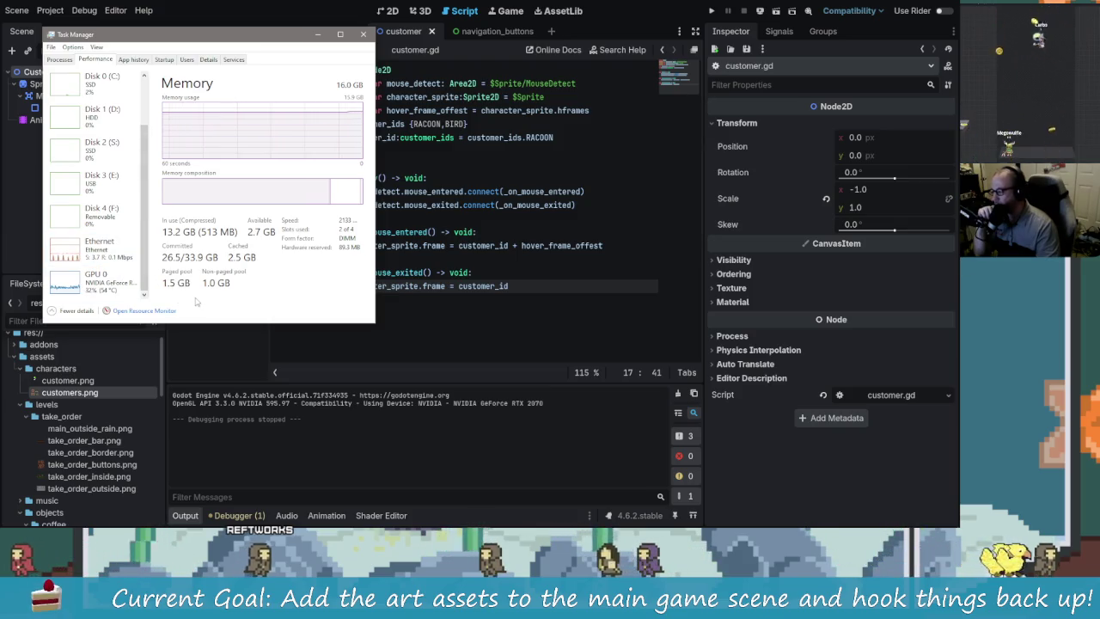
pyautogui.scroll(3, 120, 257)
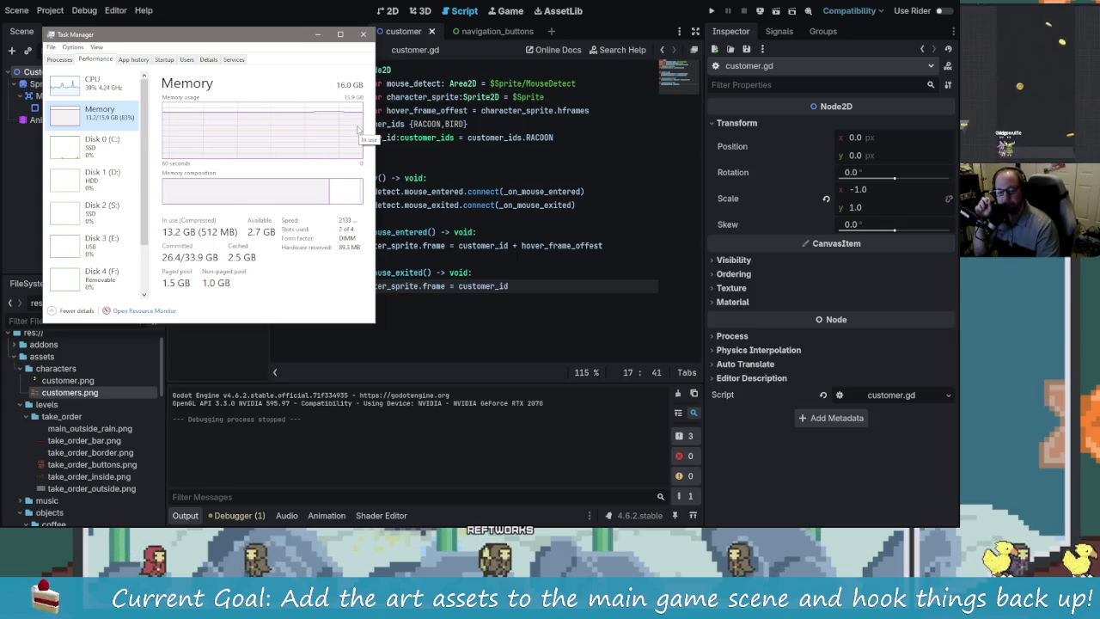
pyautogui.click(364, 35)
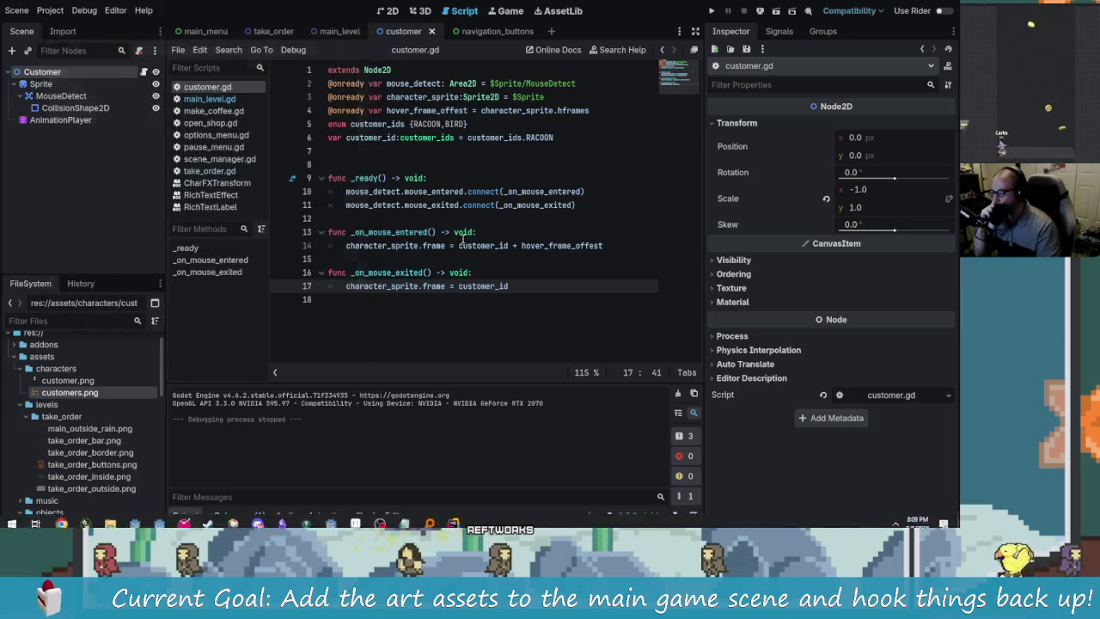
pyautogui.click(459, 233)
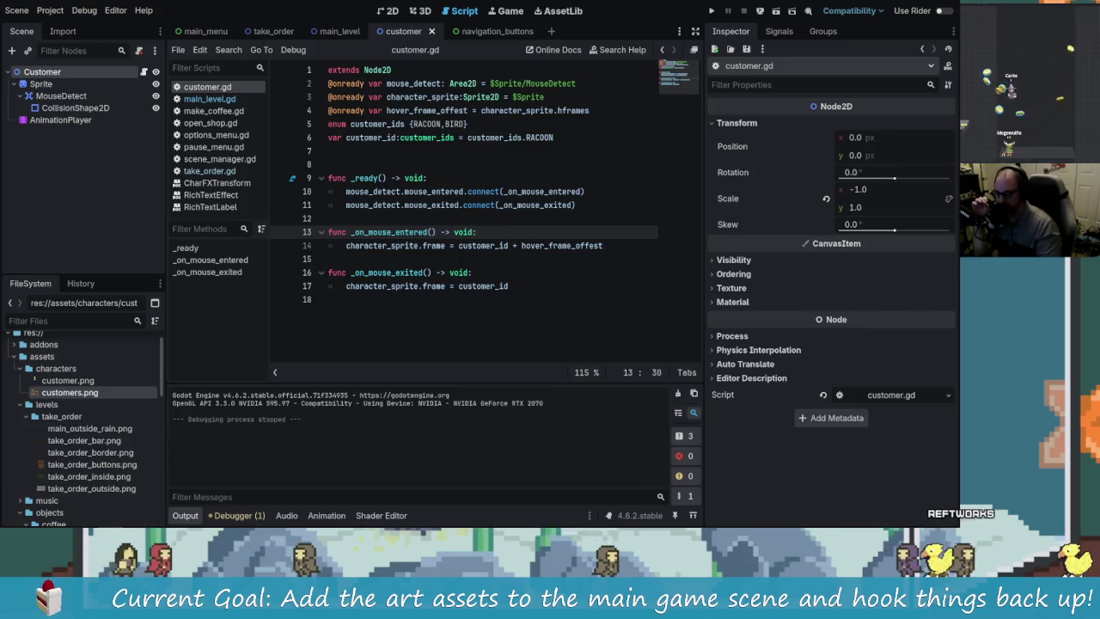
# - Open Task Manager's Performance view on Disk 3 (E:) with Ctrl+Shift+Esc
pyautogui.moveTo(382, 523)
pyautogui.click(439, 520)
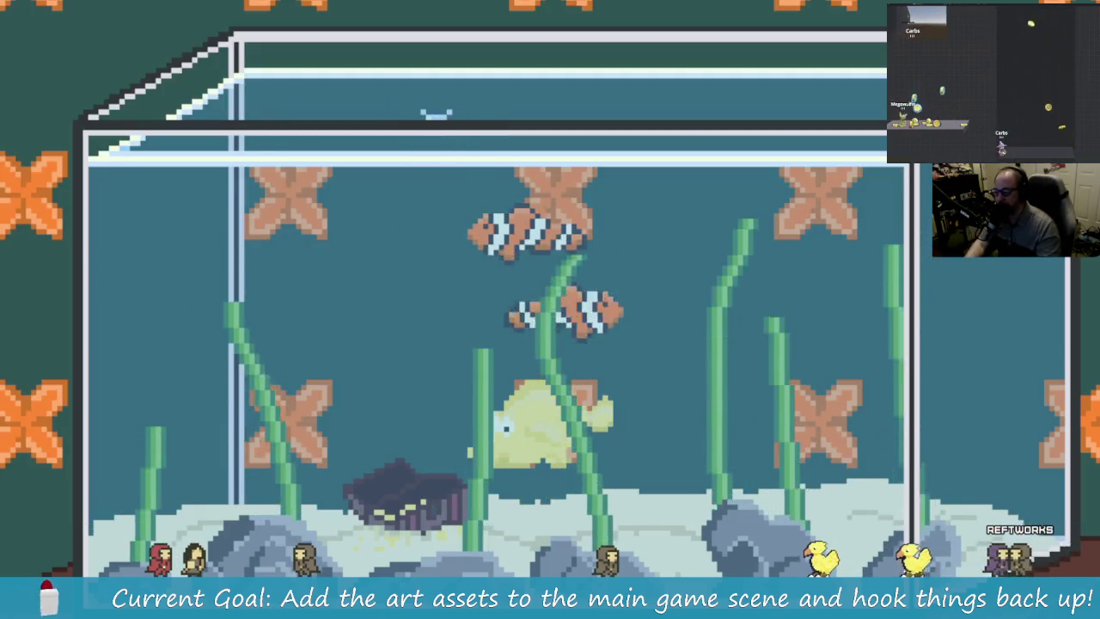
pyautogui.hotkey('ctrl', 'shift', 'Escape')
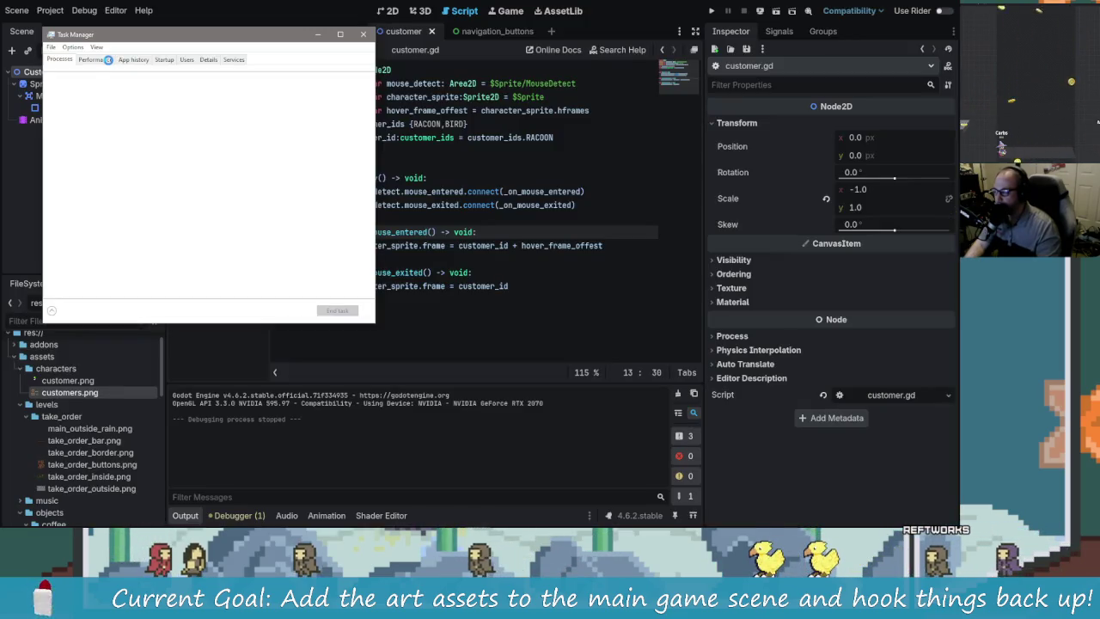
pyautogui.click(95, 59)
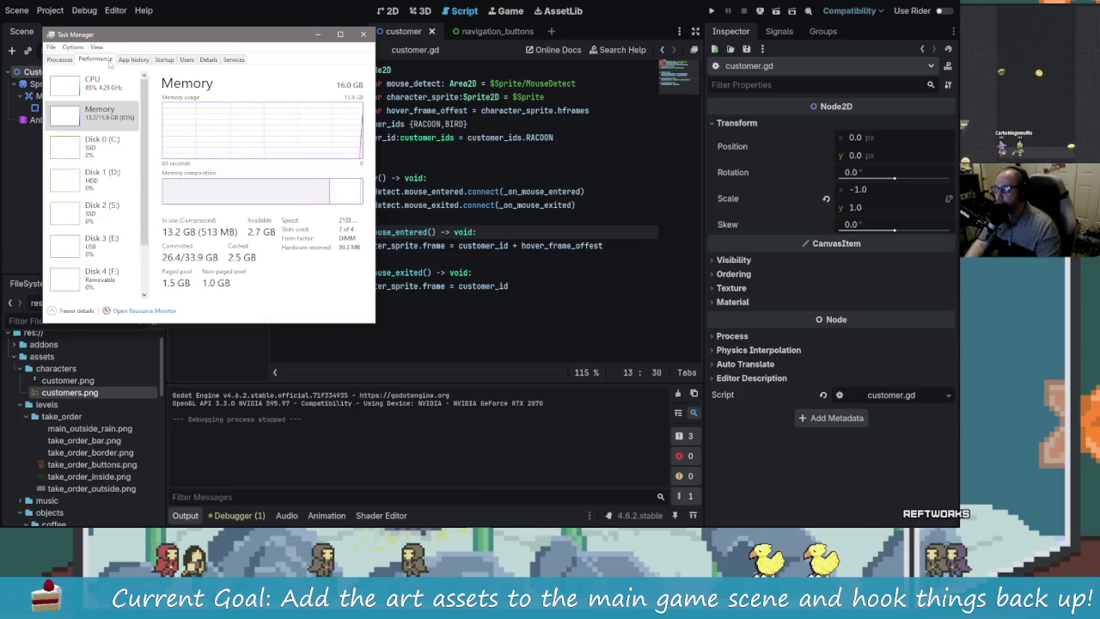
pyautogui.click(138, 253)
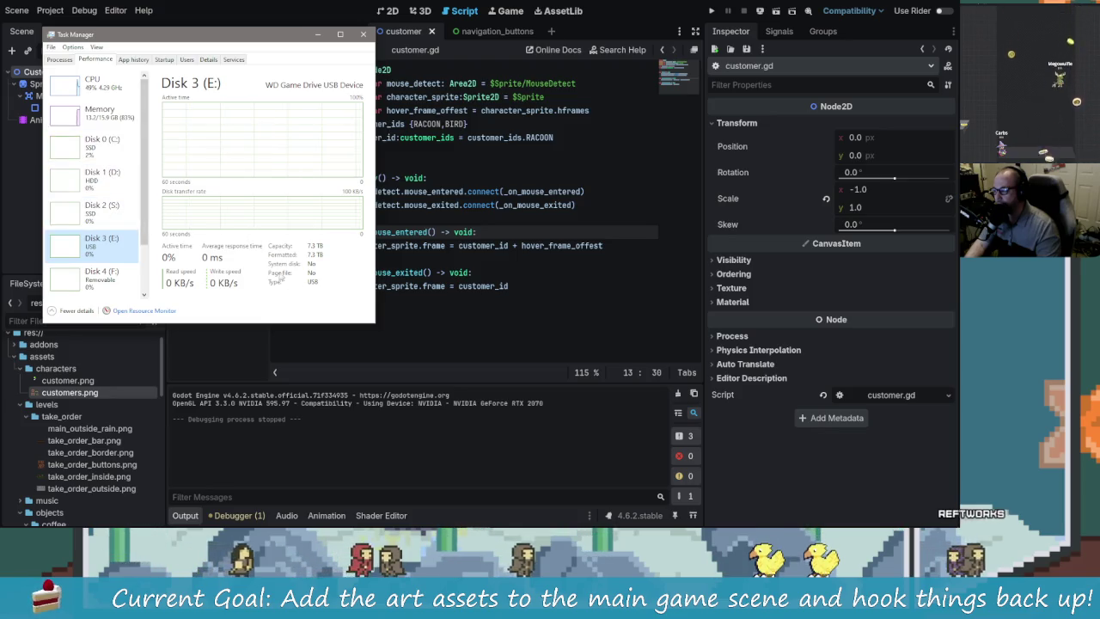
pyautogui.scroll(-1, 114, 220)
# - Maximize Task Manager, then minimize it to bring the Godot editor back
pyautogui.doubleClick(344, 35)
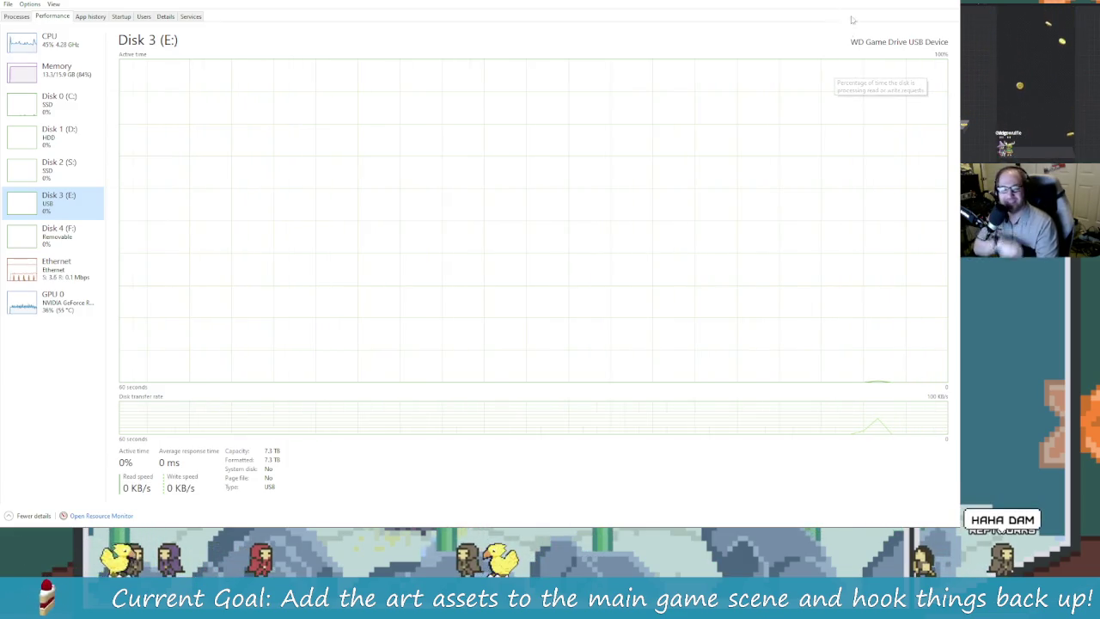
pyautogui.click(905, 4)
pyautogui.moveTo(380, 519)
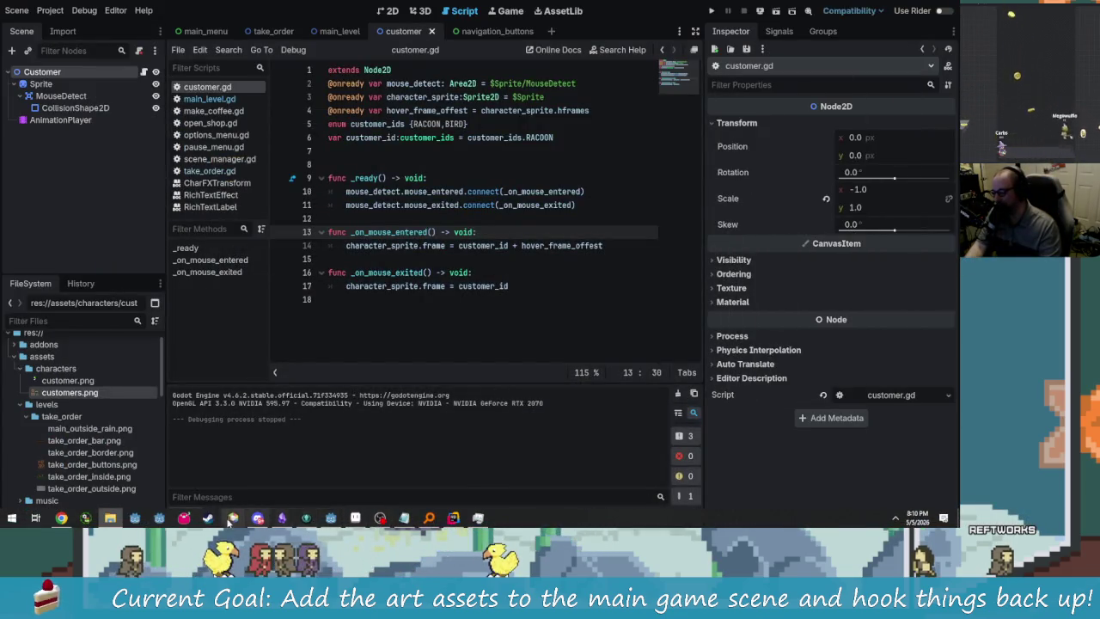
# - Open Steam's Downloads page and move Battlerite from Scheduled to Unscheduled
pyautogui.click(208, 519)
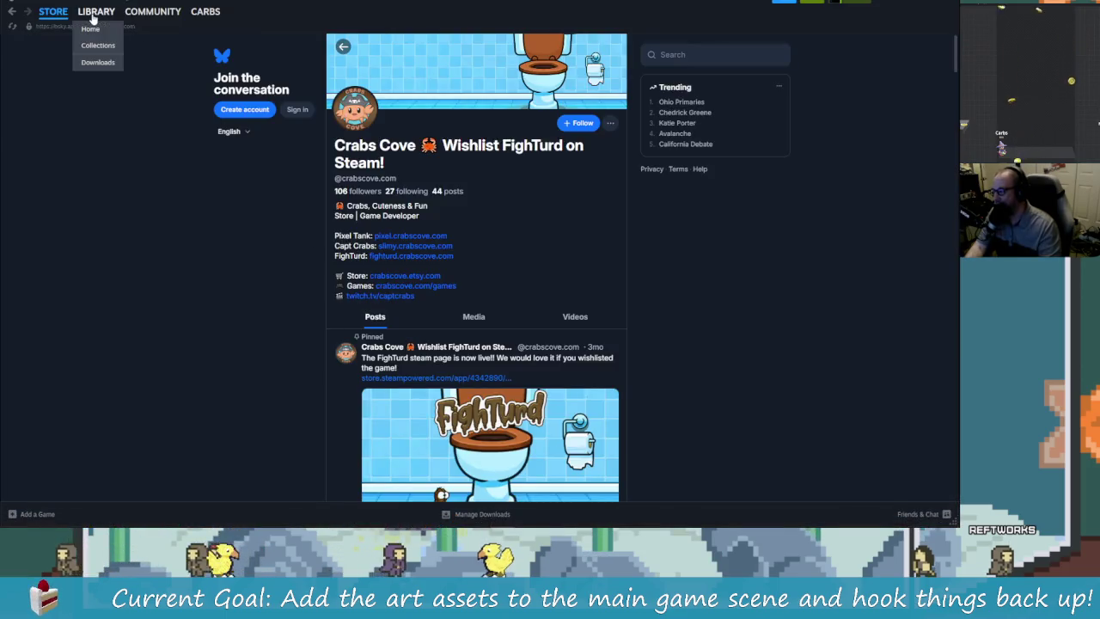
pyautogui.click(97, 11)
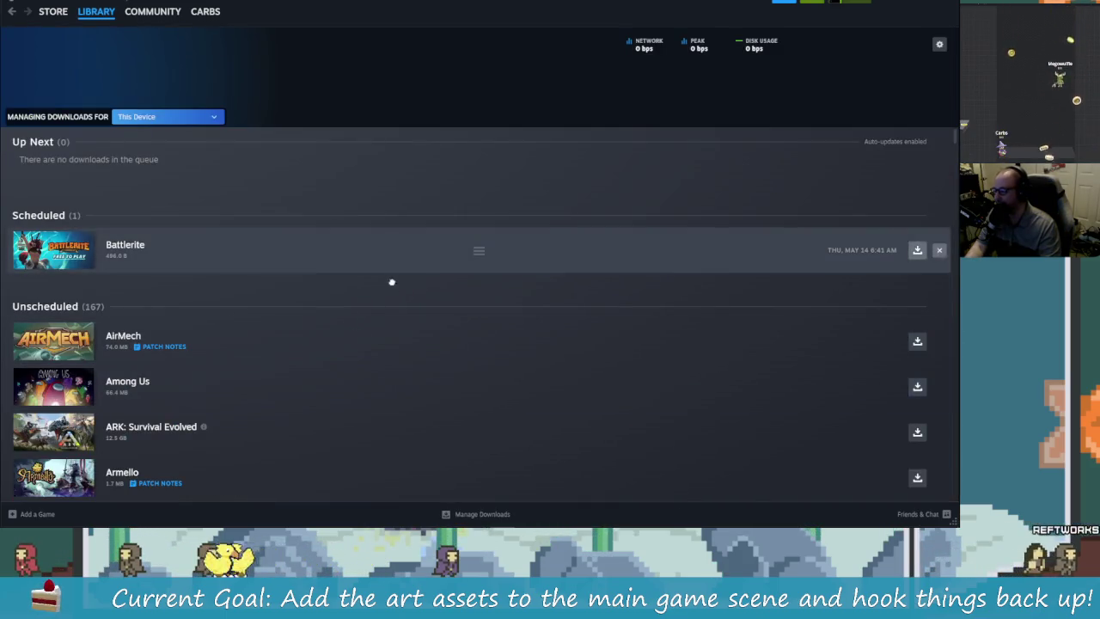
pyautogui.moveTo(479, 250); pyautogui.dragTo(481, 422)
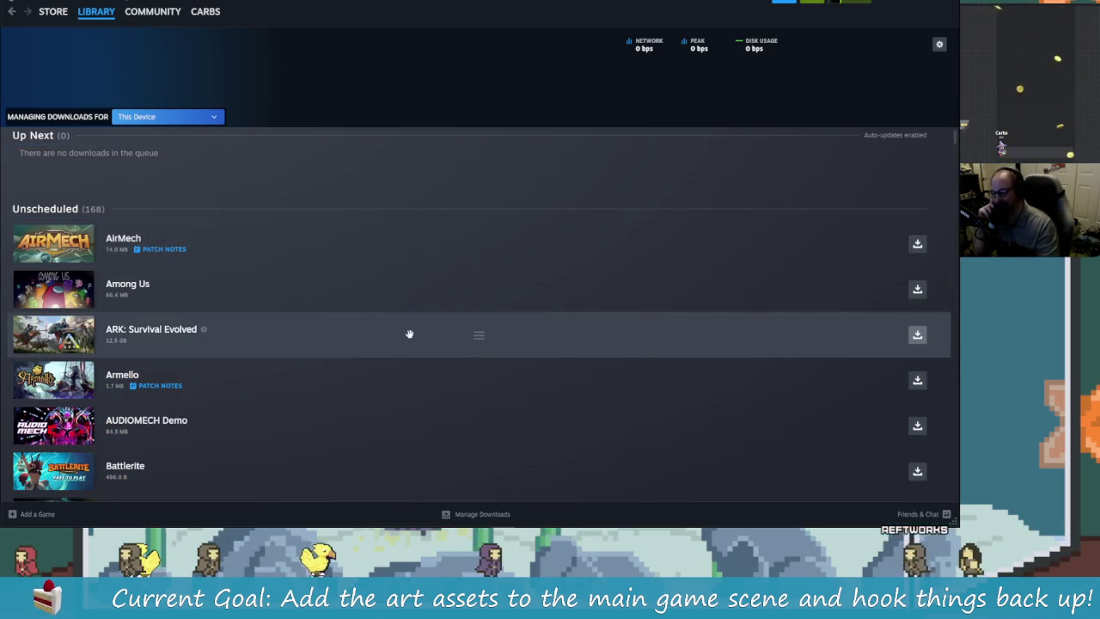
# - Scroll through the list of 168 unscheduled downloads
pyautogui.scroll(-7, 425, 332)
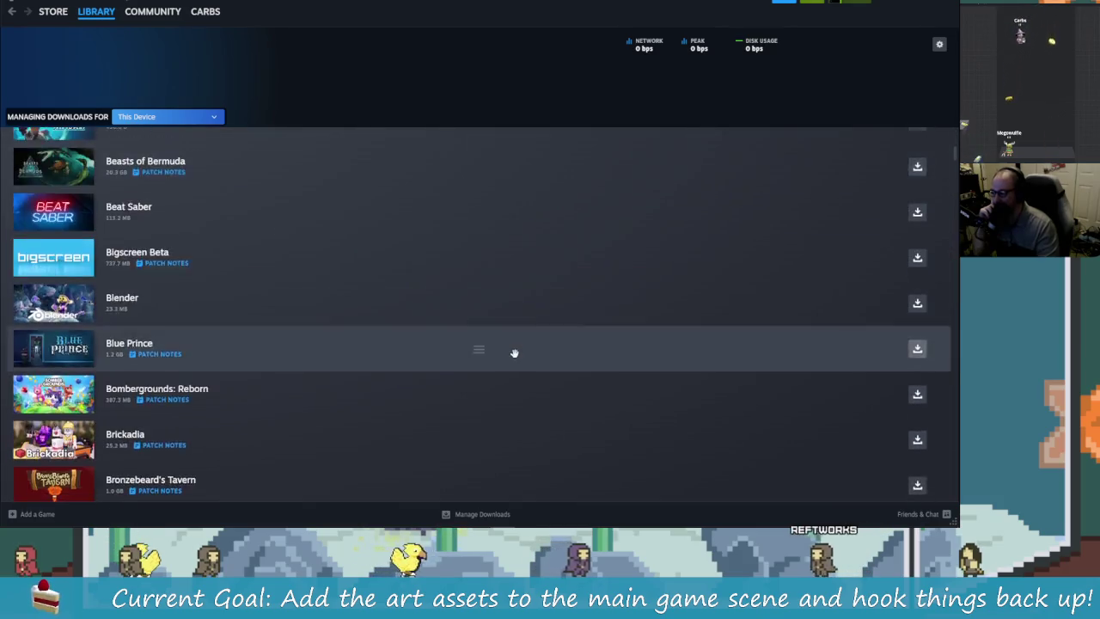
pyautogui.scroll(-8, 508, 350)
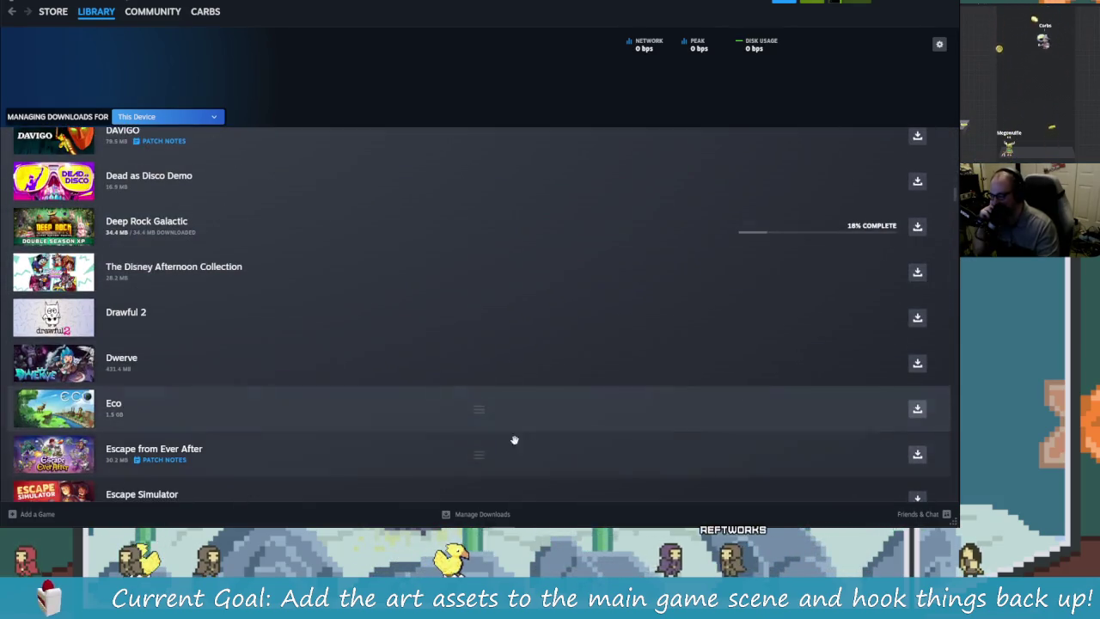
pyautogui.scroll(-4, 456, 387)
pyautogui.scroll(2, 358, 295)
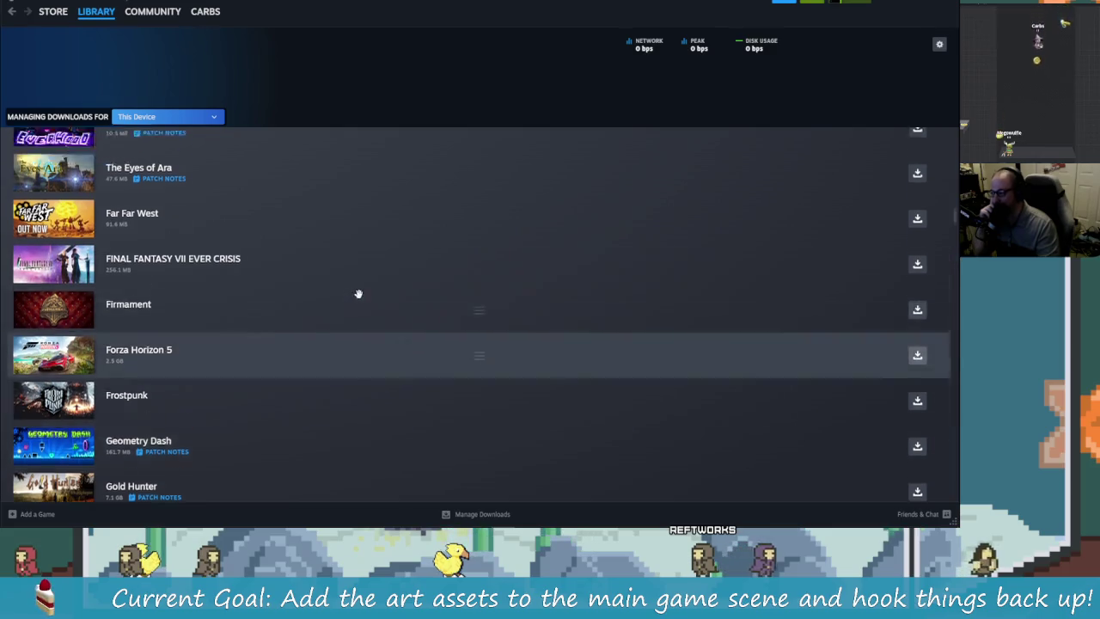
pyautogui.scroll(-7, 358, 286)
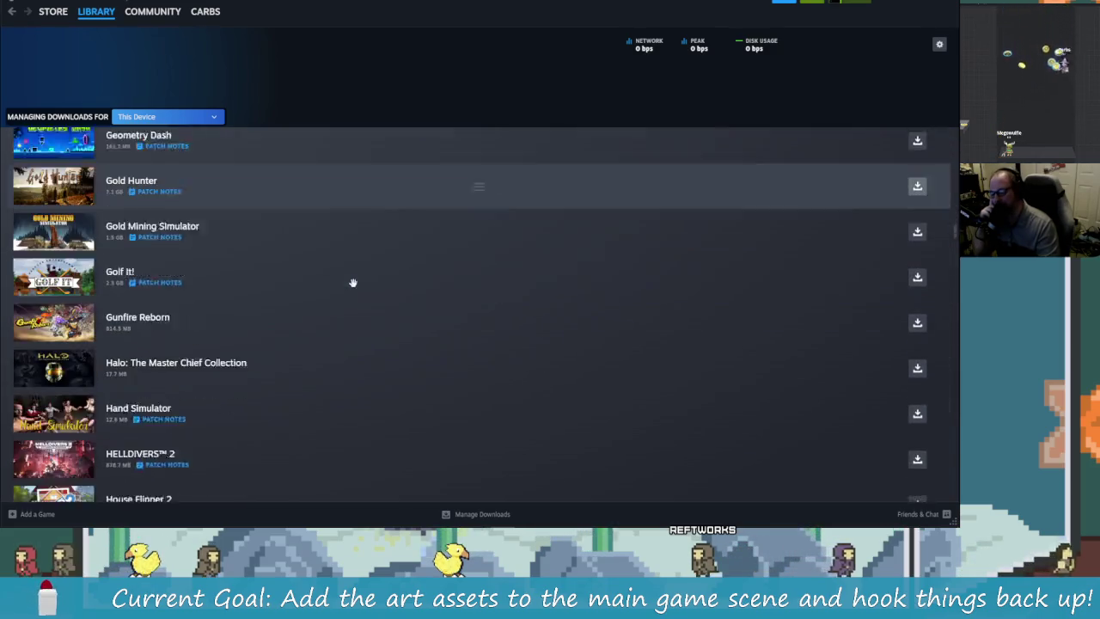
pyautogui.scroll(-6, 349, 280)
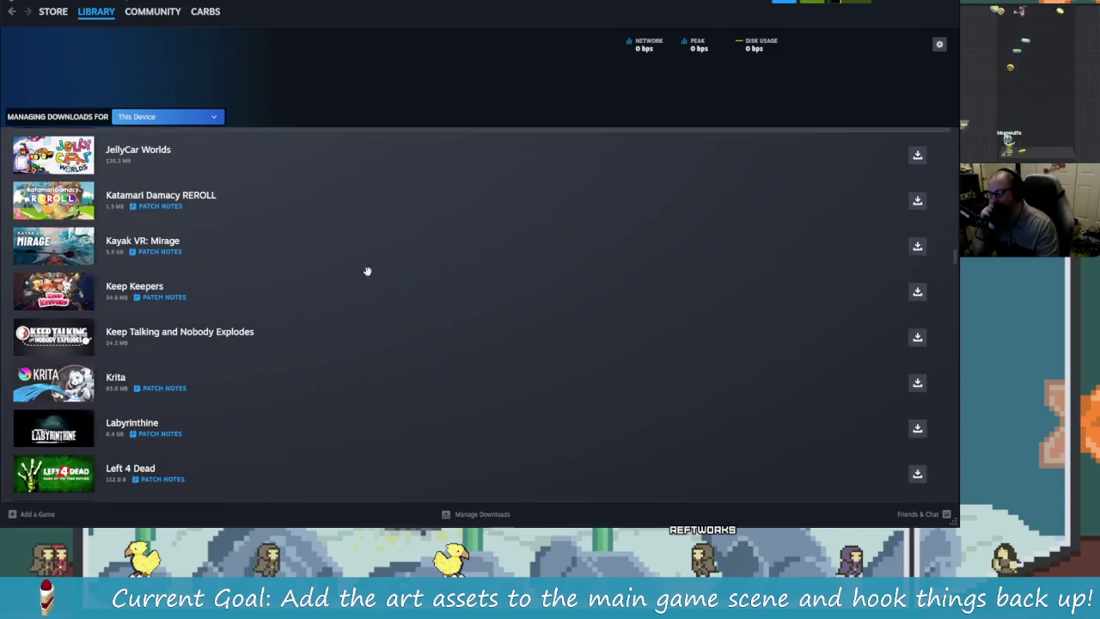
pyautogui.scroll(-1, 370, 293)
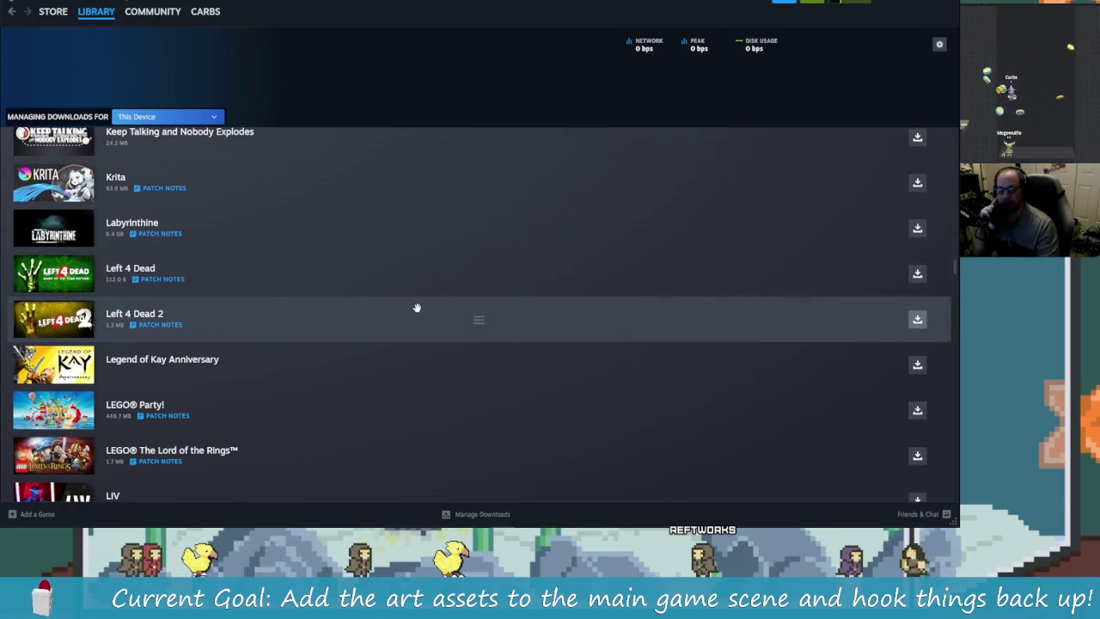
pyautogui.scroll(-3, 414, 308)
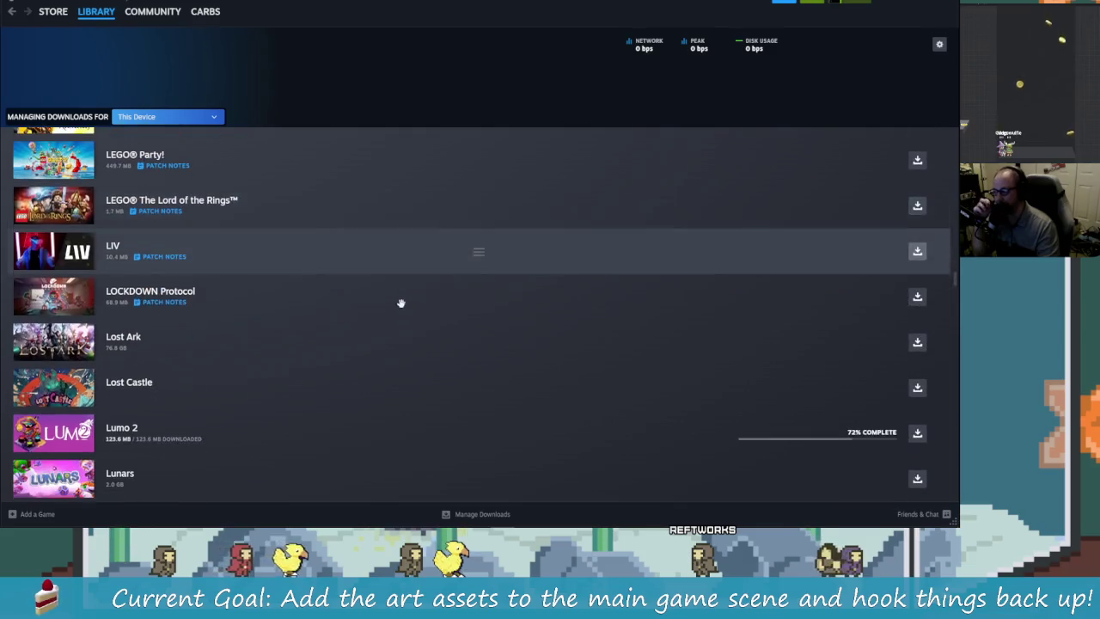
pyautogui.scroll(-2, 363, 299)
pyautogui.scroll(-3, 363, 299)
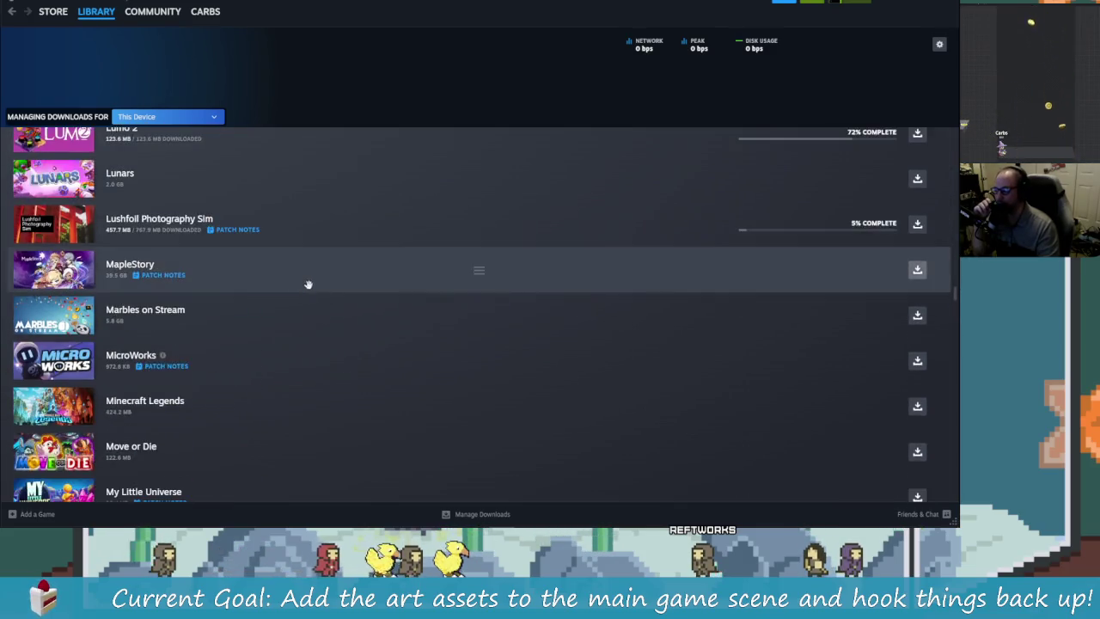
pyautogui.scroll(3, 739, 371)
pyautogui.scroll(2, 929, 285)
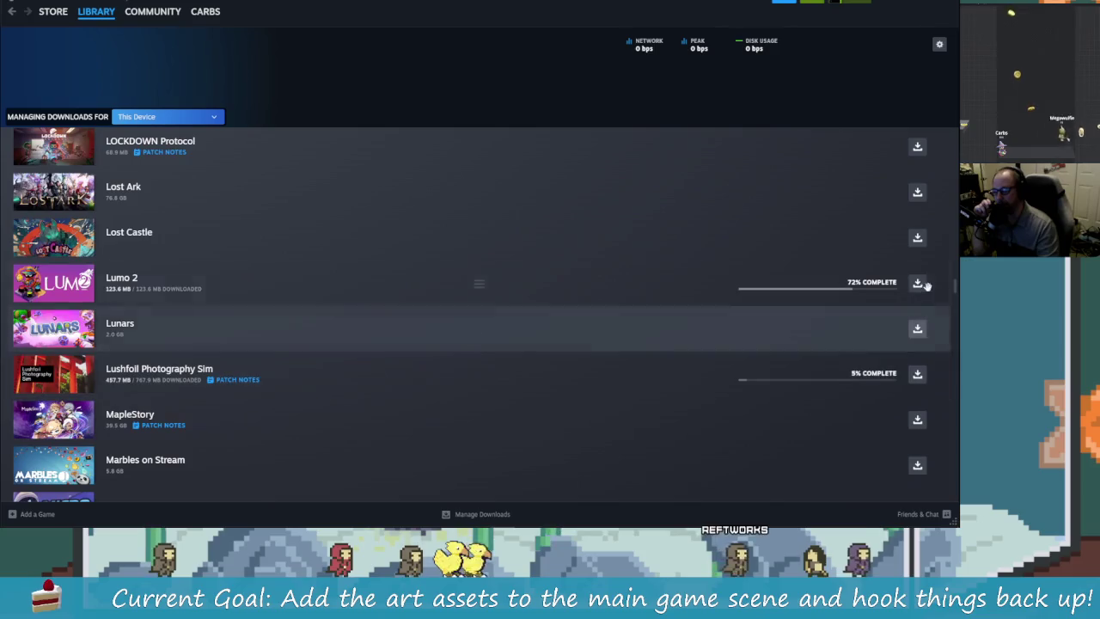
pyautogui.moveTo(953, 276); pyautogui.dragTo(959, 129)
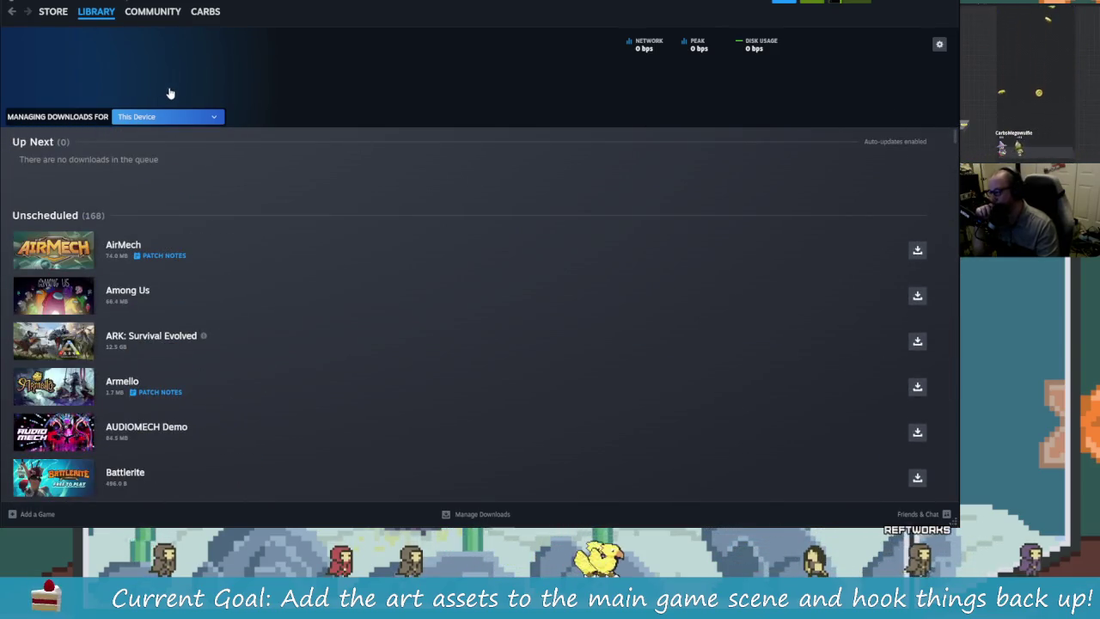
# - Switch from Downloads to Library Home, check the Games menu, and scroll the sidebar game list
pyautogui.click(52, 12)
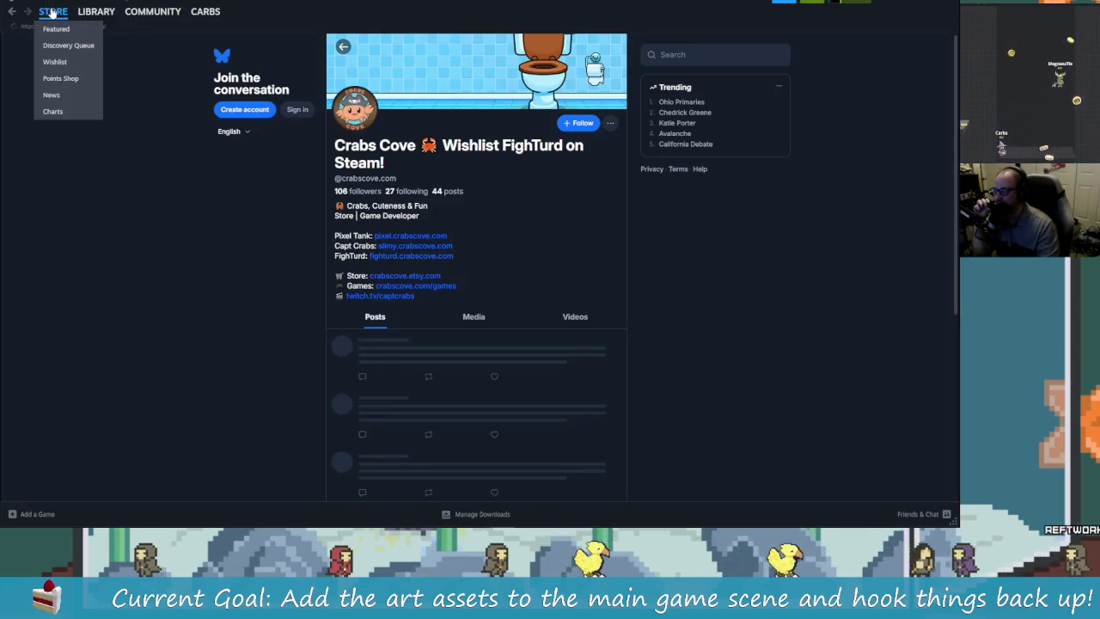
pyautogui.click(89, 18)
pyautogui.click(90, 18)
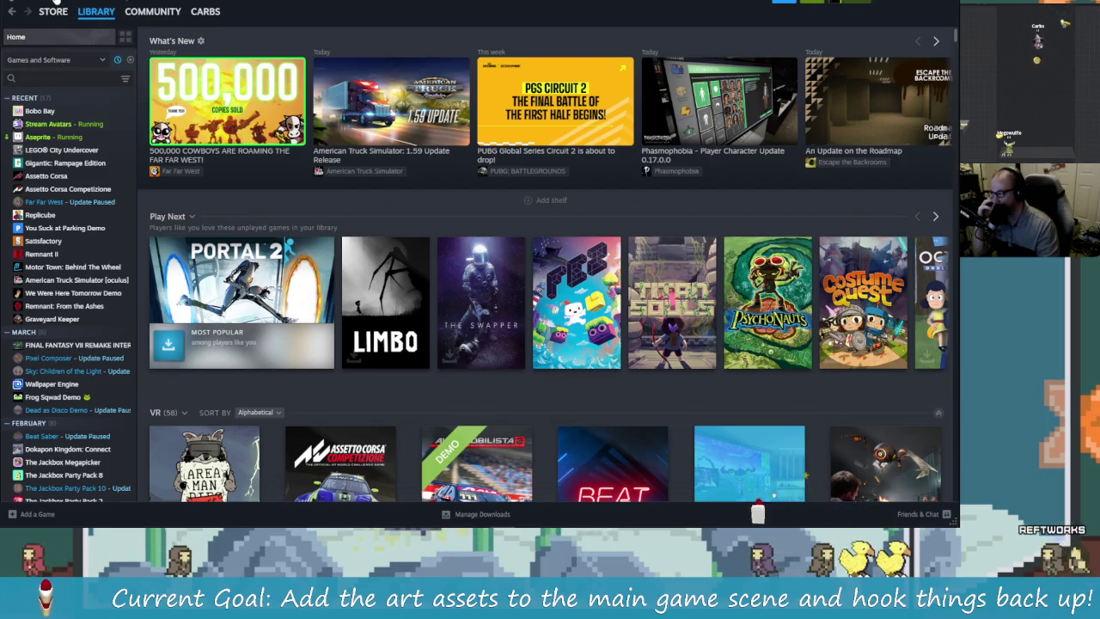
pyautogui.click(52, 1)
pyautogui.moveTo(107, 0)
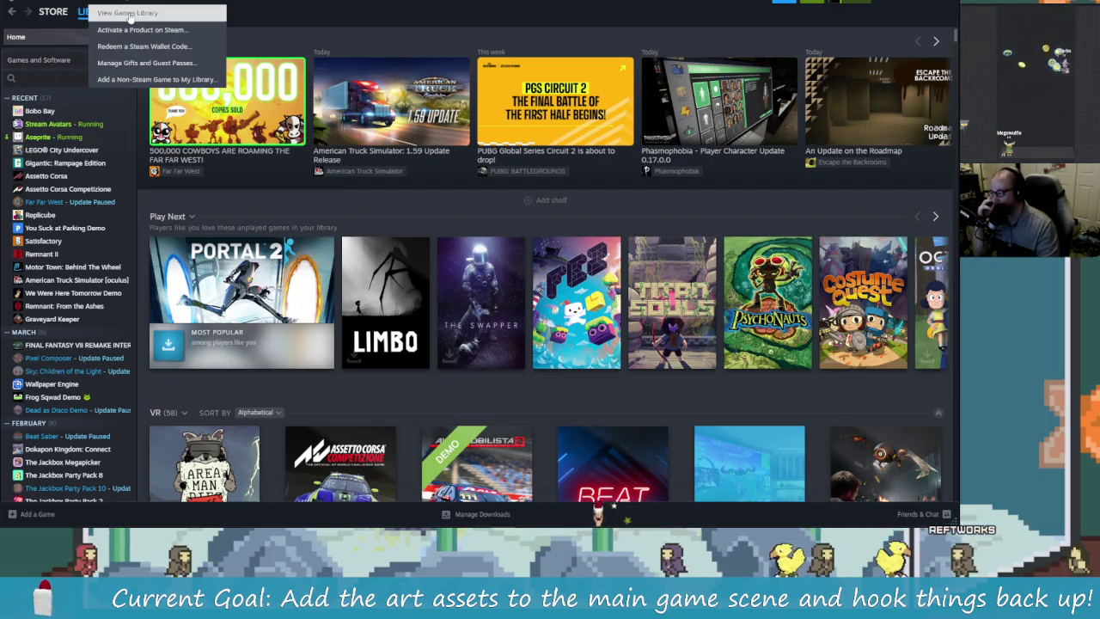
pyautogui.click(112, 1)
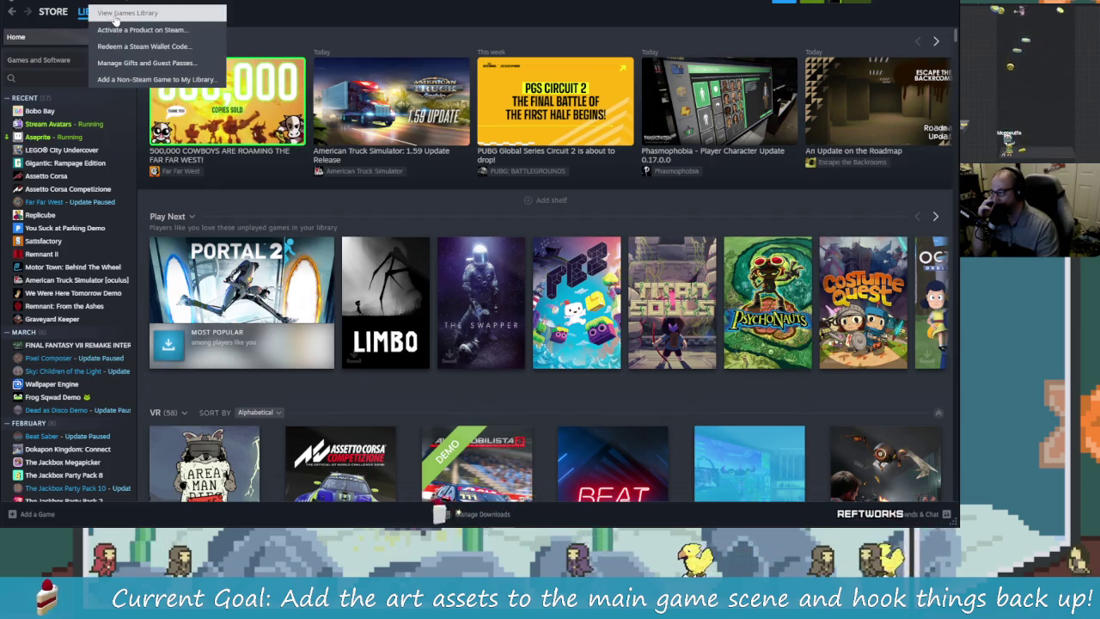
pyautogui.click(118, 13)
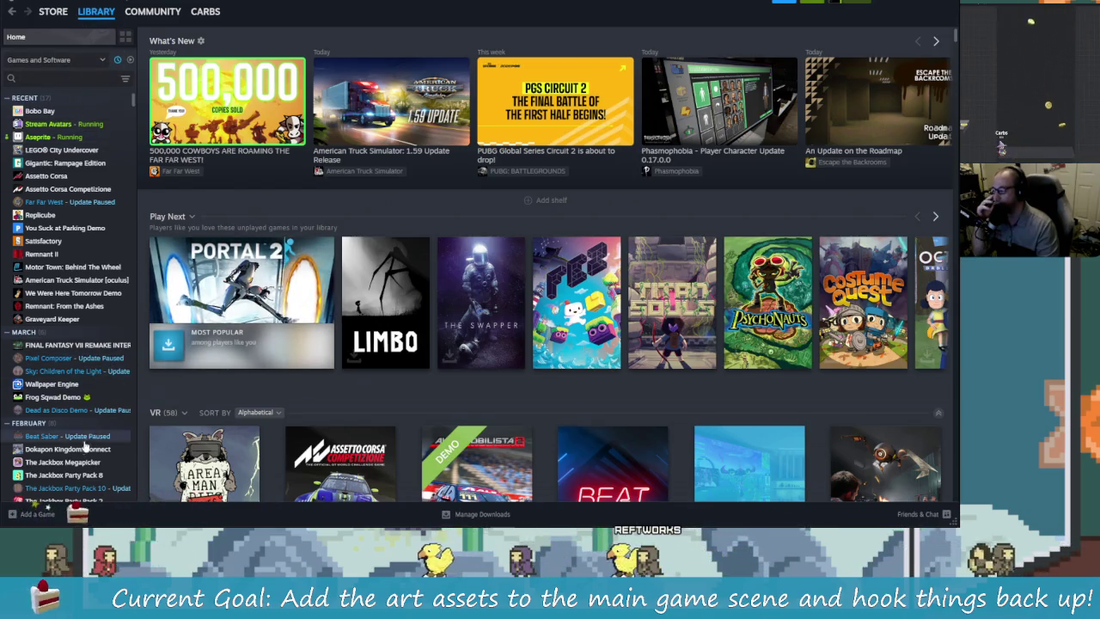
pyautogui.scroll(-4, 90, 434)
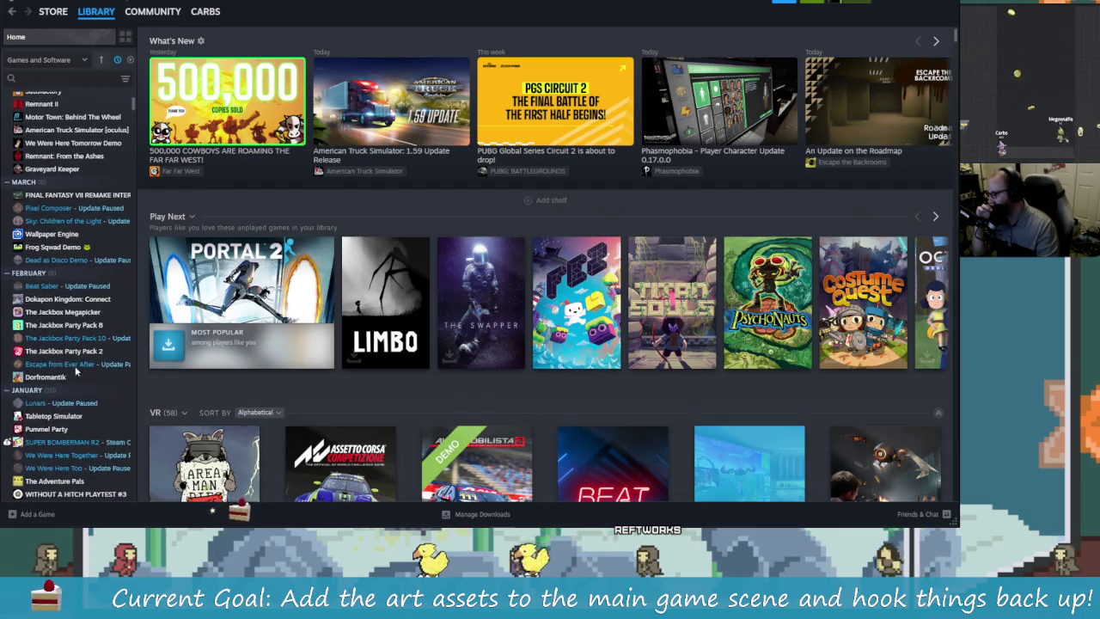
pyautogui.scroll(-3, 90, 396)
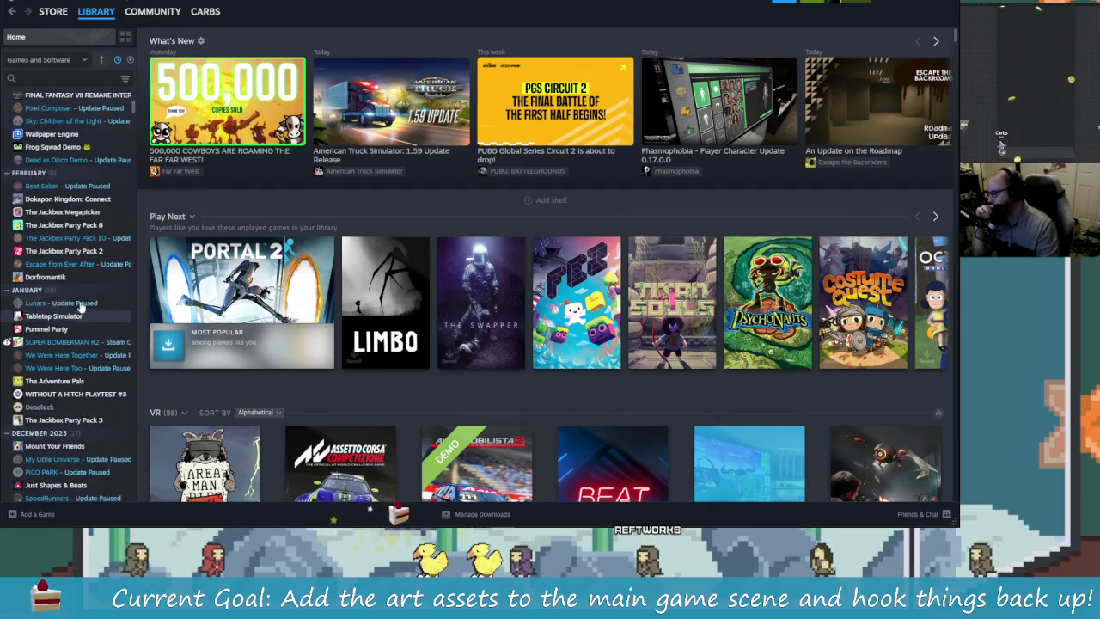
# - Select The Jackbox Party Pack 10 in the library sidebar
pyautogui.click(73, 239)
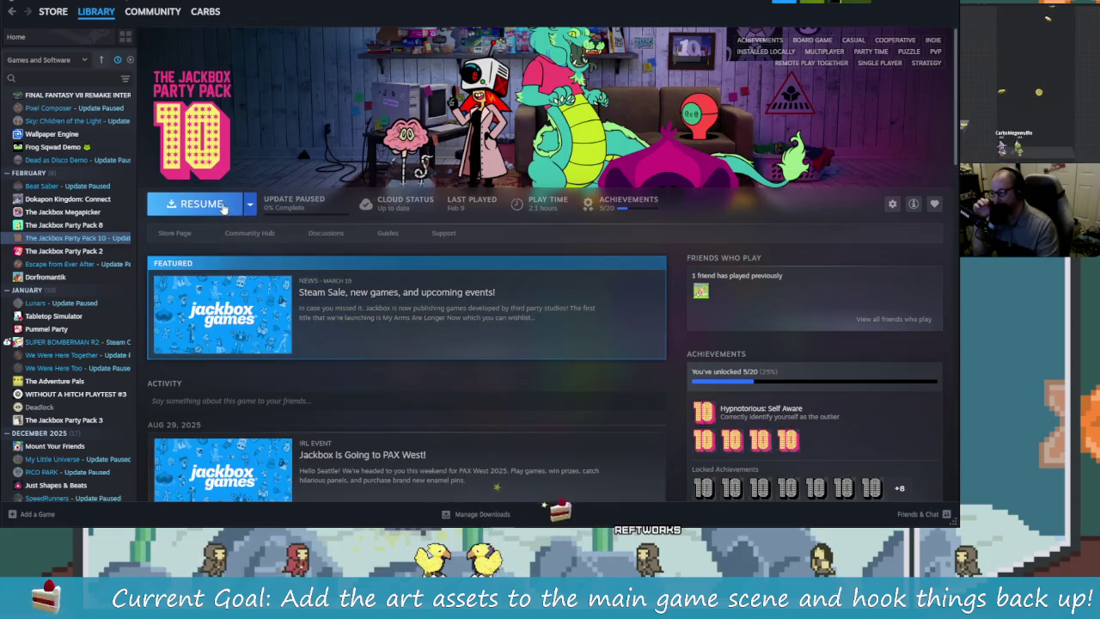
pyautogui.click(248, 208)
pyautogui.click(250, 208)
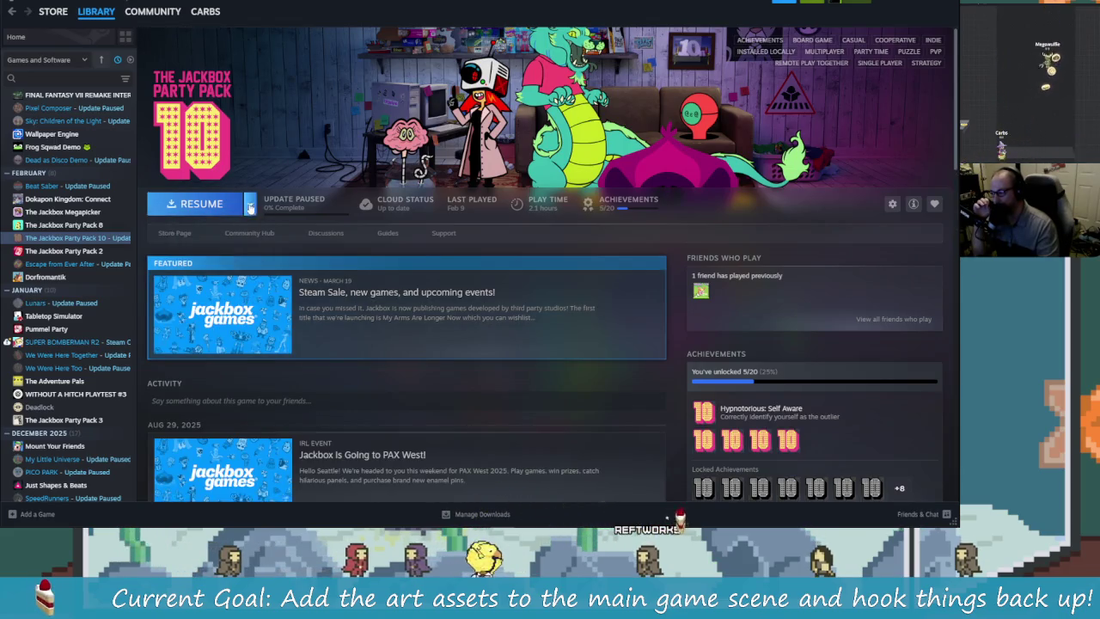
# - Review its Updates and Installed Files properties, then resume the paused update
pyautogui.rightClick(120, 246)
pyautogui.click(150, 311)
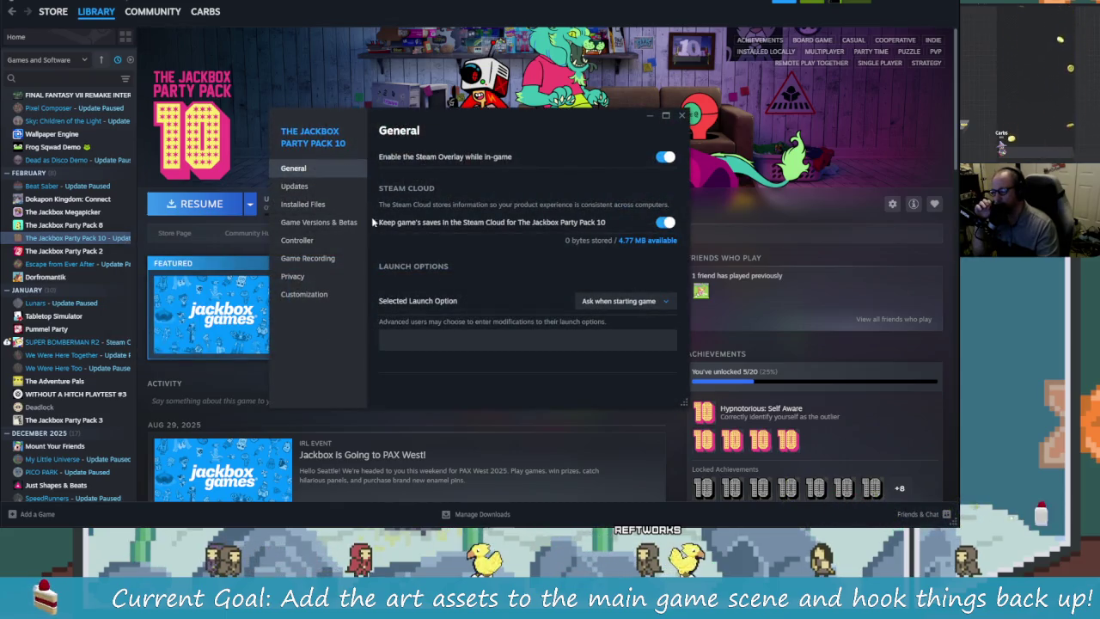
pyautogui.click(331, 187)
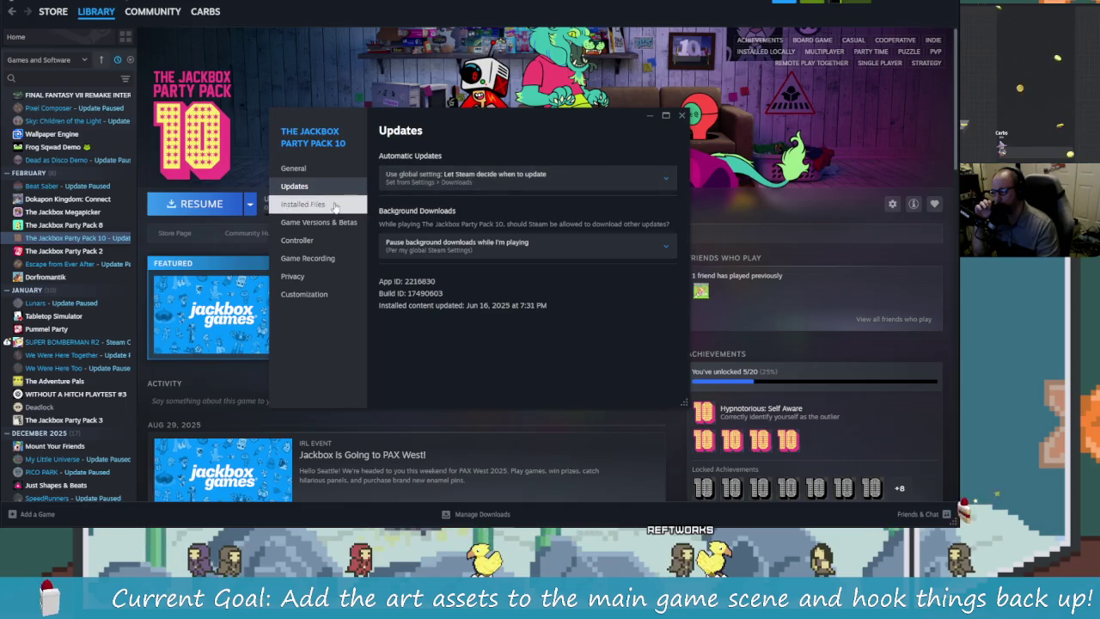
pyautogui.click(334, 206)
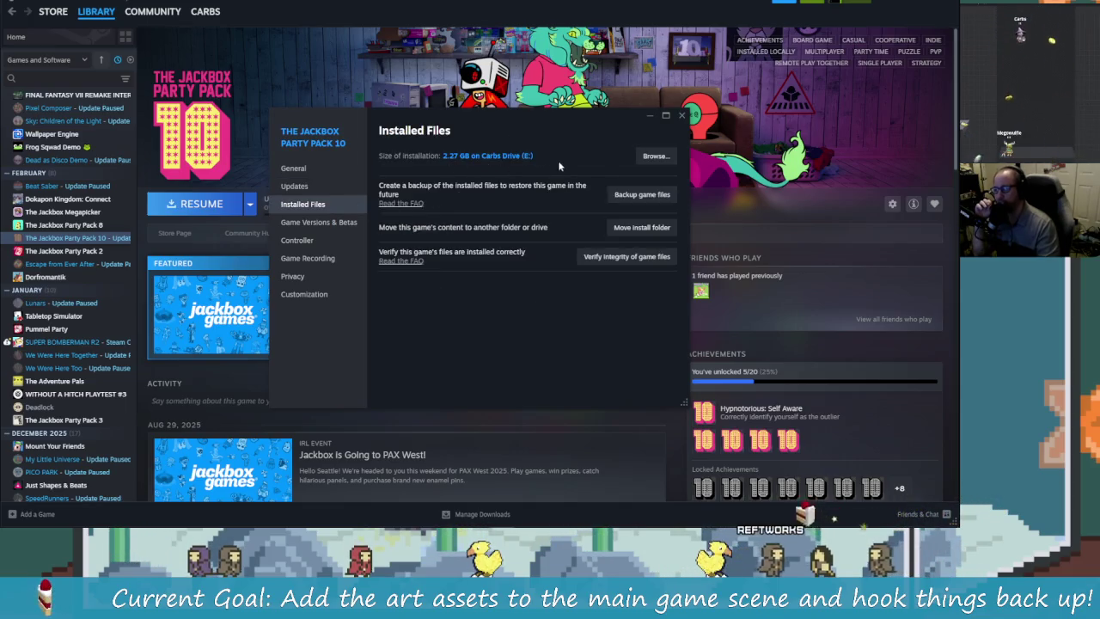
pyautogui.click(680, 118)
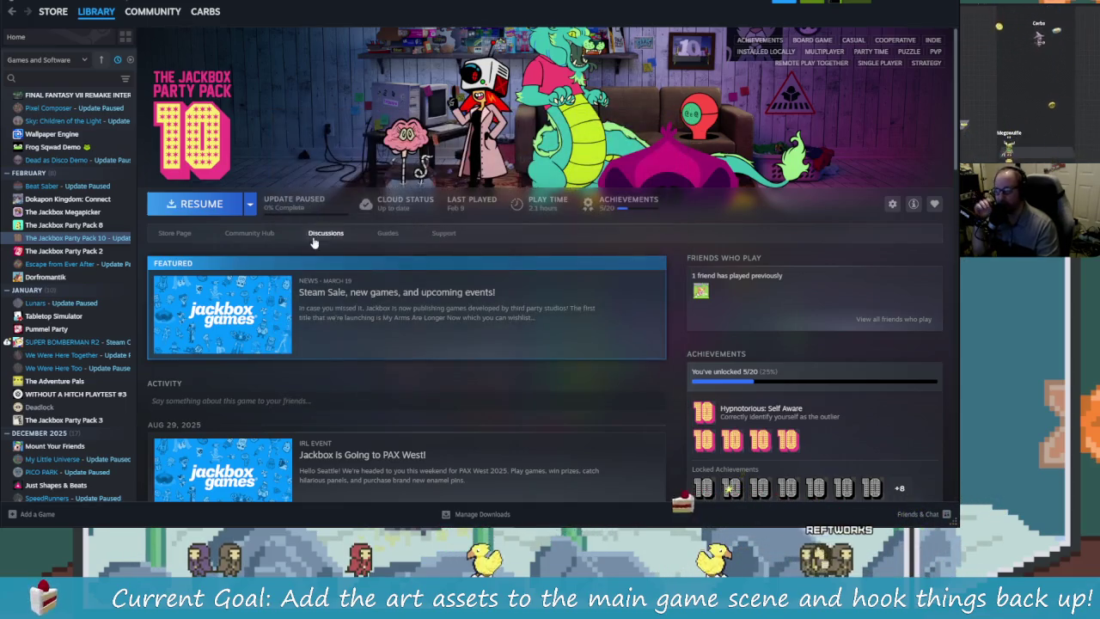
pyautogui.click(200, 204)
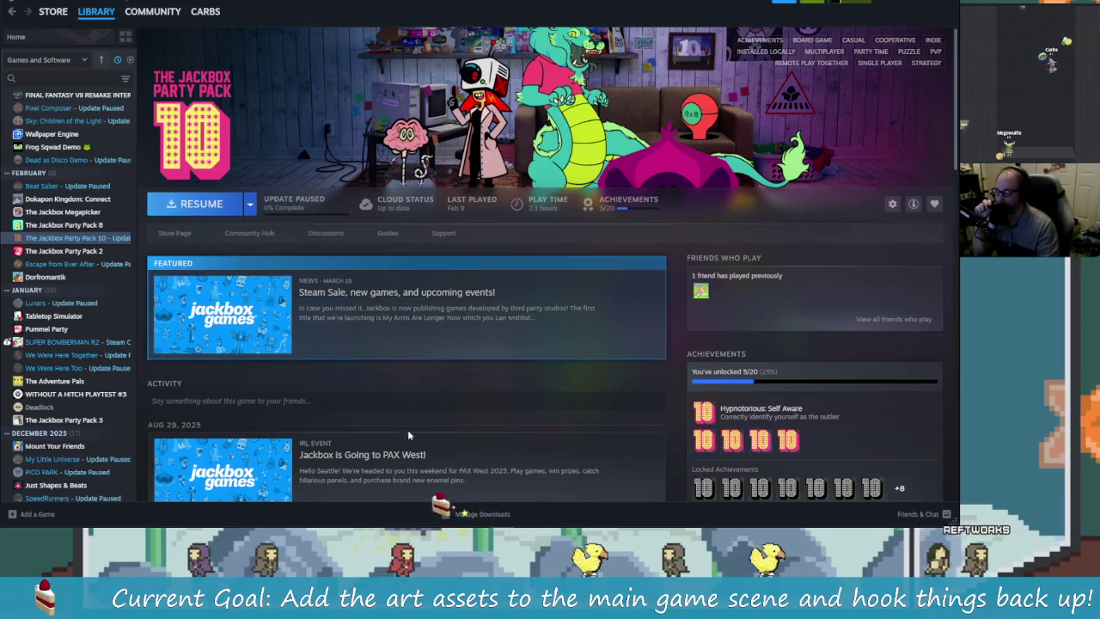
# - Watch the Jackbox update finish (1 of 1) in Downloads, then go back to Library Home
pyautogui.click(502, 513)
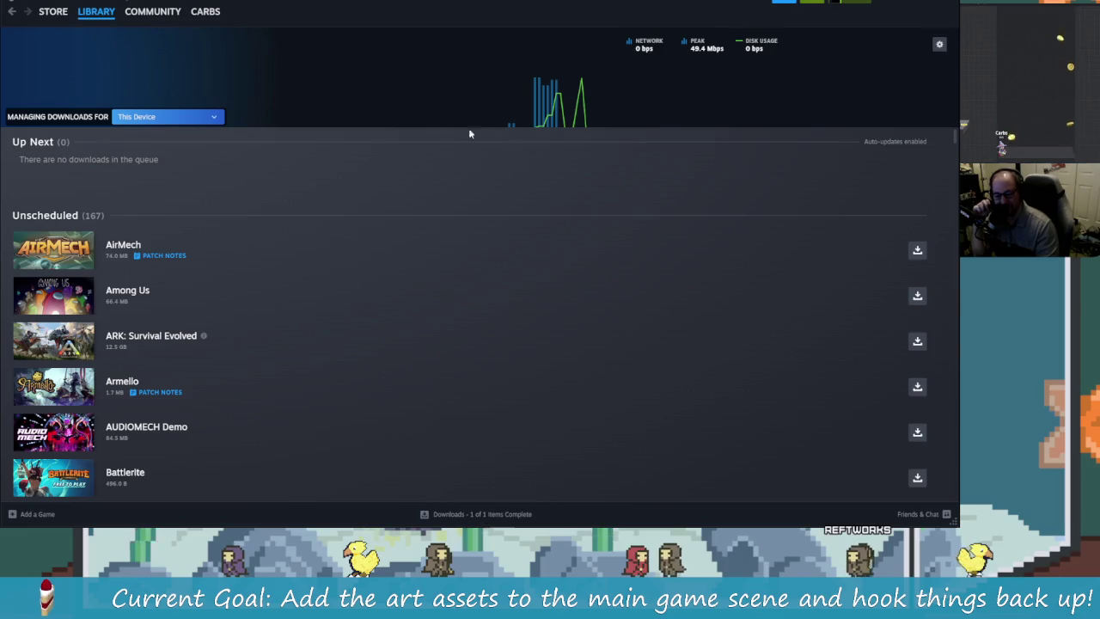
pyautogui.click(97, 11)
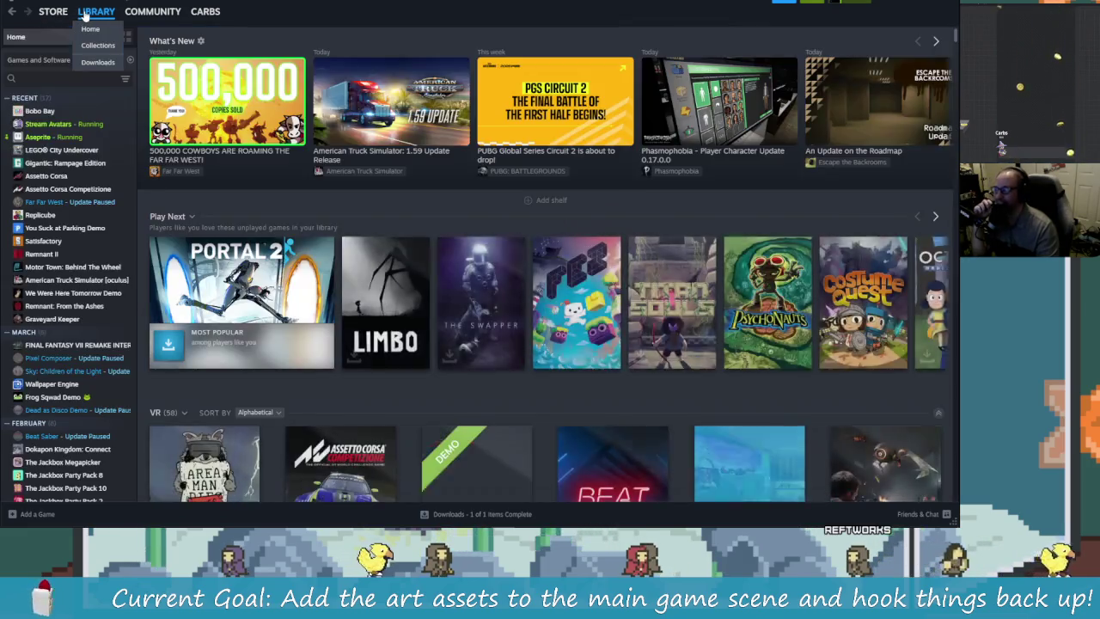
pyautogui.scroll(-3, 64, 352)
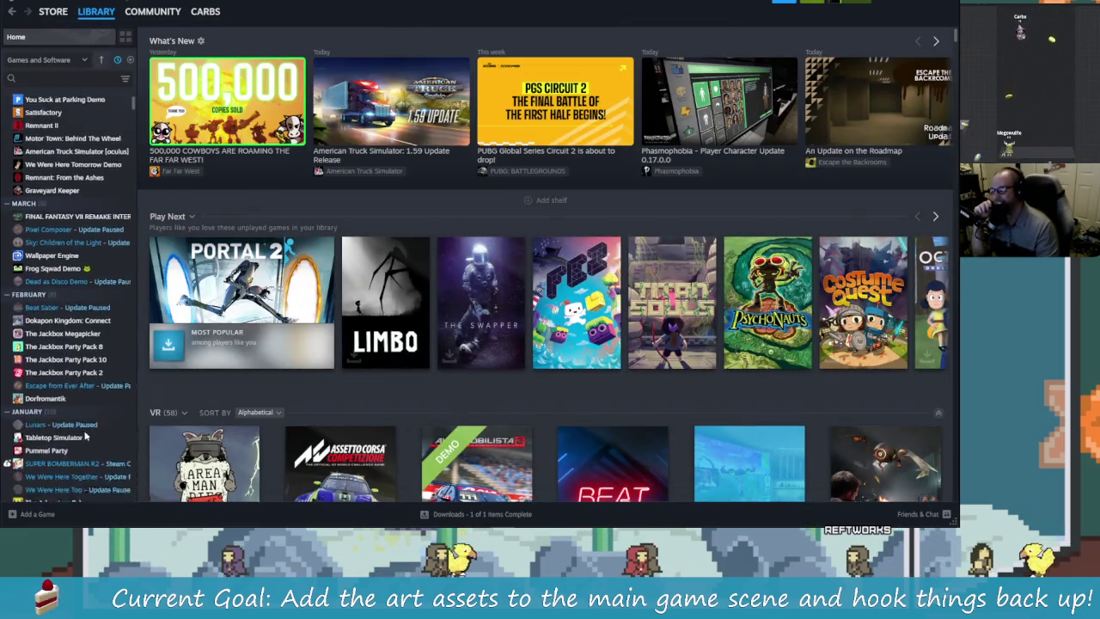
pyautogui.scroll(-1, 85, 386)
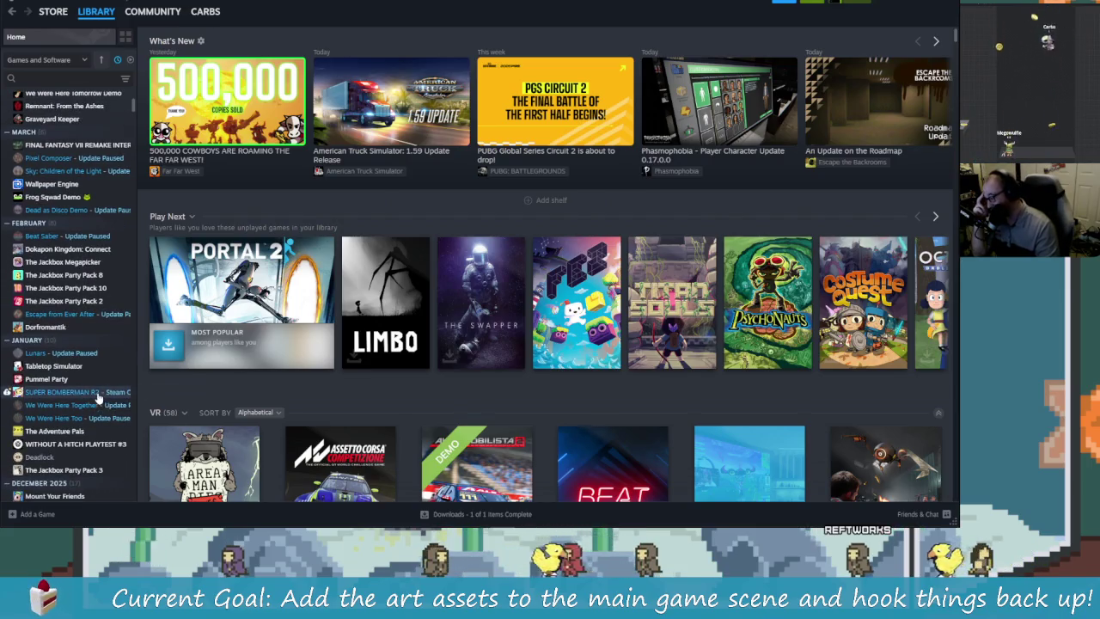
pyautogui.scroll(-3, 95, 404)
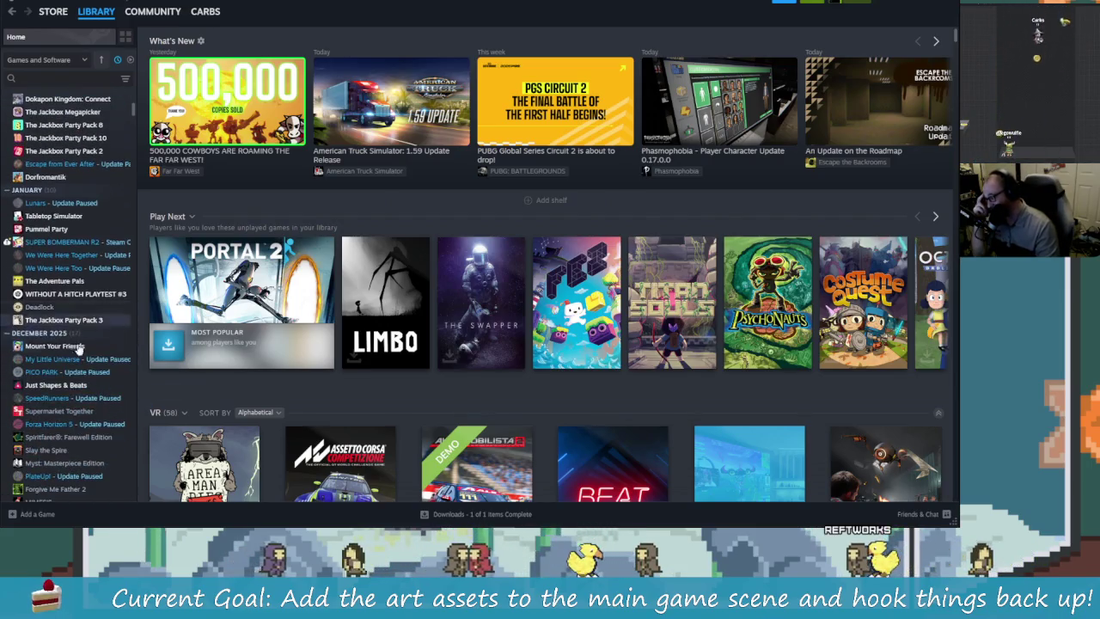
# - Check Forza Horizon 5's store page, then resume its update and follow it in Downloads
pyautogui.scroll(-2, 73, 361)
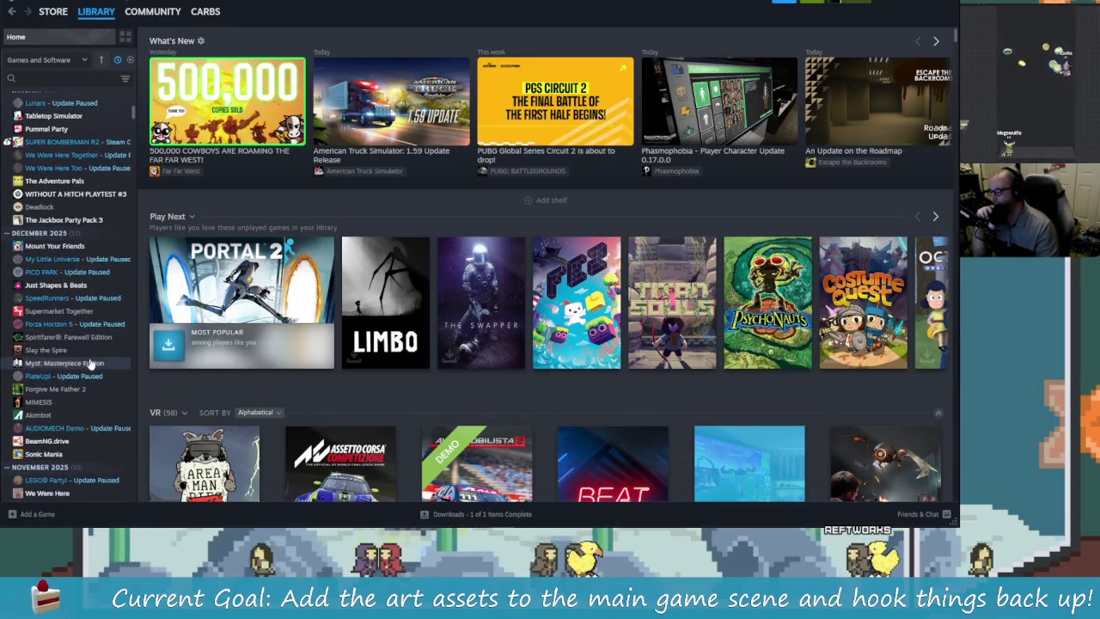
pyautogui.click(77, 325)
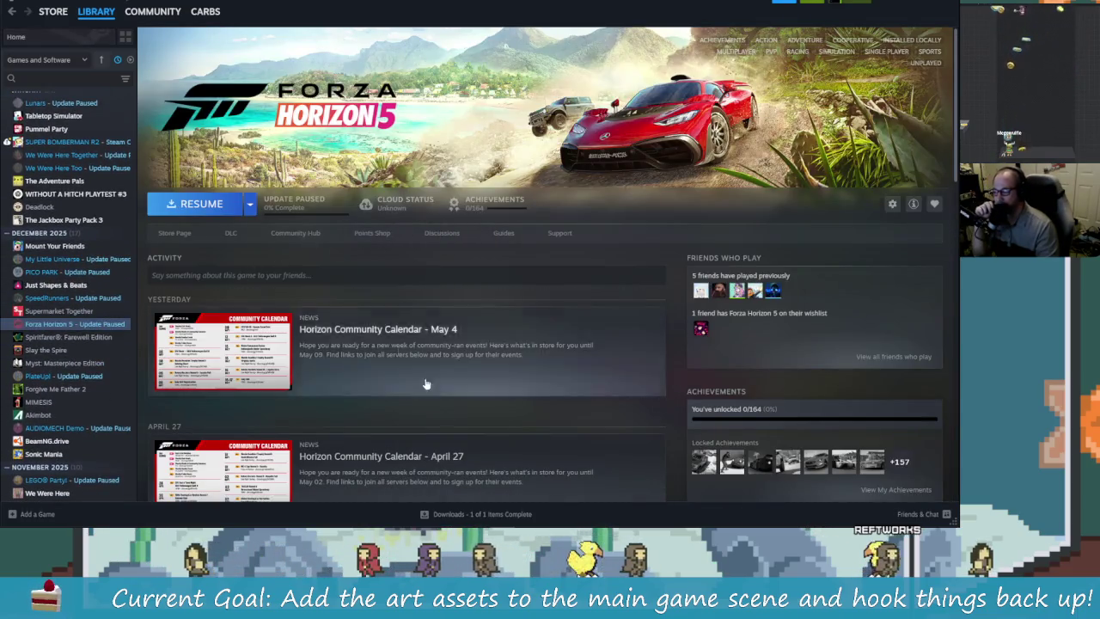
pyautogui.click(175, 233)
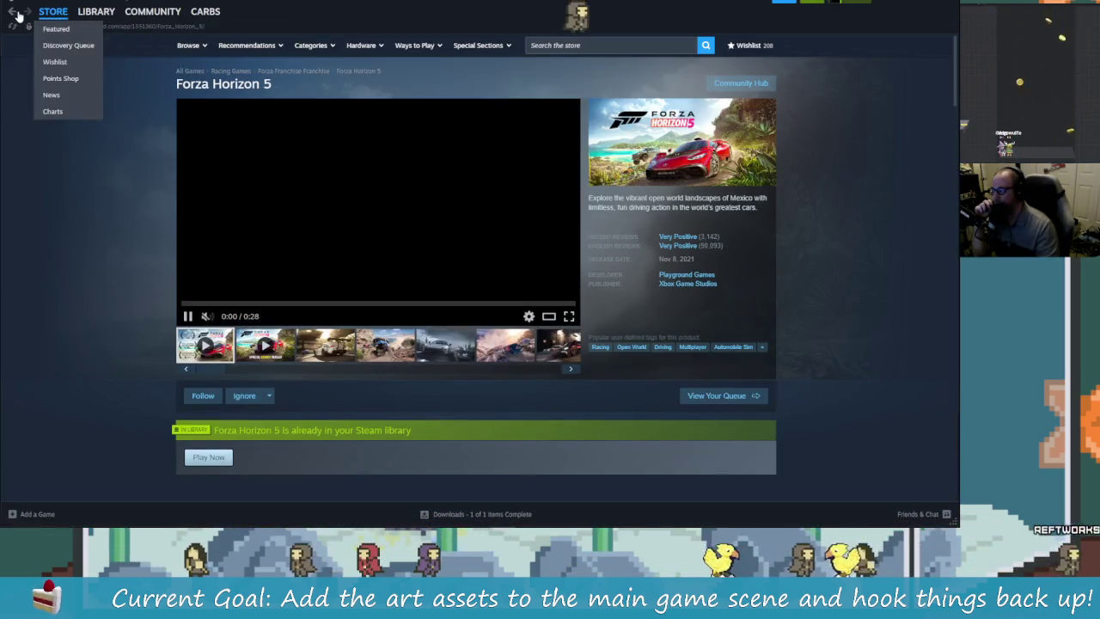
pyautogui.click(13, 11)
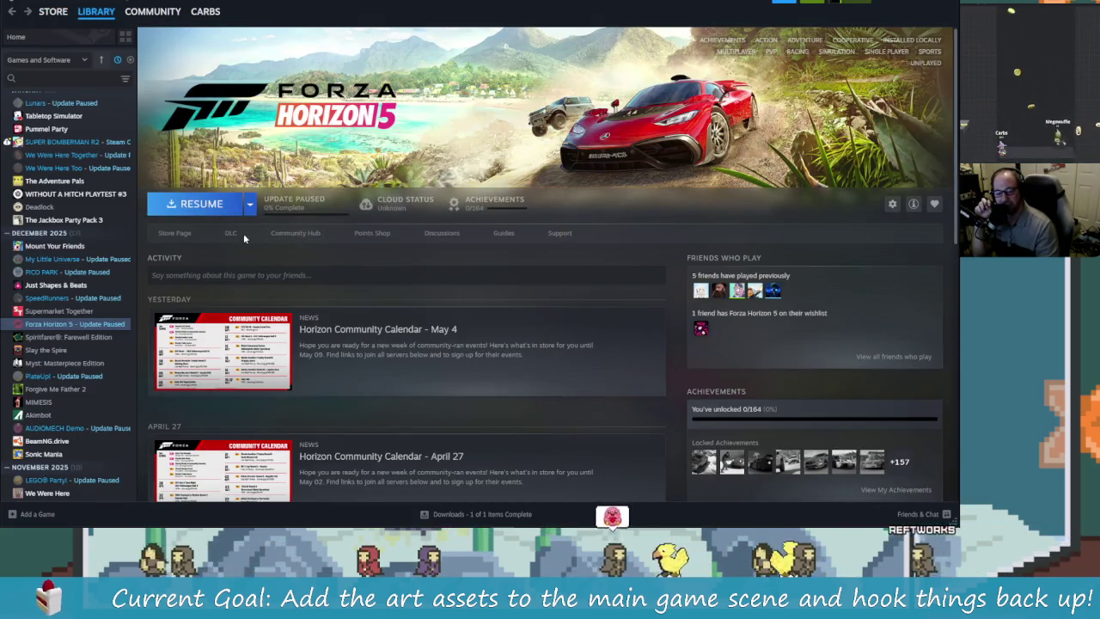
pyautogui.click(216, 208)
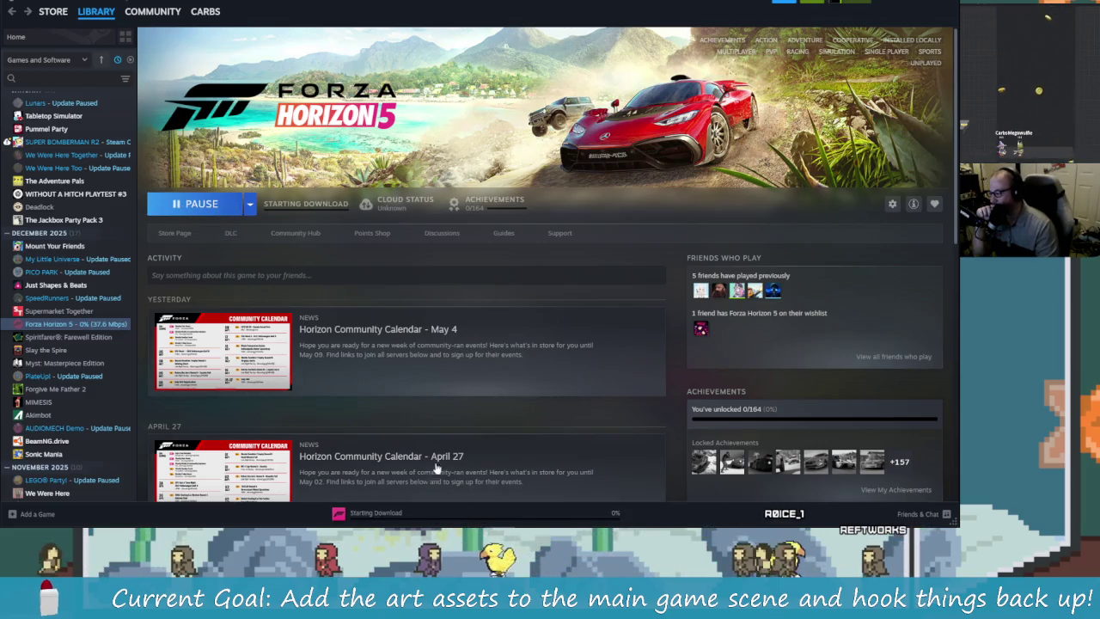
pyautogui.click(421, 513)
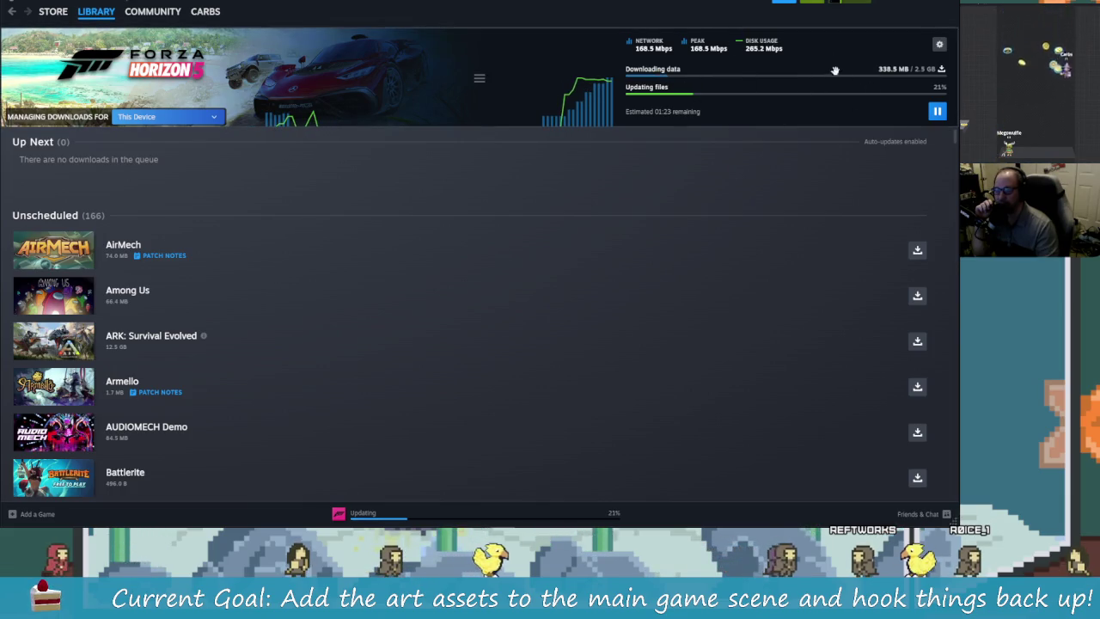
# - Look over the Storage download settings and available drives, then close Settings
pyautogui.click(940, 47)
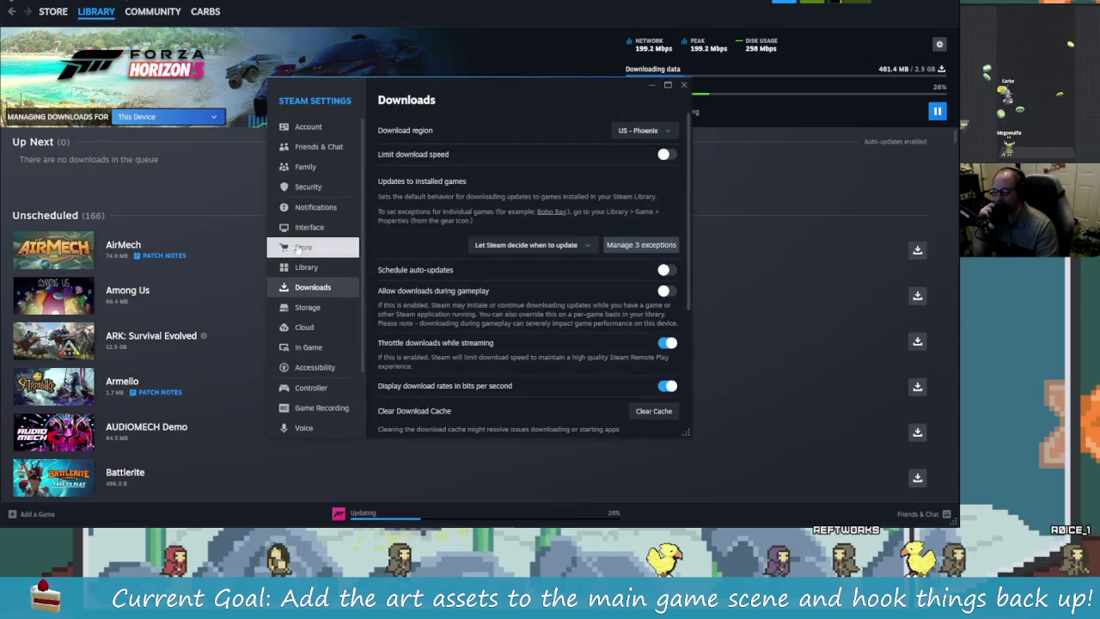
pyautogui.click(306, 307)
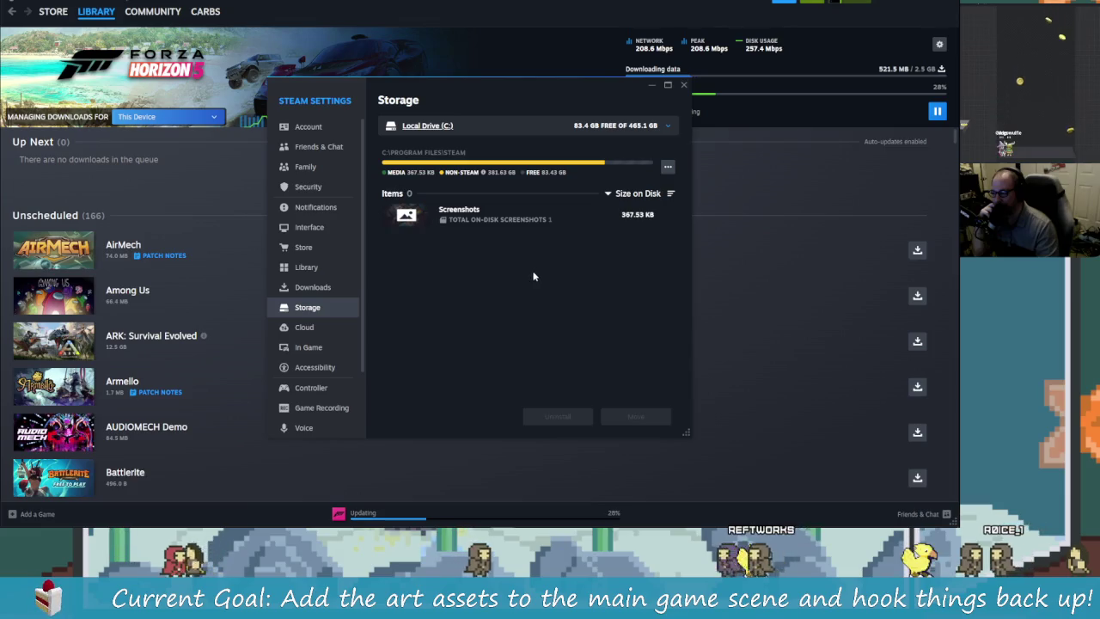
pyautogui.click(520, 116)
pyautogui.click(586, 305)
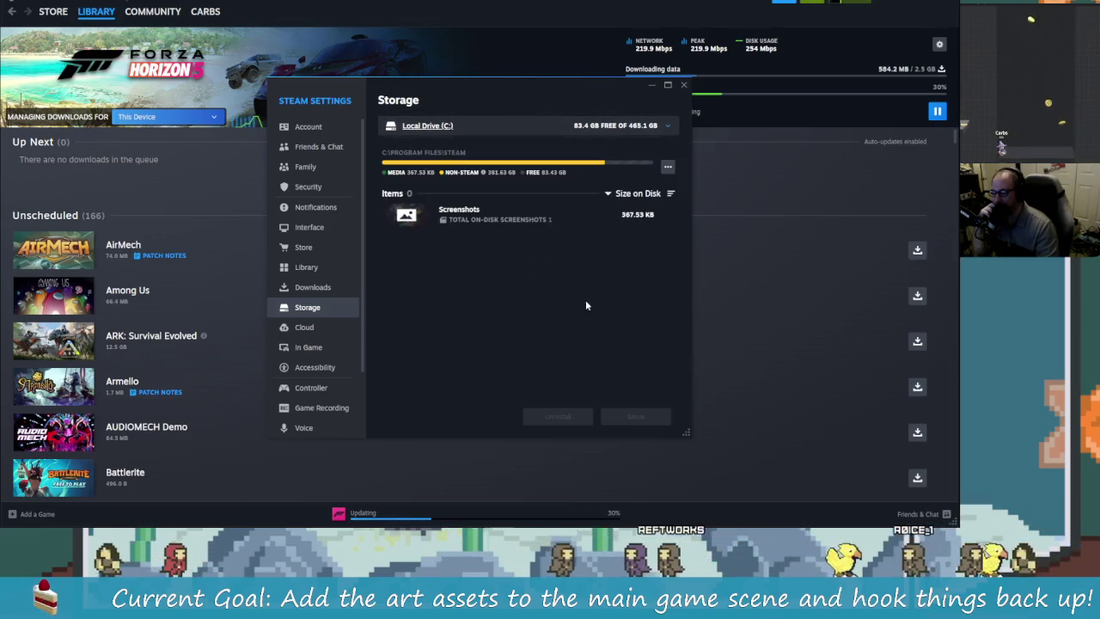
pyautogui.click(682, 86)
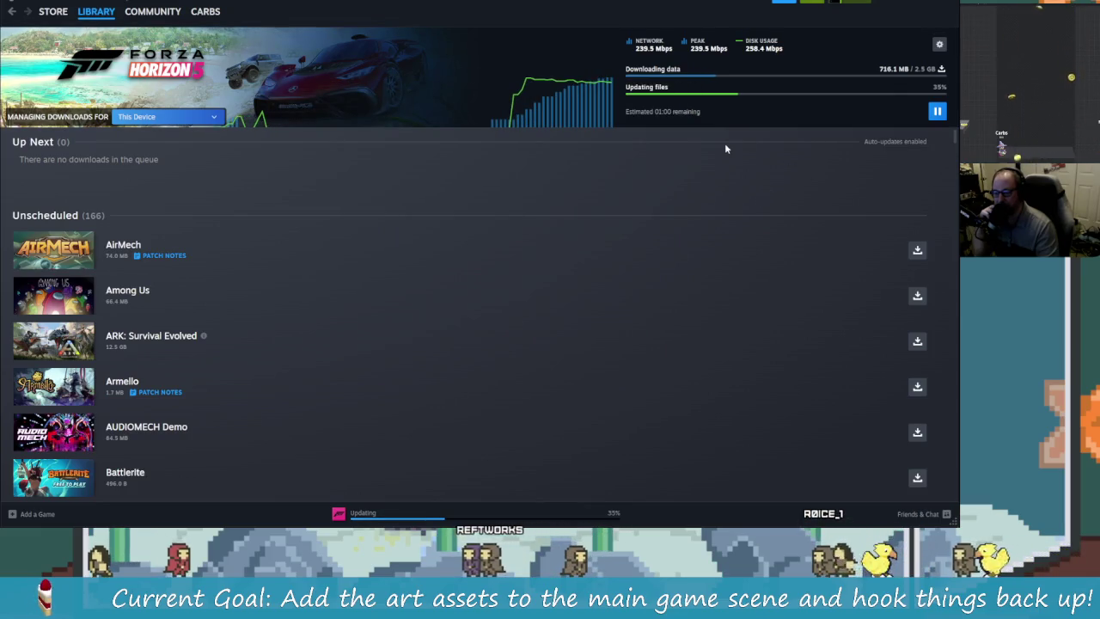
# - Pause the Forza Horizon 5 update at 38% and return to Library Home
pyautogui.click(936, 110)
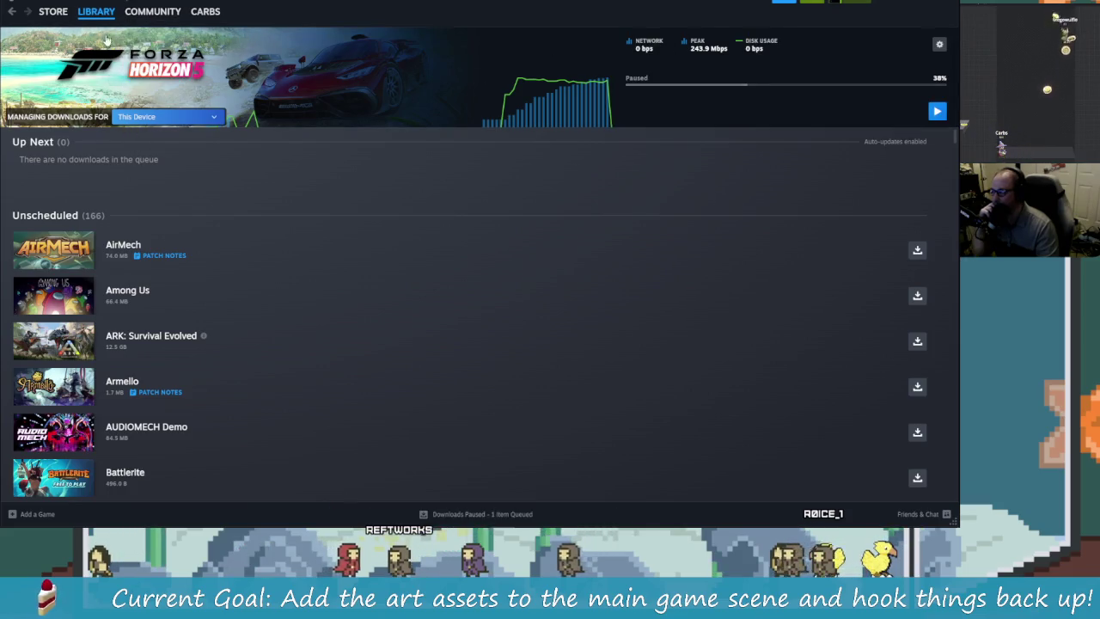
pyautogui.click(96, 11)
pyautogui.scroll(-10, 69, 258)
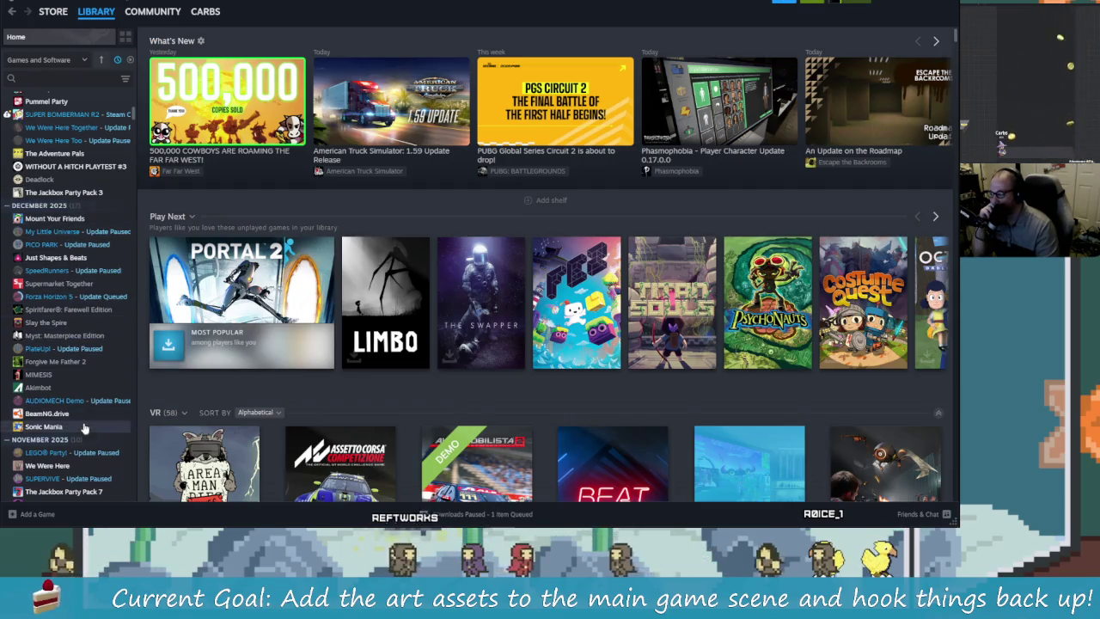
# - Check Forza Horizon 5's installed size (148.21 GB) in Properties > Installed Files
pyautogui.scroll(5, 94, 301)
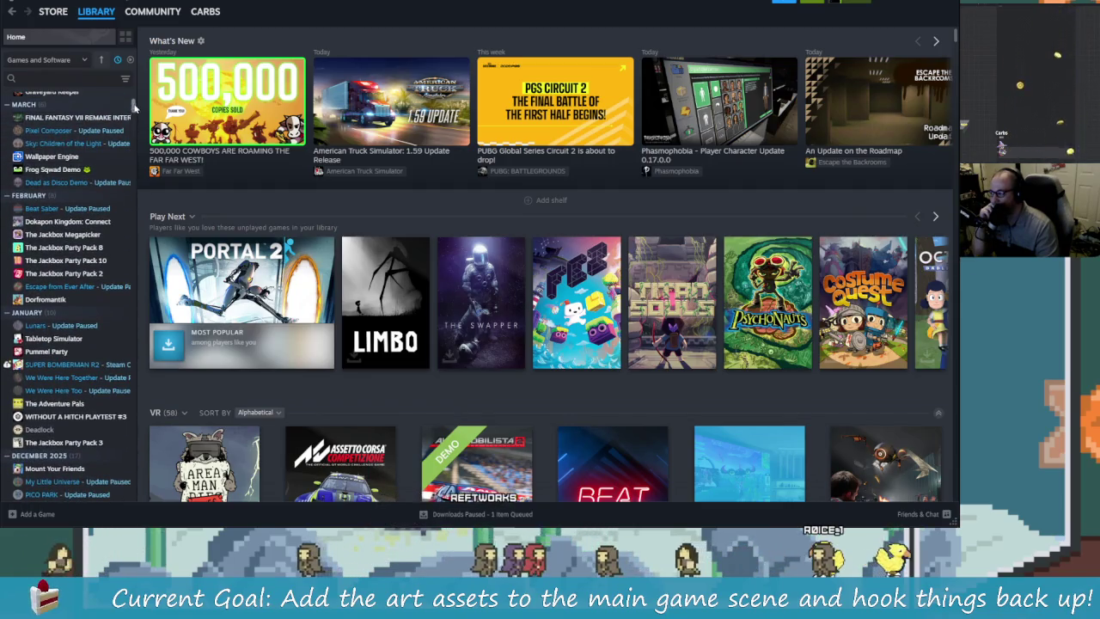
pyautogui.scroll(5, 134, 105)
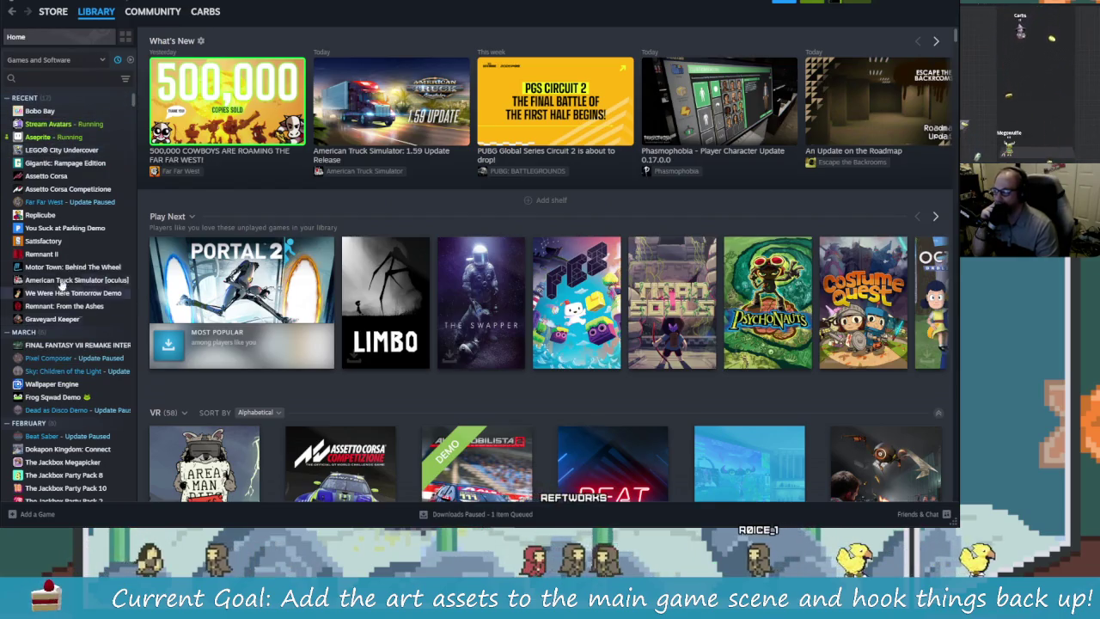
pyautogui.scroll(-5, 68, 280)
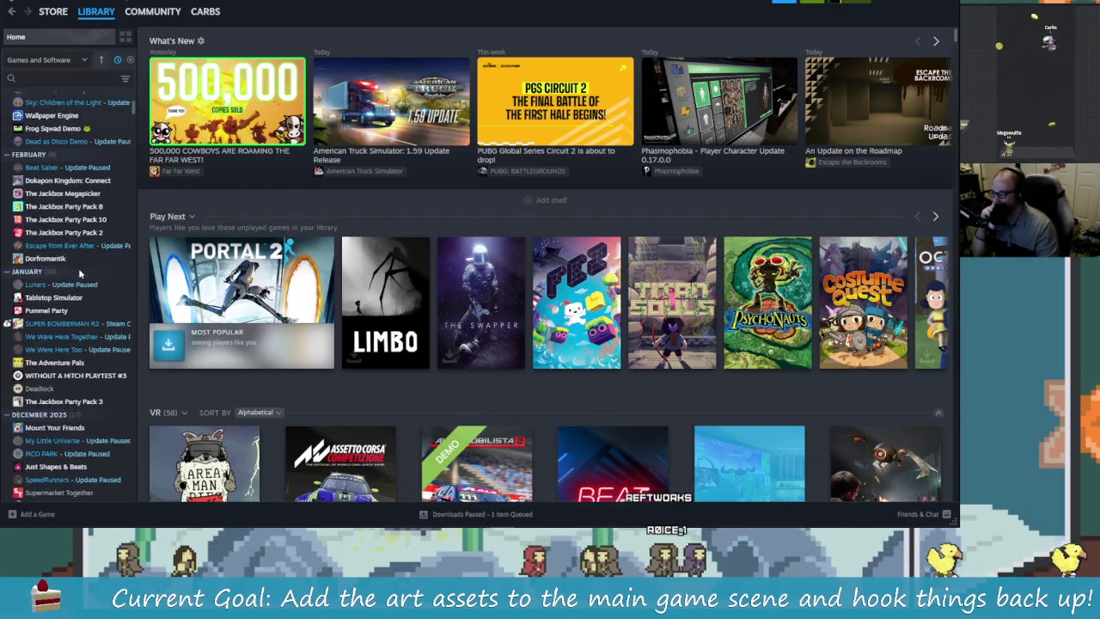
pyautogui.scroll(-3, 77, 270)
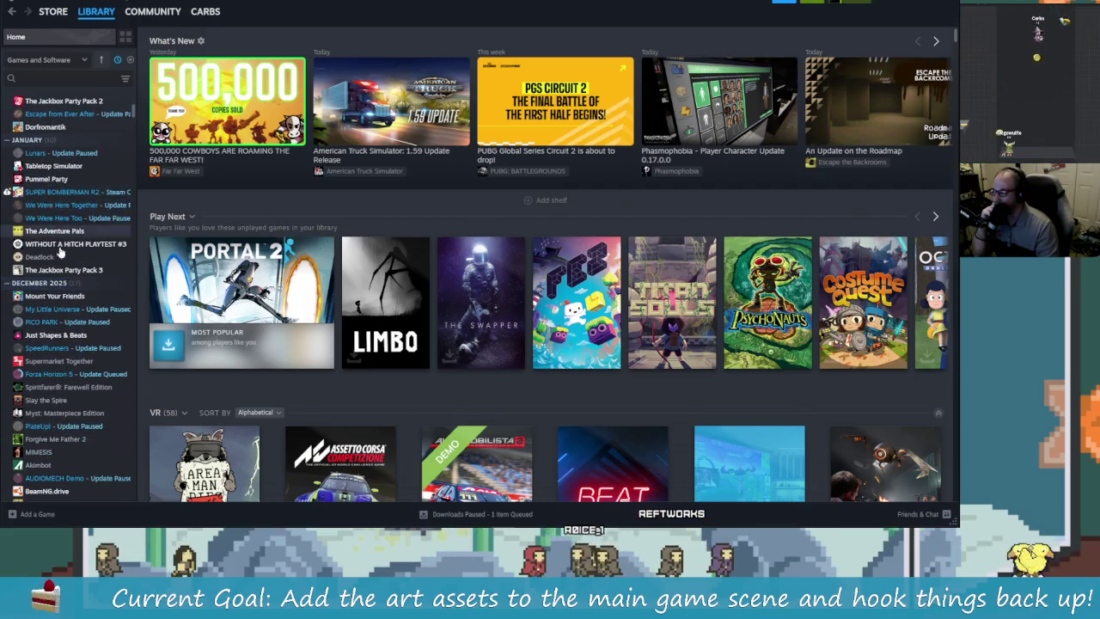
pyautogui.scroll(-4, 60, 249)
pyautogui.rightClick(86, 225)
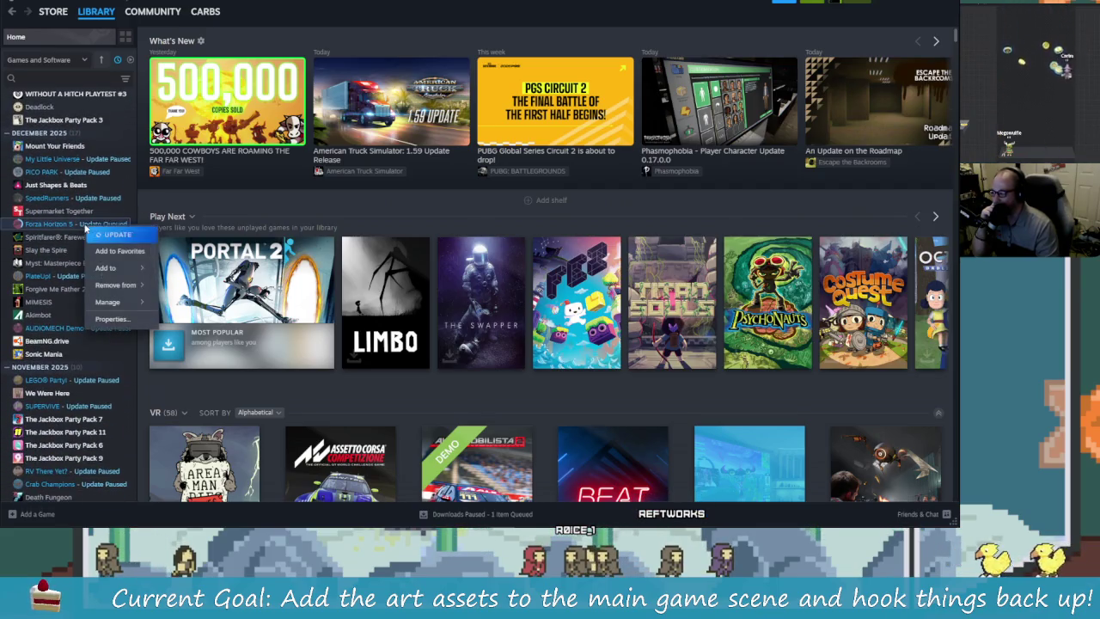
pyautogui.click(112, 319)
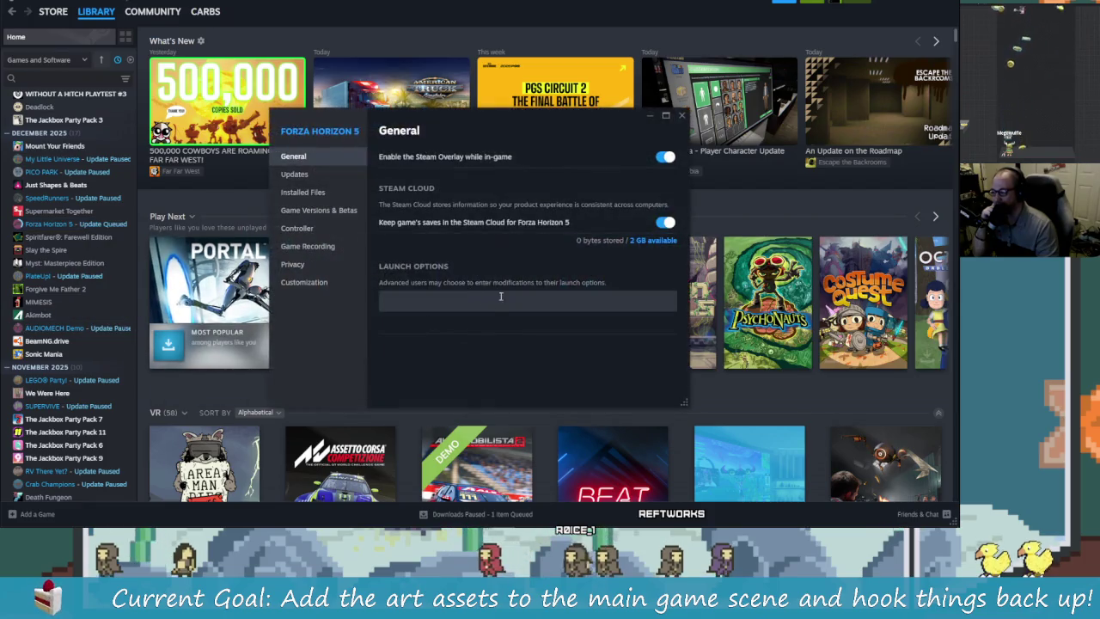
pyautogui.click(311, 192)
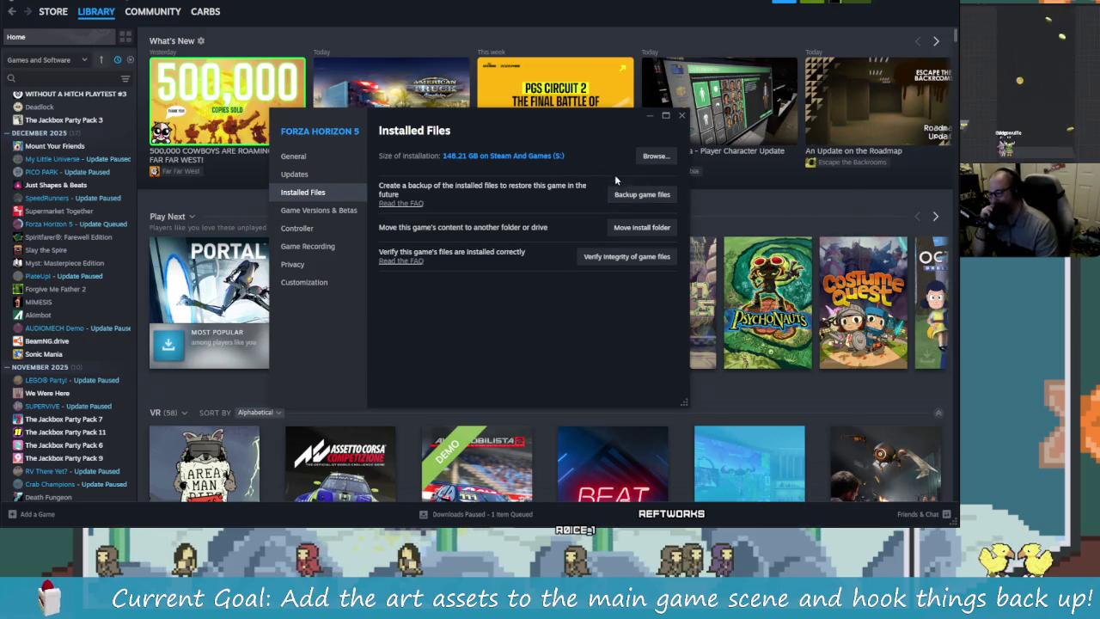
pyautogui.click(682, 115)
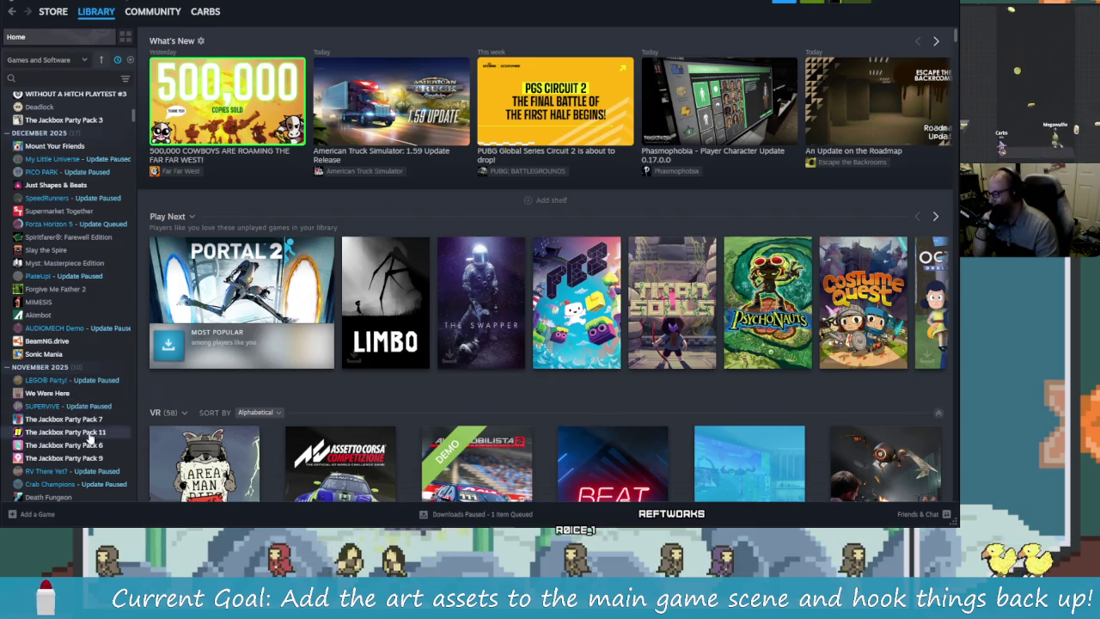
pyautogui.scroll(-3, 91, 434)
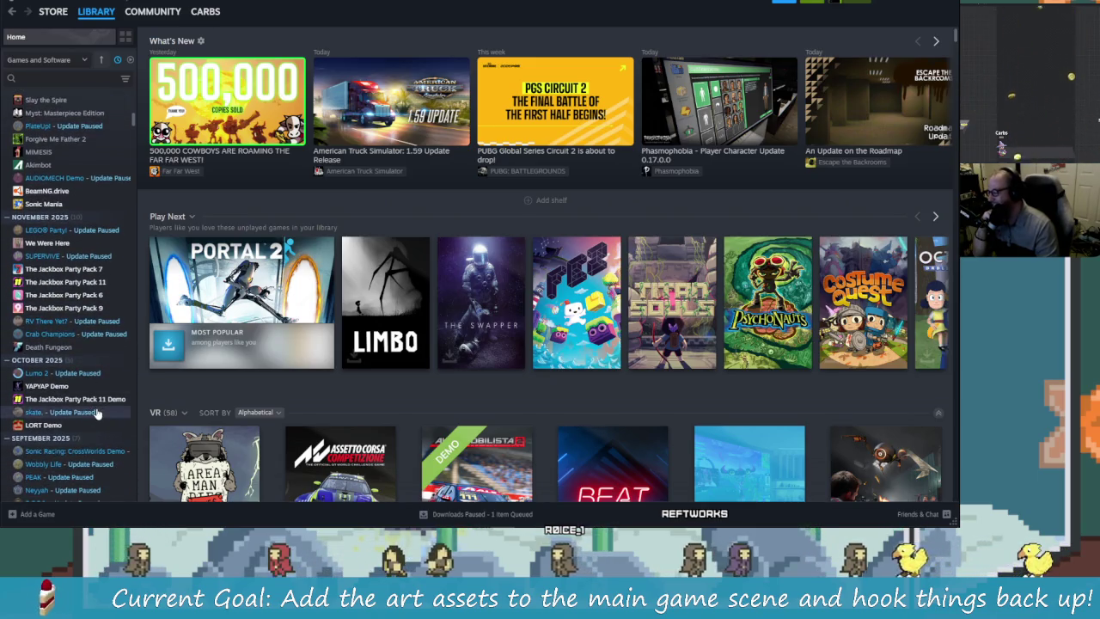
pyautogui.scroll(-3, 96, 417)
pyautogui.scroll(-5, 104, 398)
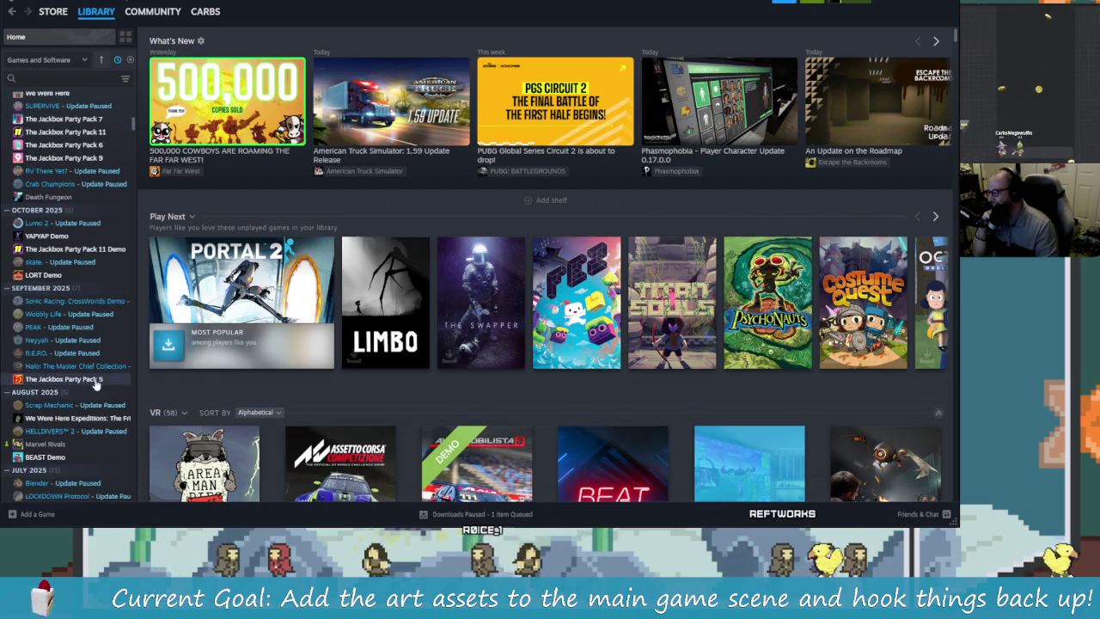
# - Check skate's installed size (9 GB) in its Properties
pyautogui.click(75, 211)
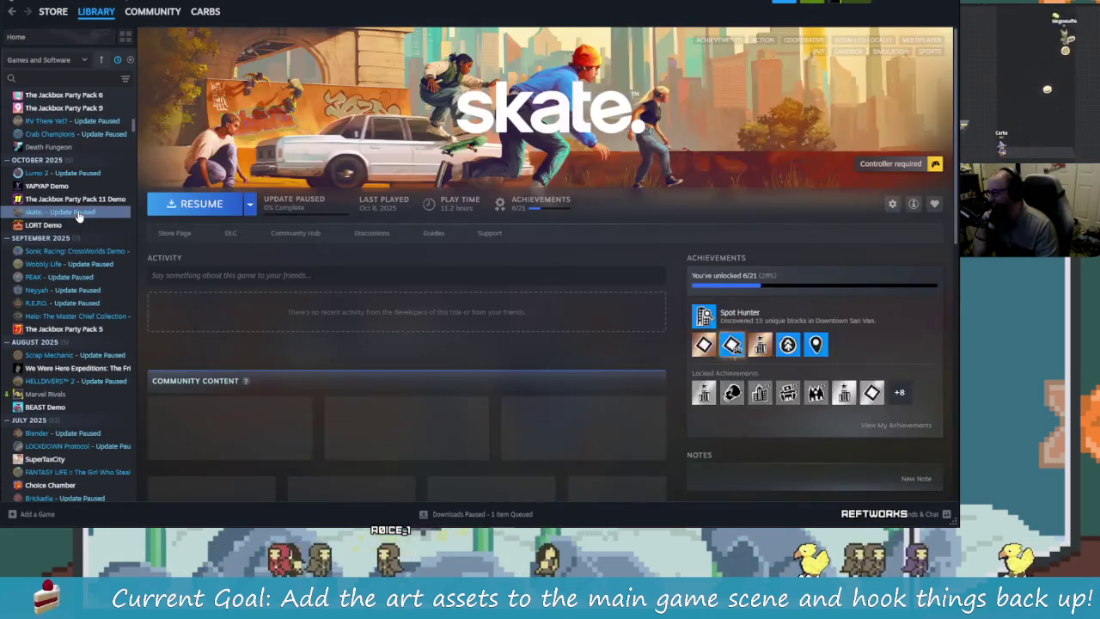
pyautogui.rightClick(75, 211)
pyautogui.click(101, 306)
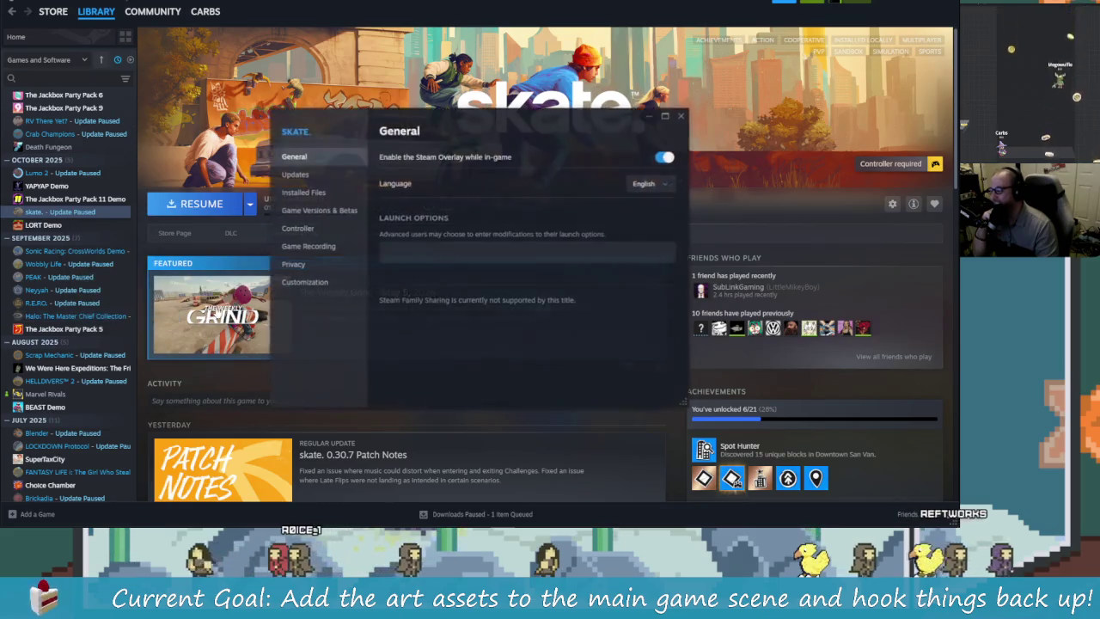
pyautogui.click(321, 174)
pyautogui.click(327, 193)
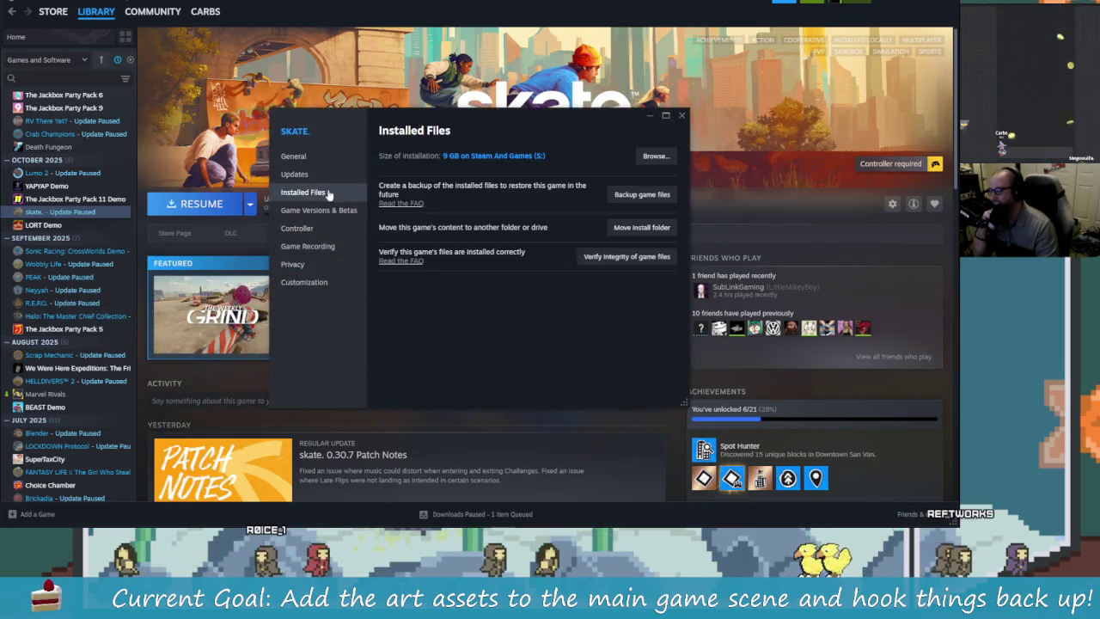
pyautogui.click(682, 116)
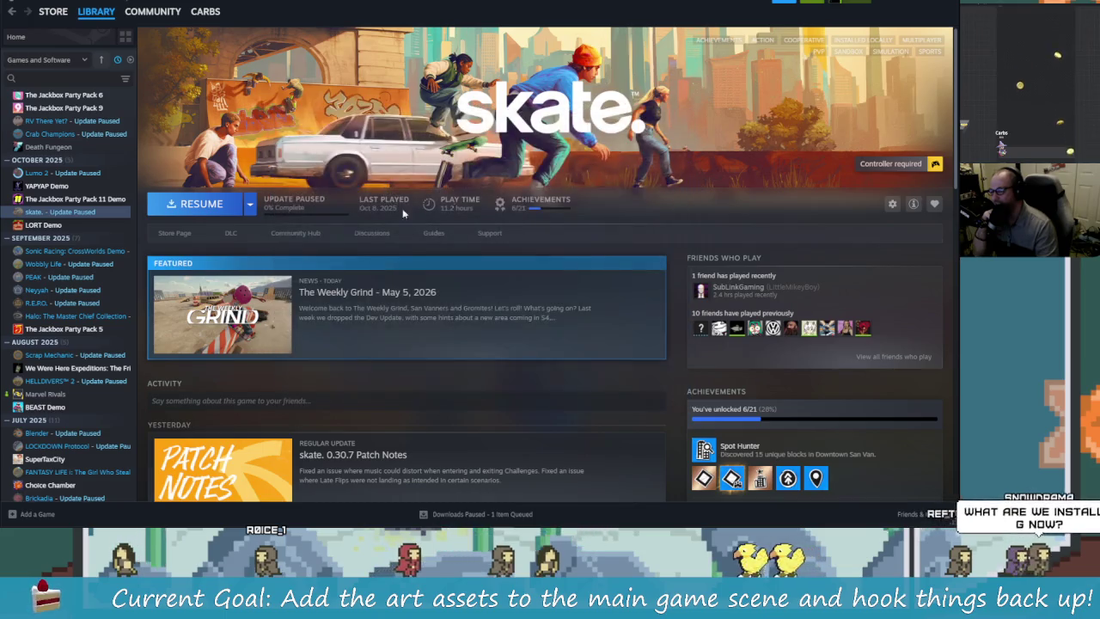
# - Check HELLDIVERS 2's installed size (131.39 GB), then open Marvel Rivals' page (110.36 GB required)
pyautogui.click(83, 381)
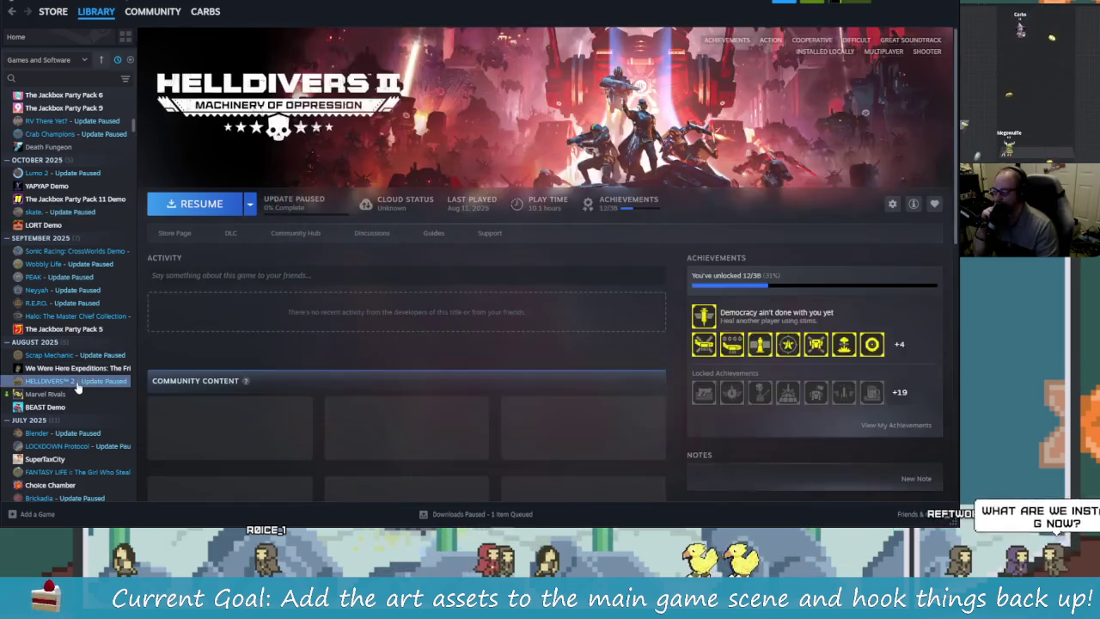
pyautogui.rightClick(82, 383)
pyautogui.click(142, 470)
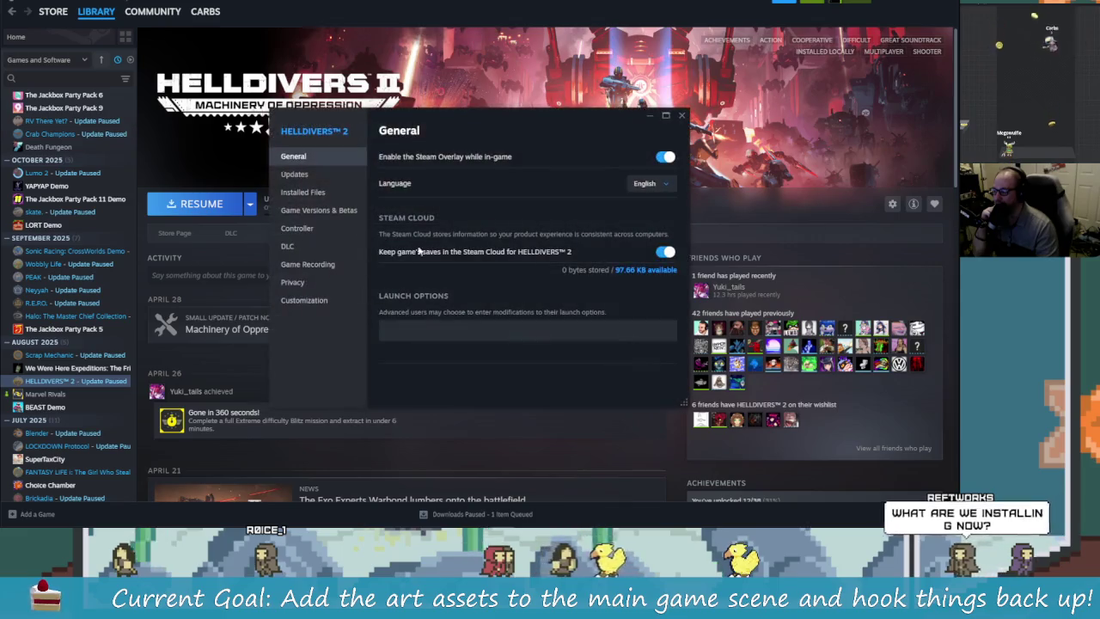
pyautogui.click(322, 192)
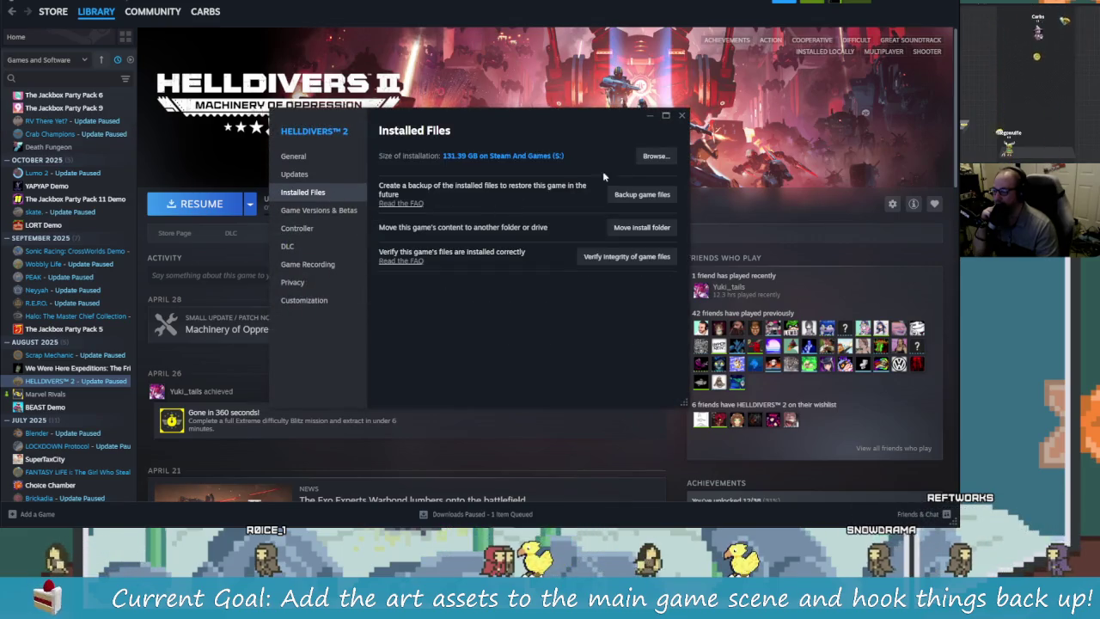
pyautogui.click(681, 117)
pyautogui.scroll(-3, 62, 324)
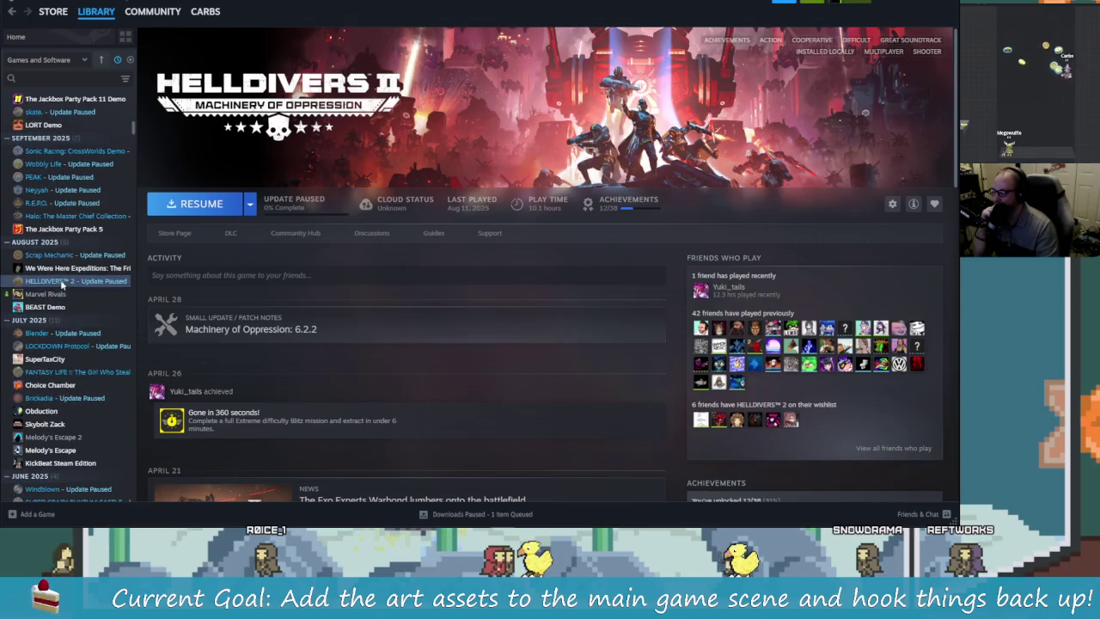
pyautogui.click(30, 294)
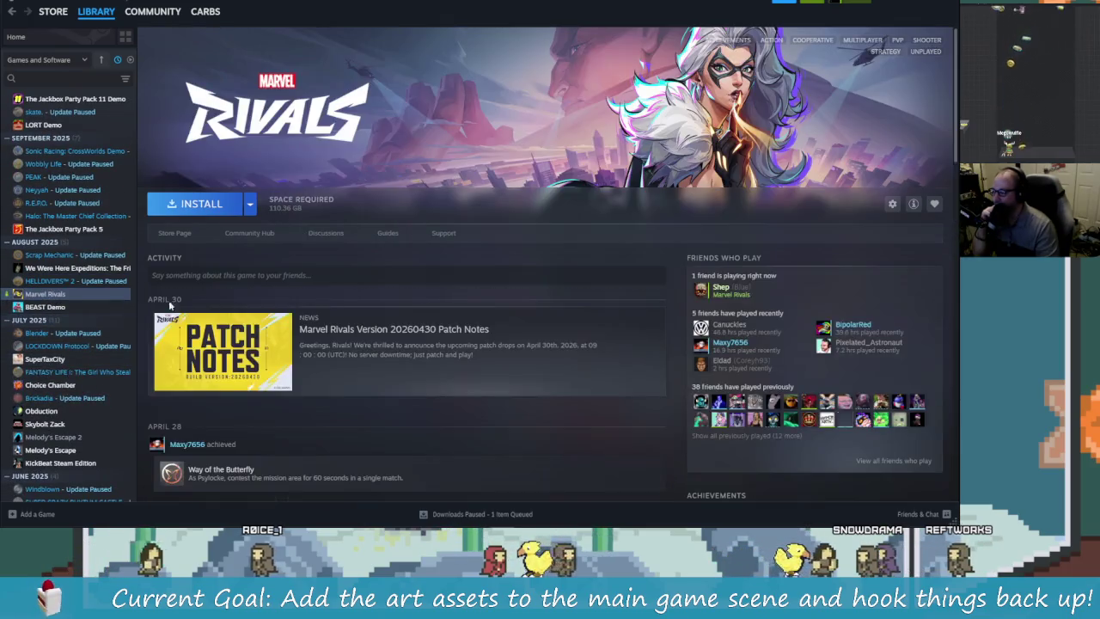
pyautogui.rightClick(31, 294)
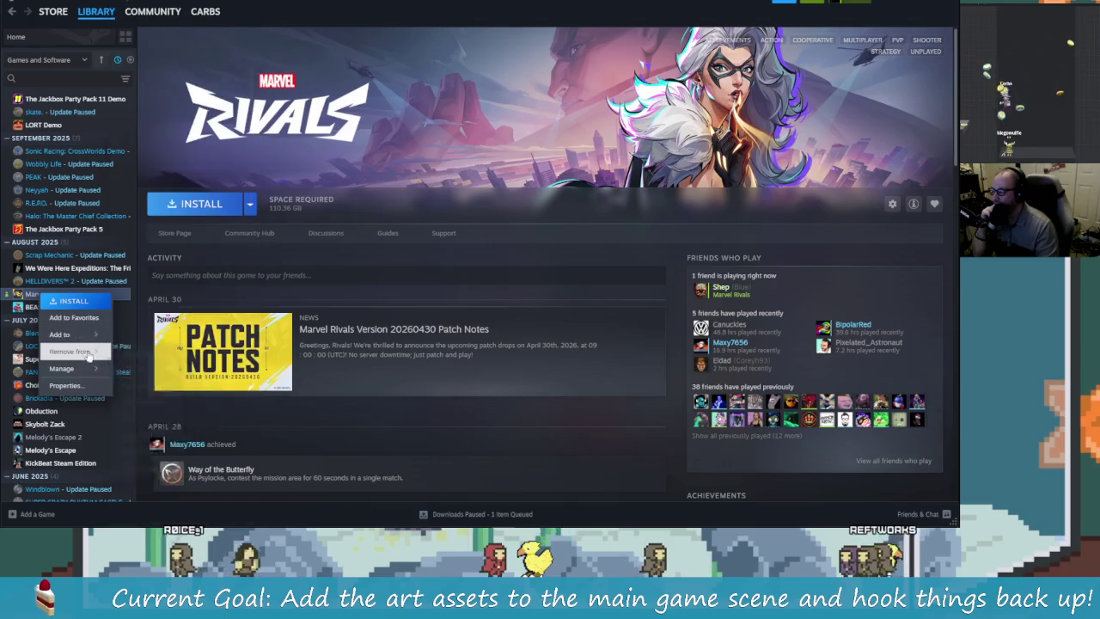
pyautogui.click(382, 250)
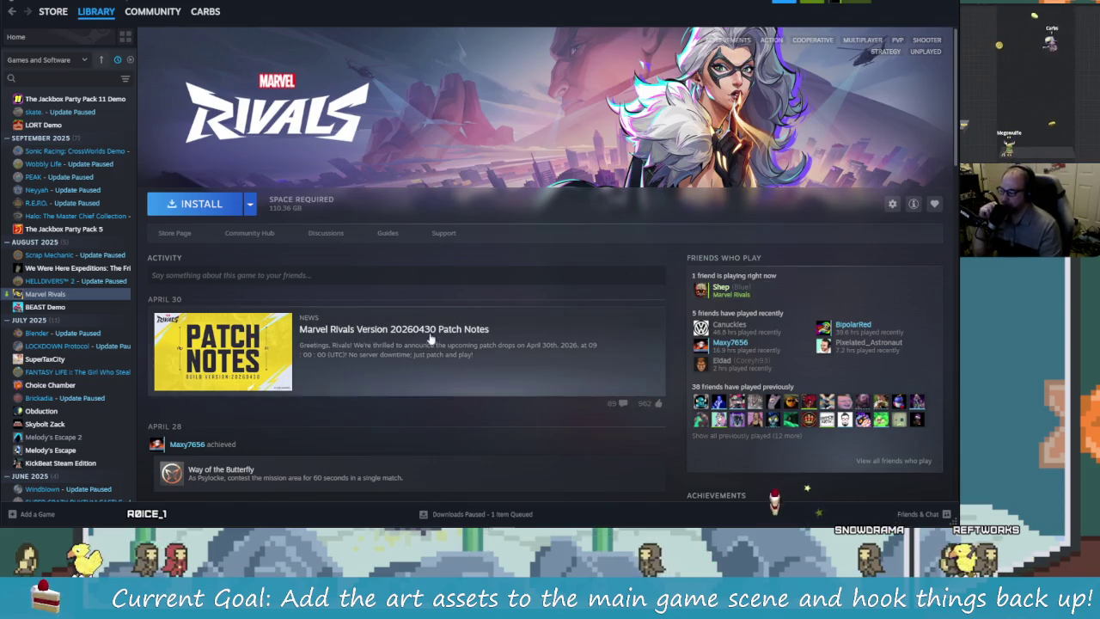
pyautogui.moveTo(158, 524)
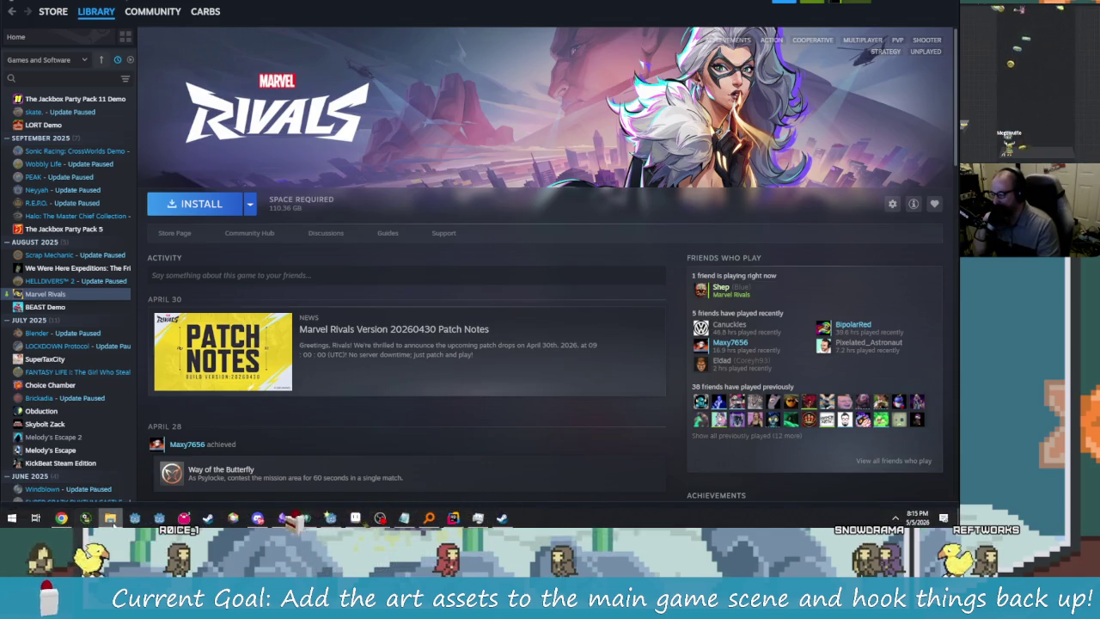
pyautogui.moveTo(120, 521)
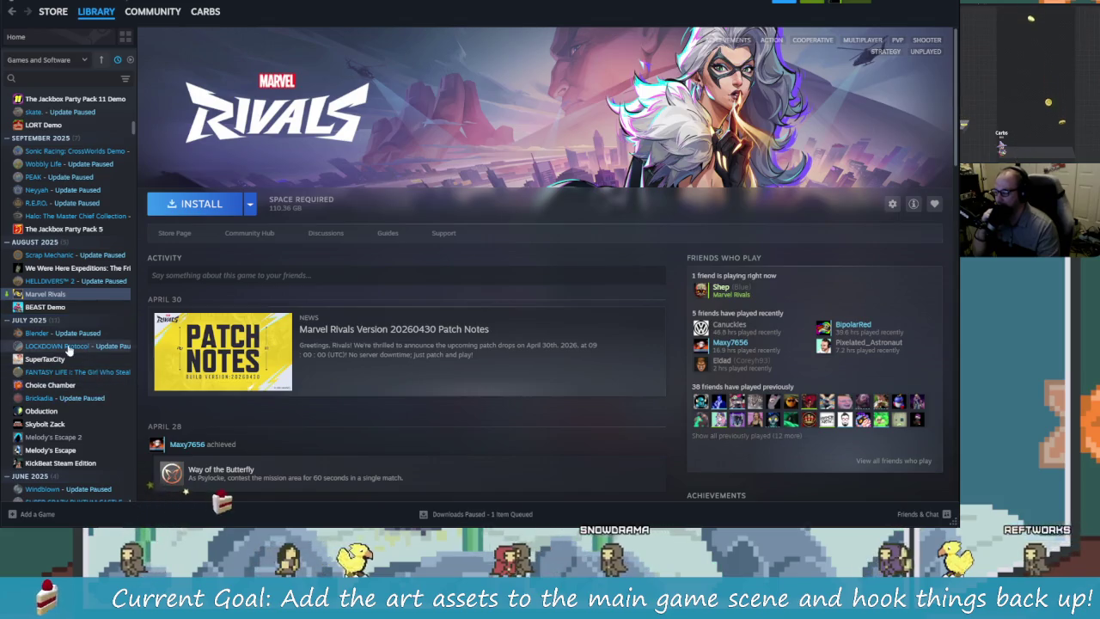
pyautogui.rightClick(62, 334)
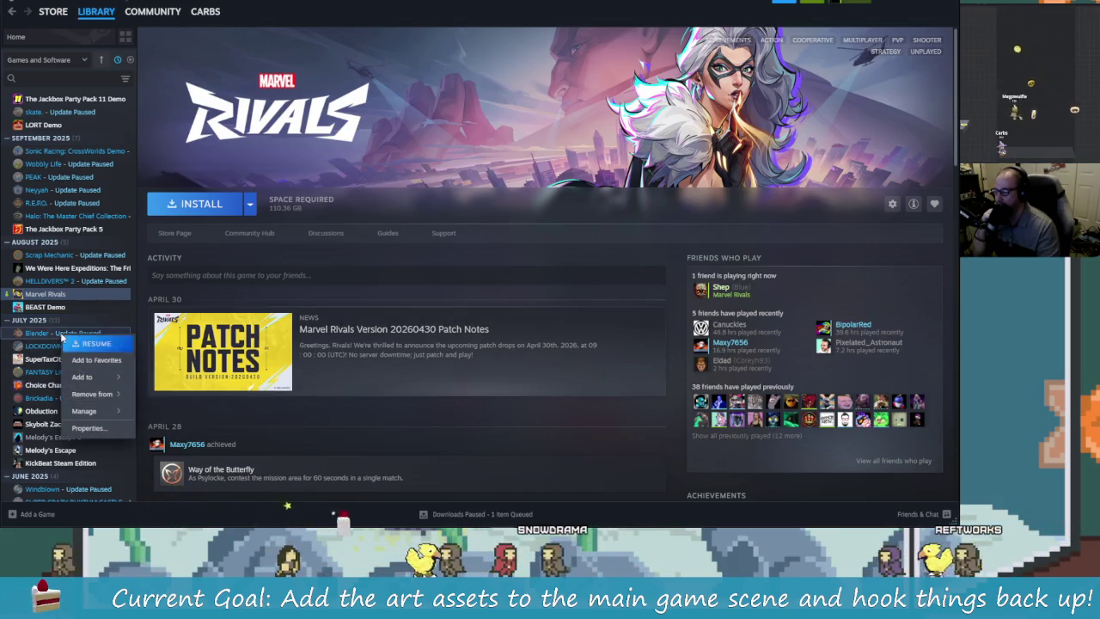
pyautogui.click(89, 427)
pyautogui.click(323, 197)
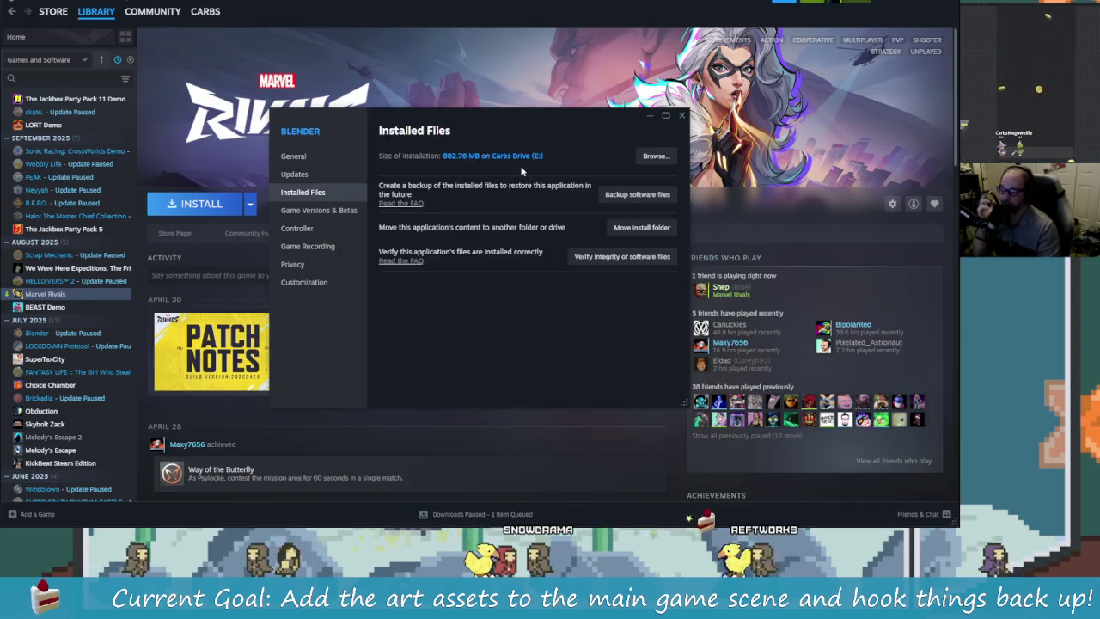
pyautogui.click(681, 116)
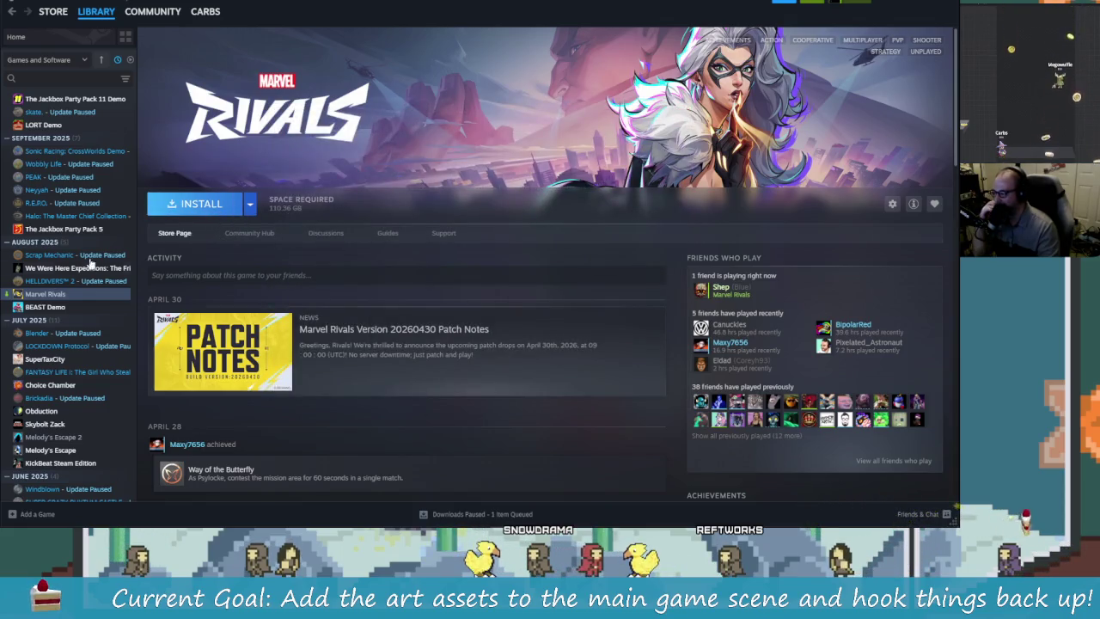
# - Resume Blender's pending update from its library page and open the Downloads queue
pyautogui.click(60, 333)
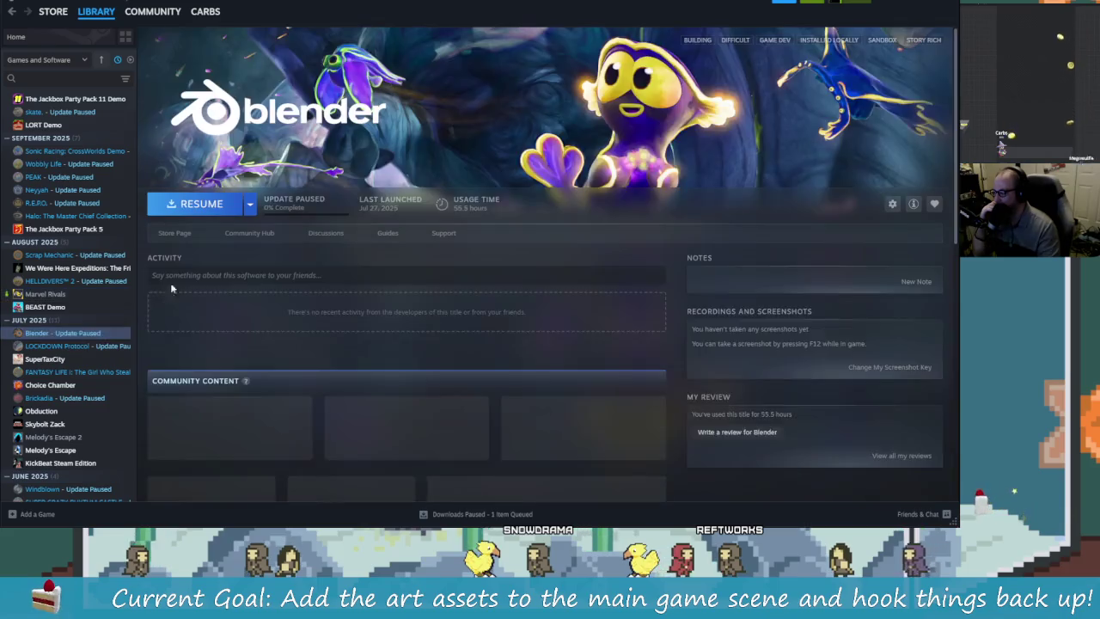
pyautogui.click(215, 204)
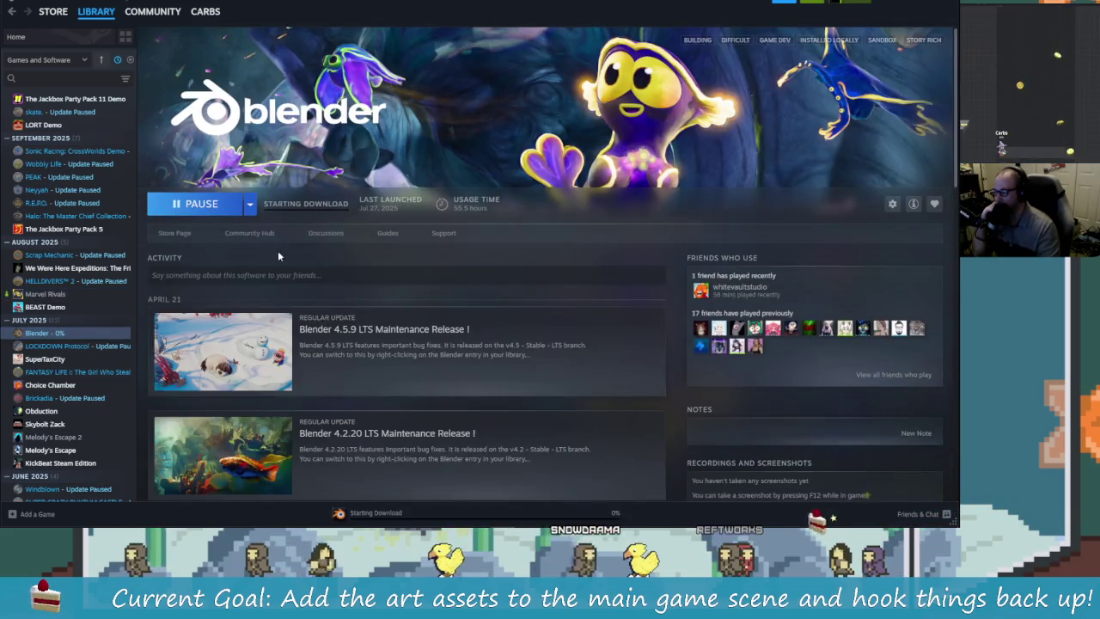
pyautogui.click(462, 510)
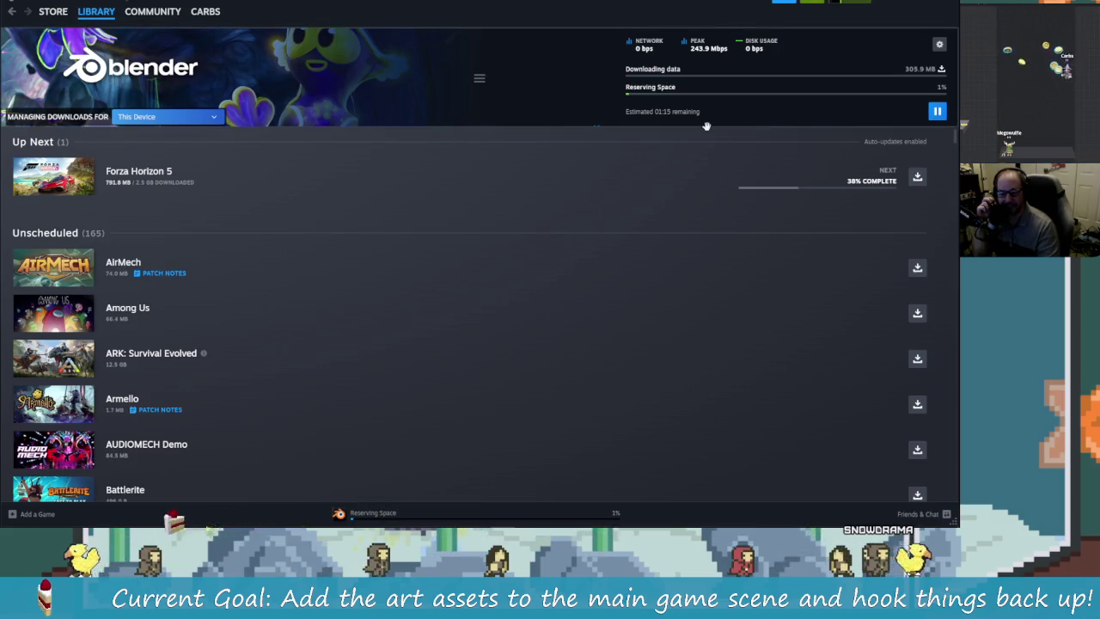
# - Pause and resume the Blender download, then return to the running Godot game
pyautogui.click(937, 113)
pyautogui.click(937, 113)
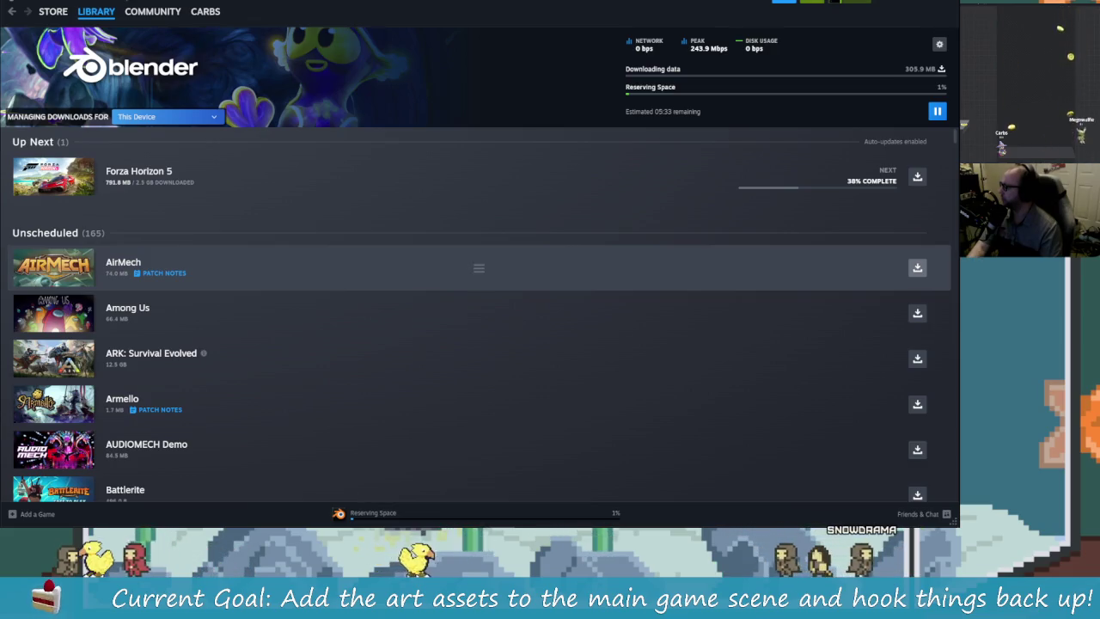
pyautogui.hotkey('alt', 'Tab')
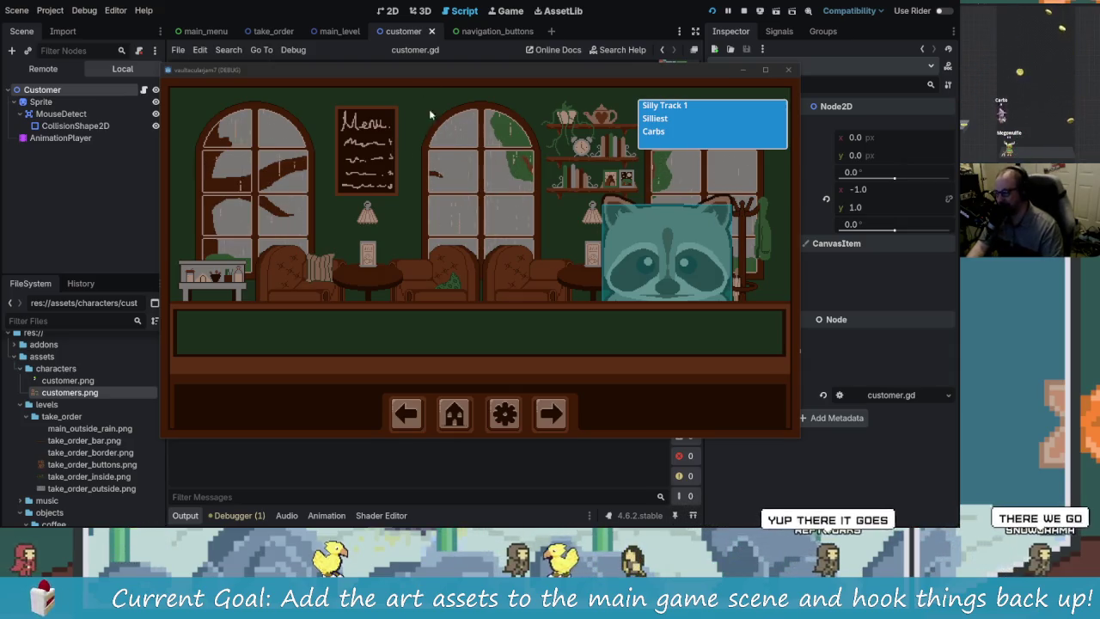
# - Focus the running café game window, nudge it slightly lower, and bring up the window switcher
pyautogui.click(376, 79)
pyautogui.moveTo(376, 84)
pyautogui.mouseDown()
pyautogui.moveTo(271, 104)
pyautogui.moveTo(374, 95)
pyautogui.mouseUp()
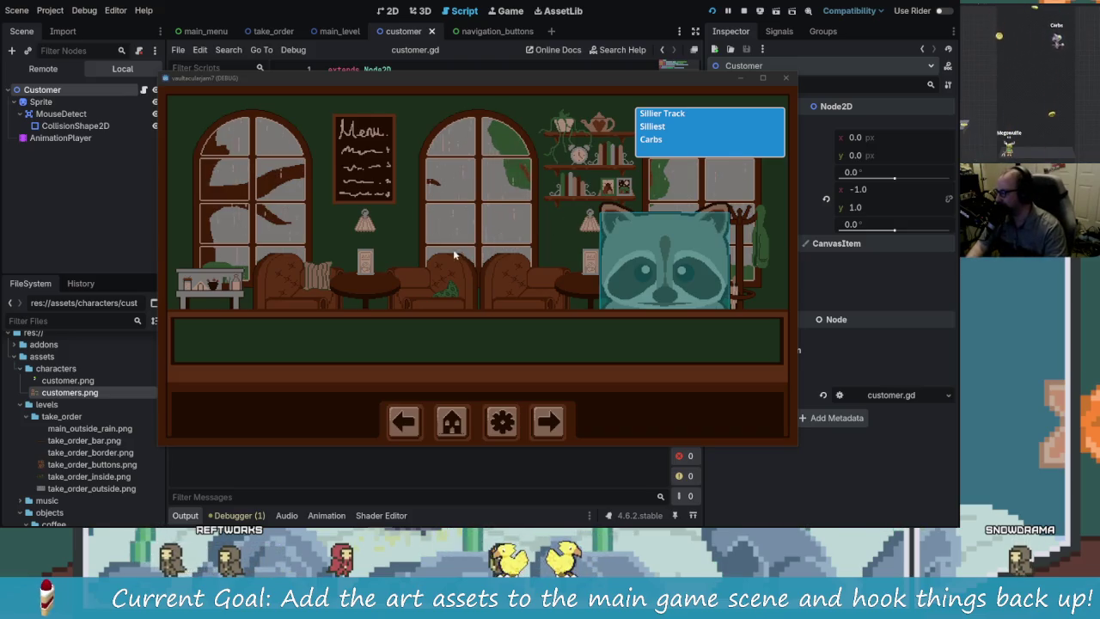
pyautogui.moveTo(380, 522)
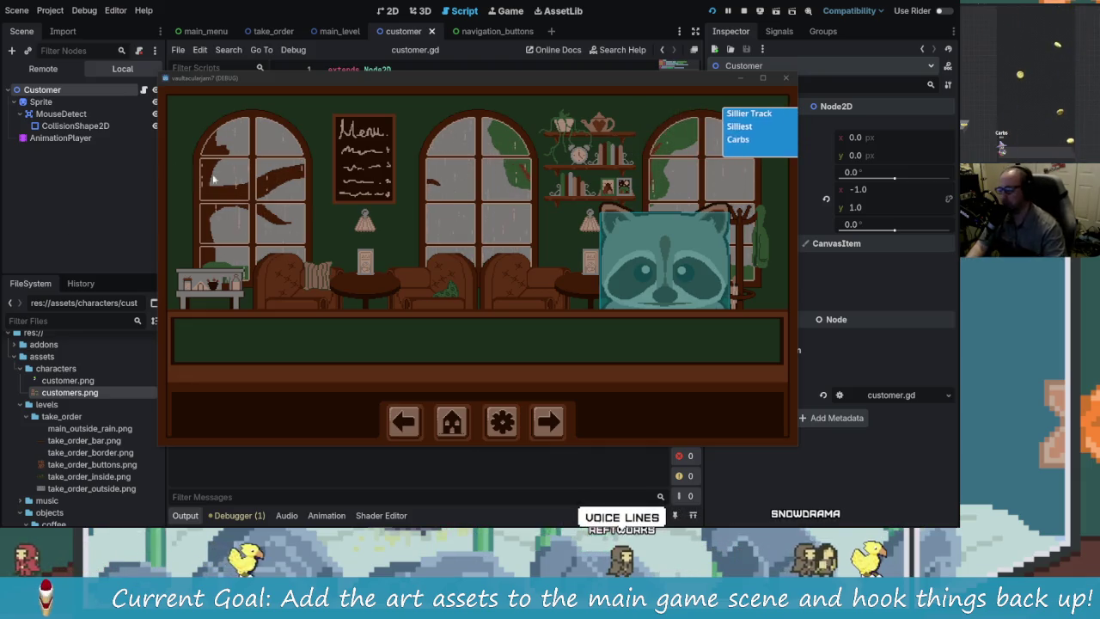
pyautogui.hotkey('alt', 'Tab')
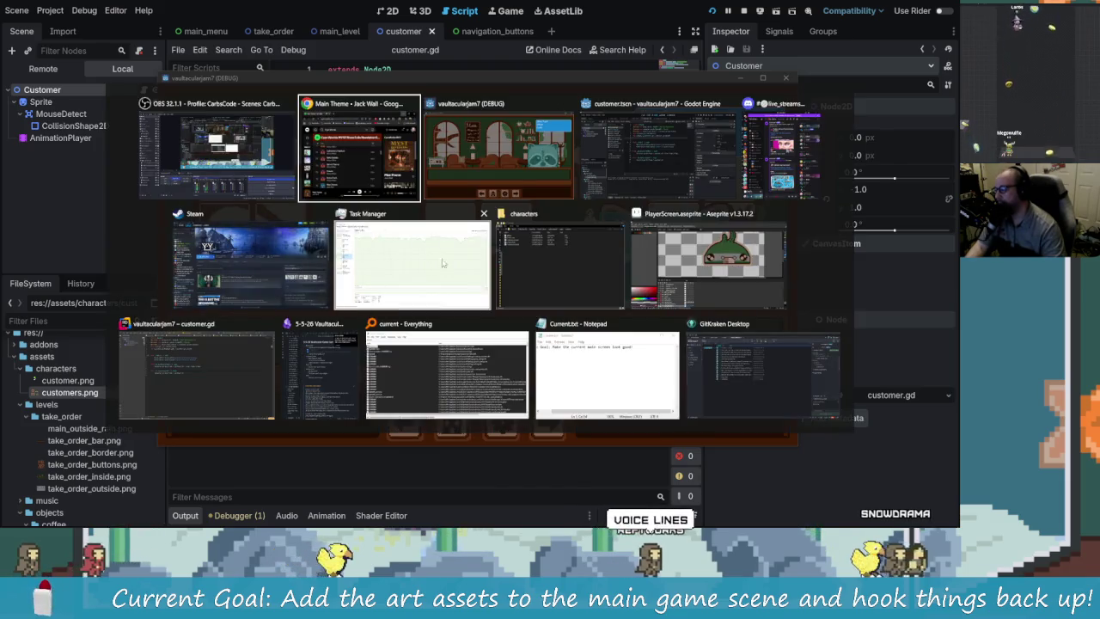
# - Search the Steam library for 'obduc' and open Obduction's store page
pyautogui.click(250, 258)
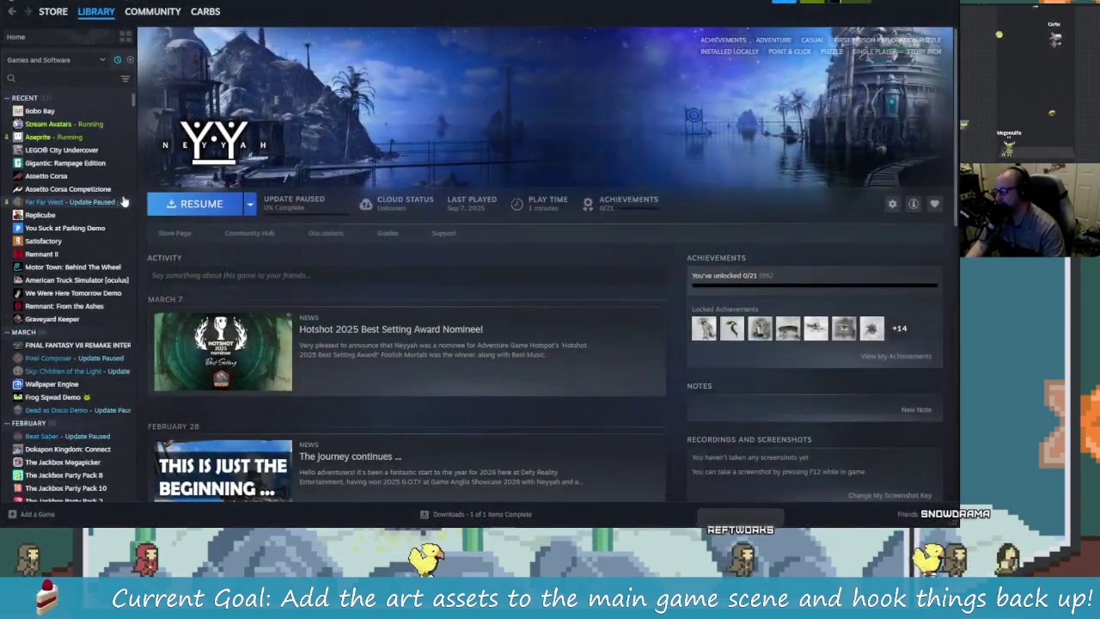
pyautogui.click(76, 79)
pyautogui.write('obduc')
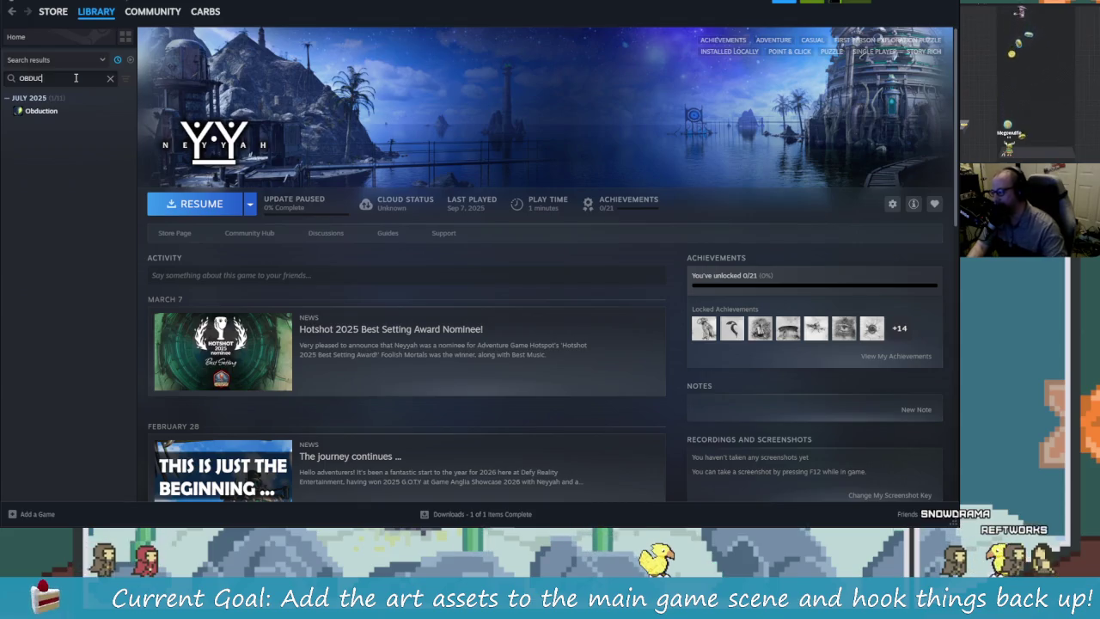
pyautogui.click(50, 112)
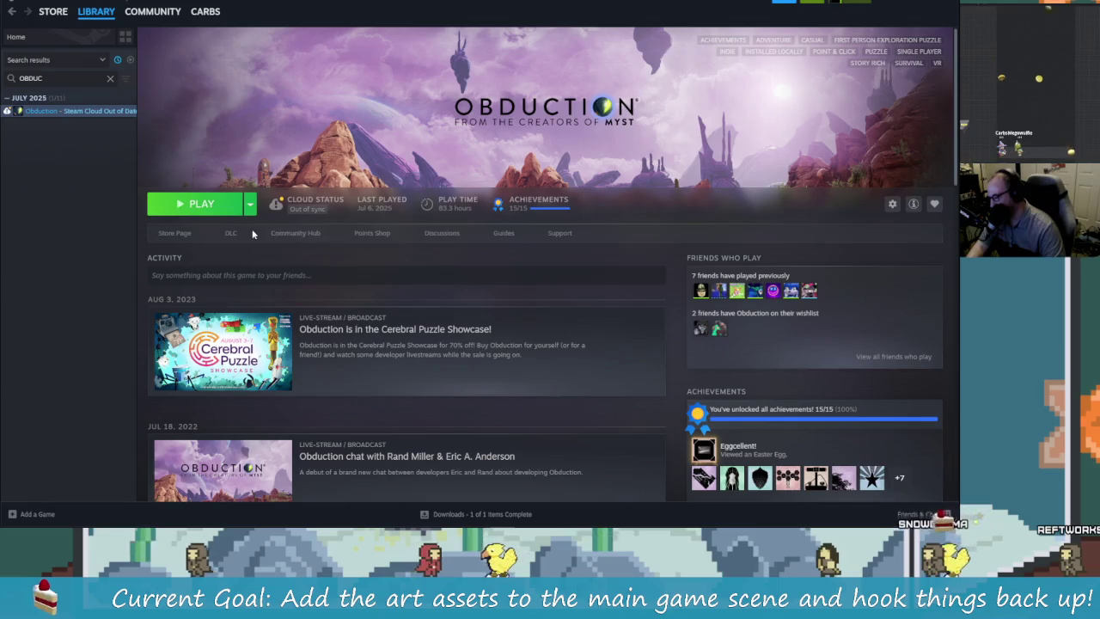
pyautogui.click(182, 235)
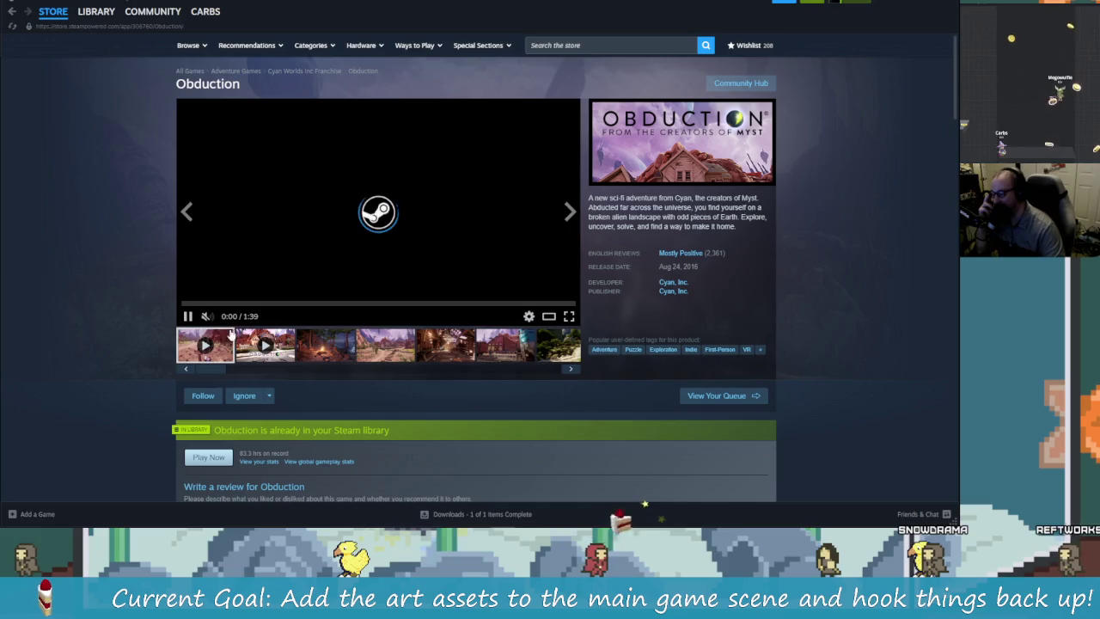
# - Browse Obduction's gallery screenshots up to the train image, then scroll the thumbnails back left
pyautogui.moveTo(188, 317)
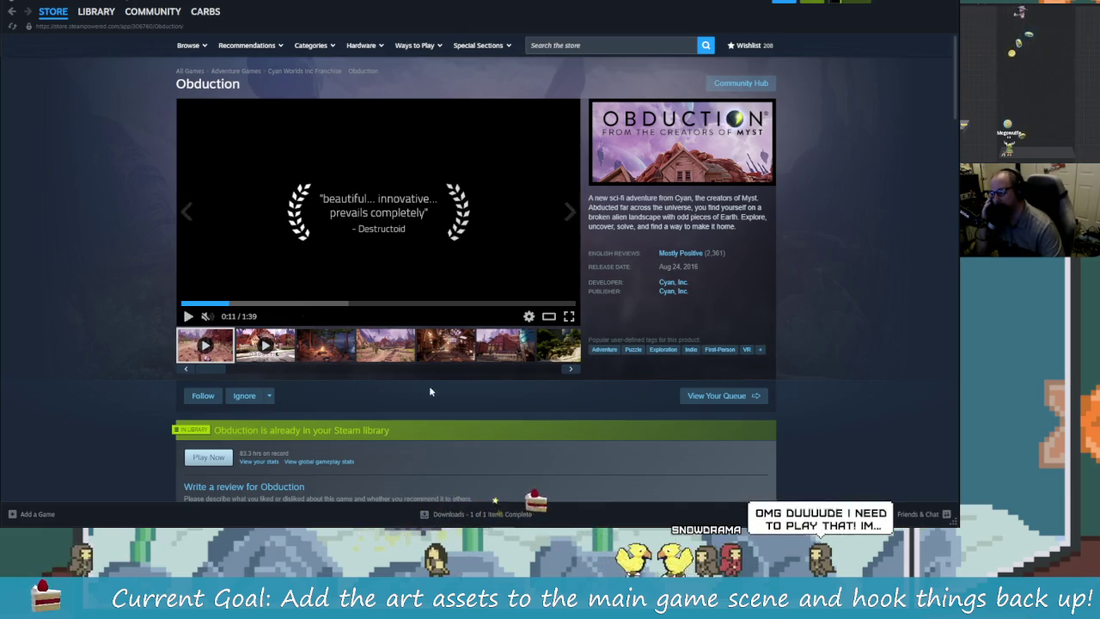
pyautogui.click(334, 351)
pyautogui.click(391, 348)
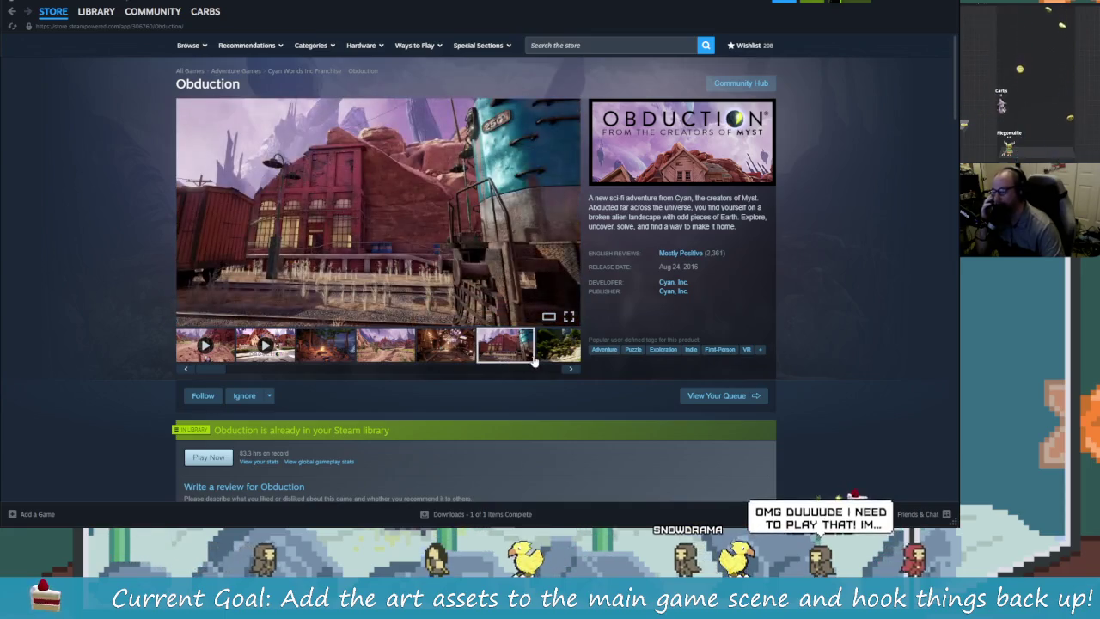
pyautogui.click(545, 349)
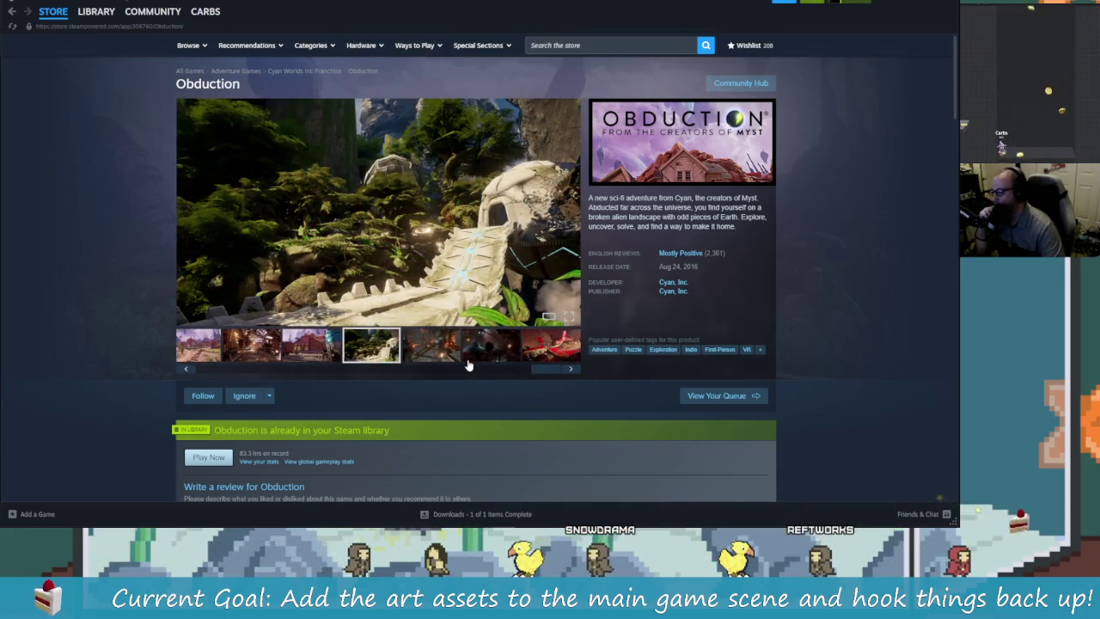
pyautogui.click(487, 360)
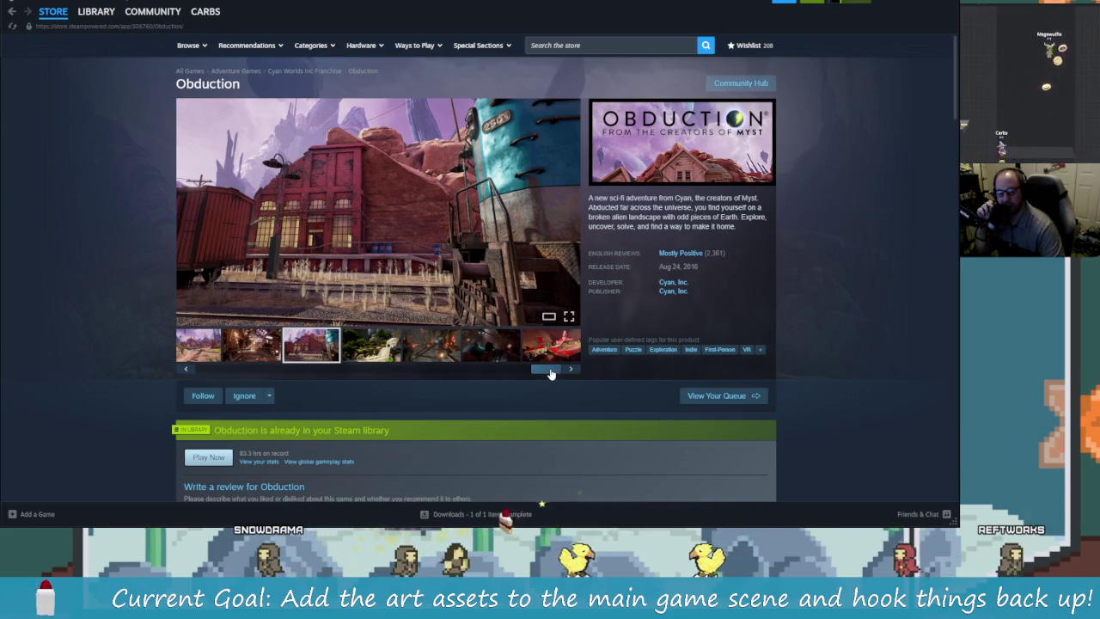
pyautogui.moveTo(551, 374); pyautogui.dragTo(215, 370)
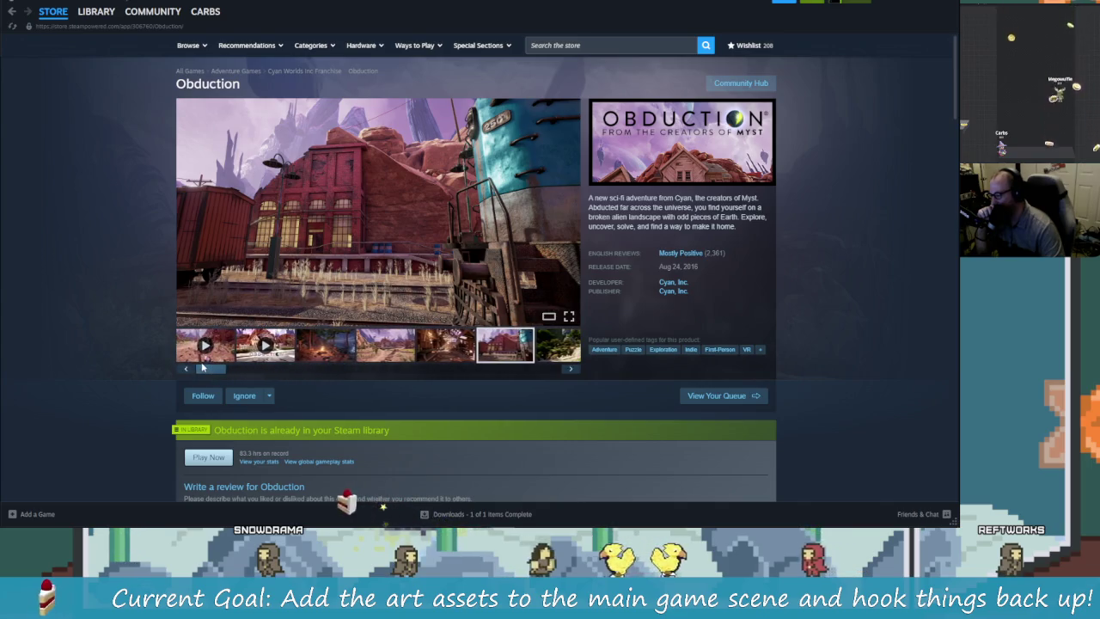
# - Scroll down through Obduction's store page and reviews, clearing a stray text selection
pyautogui.scroll(-5, 491, 426)
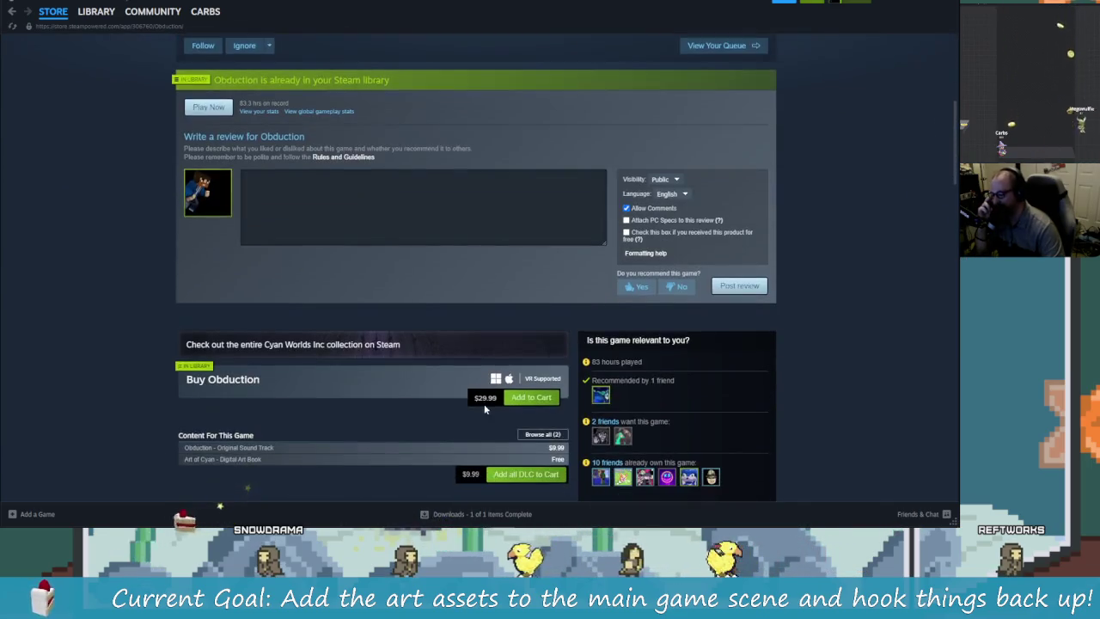
pyautogui.scroll(-7, 491, 396)
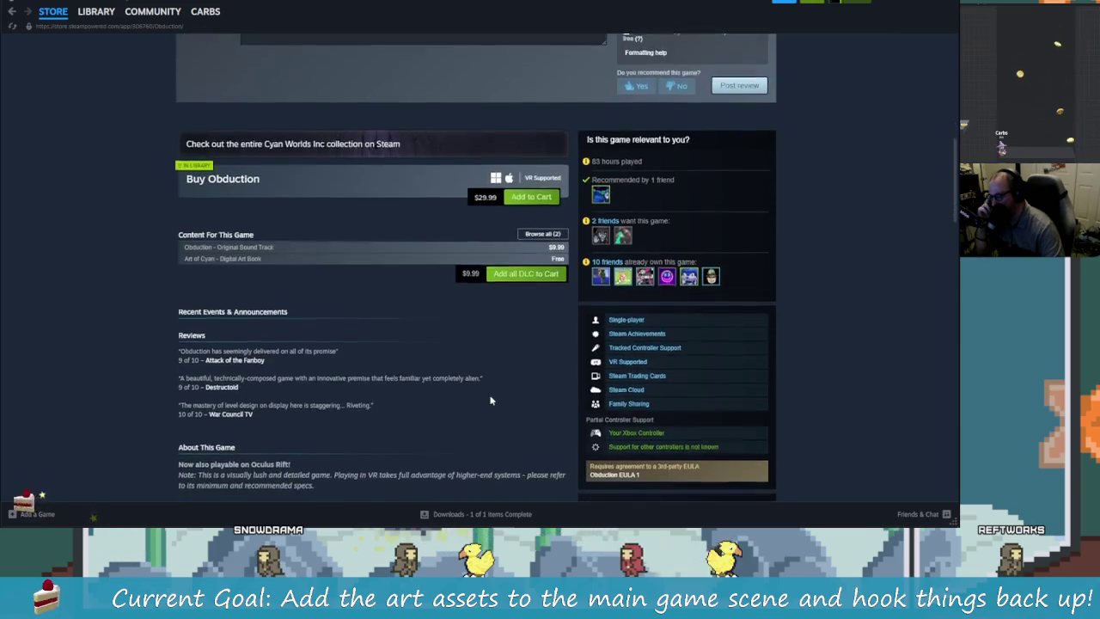
pyautogui.scroll(-15, 481, 394)
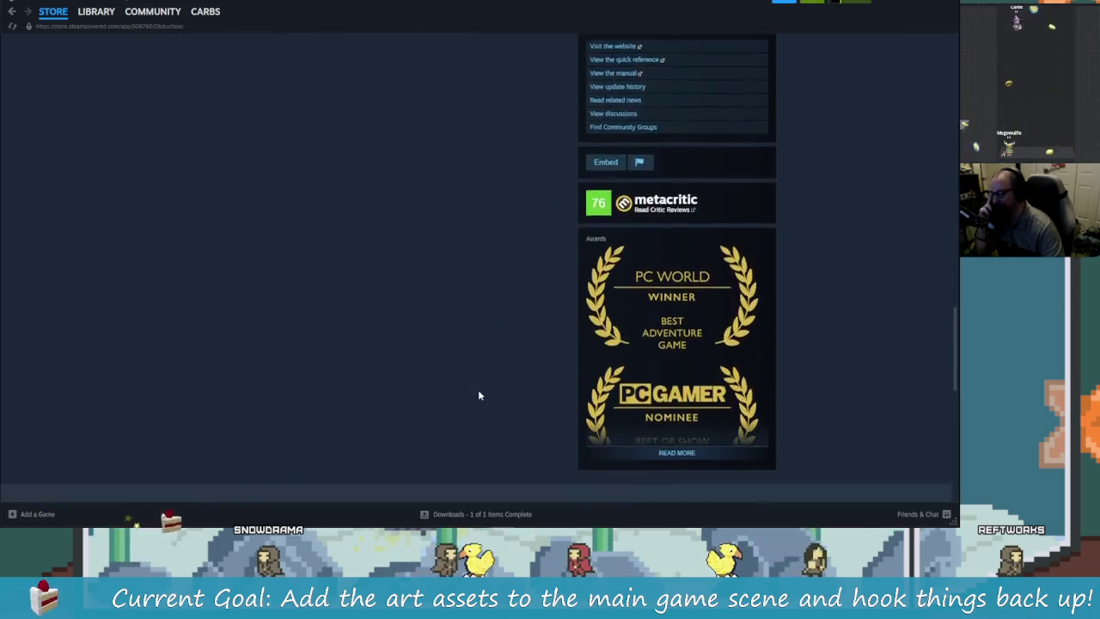
pyautogui.scroll(-3, 478, 392)
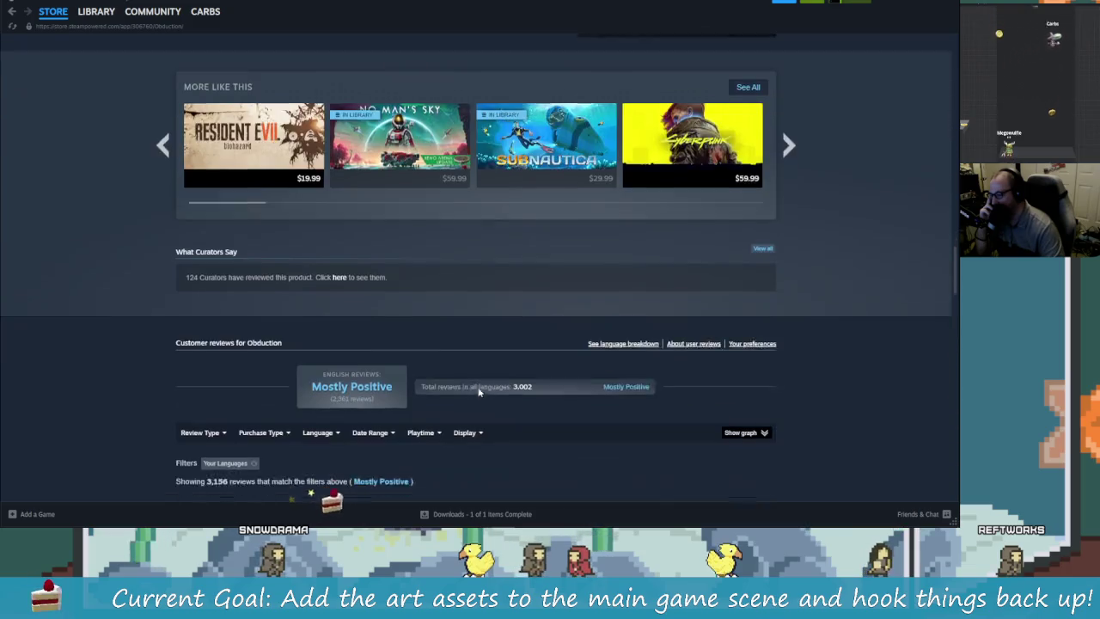
pyautogui.scroll(-4, 477, 387)
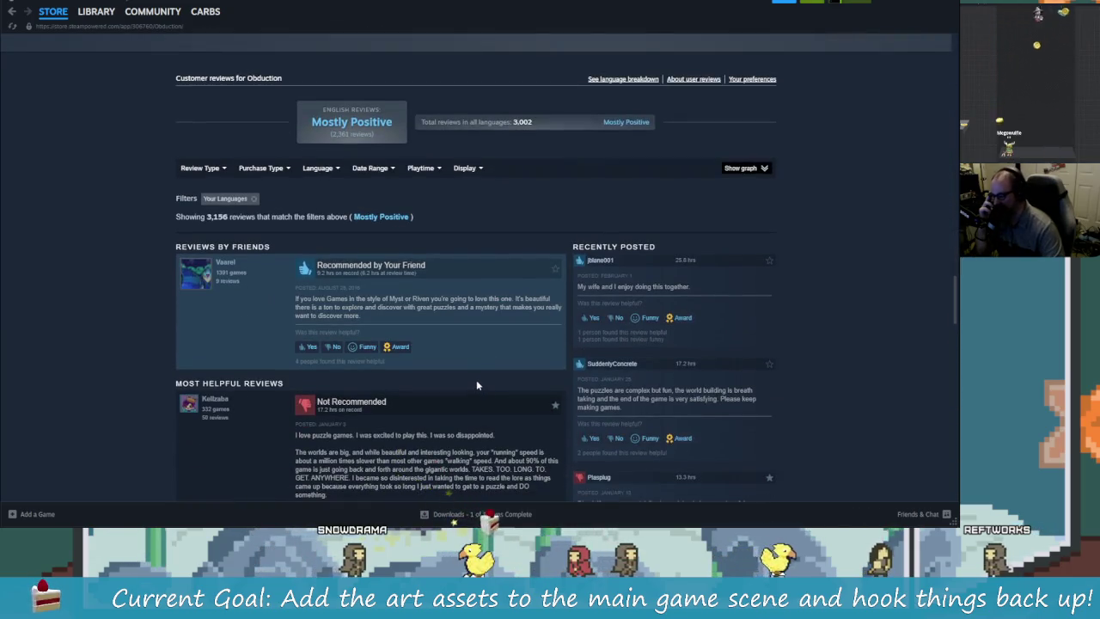
pyautogui.scroll(-2, 637, 356)
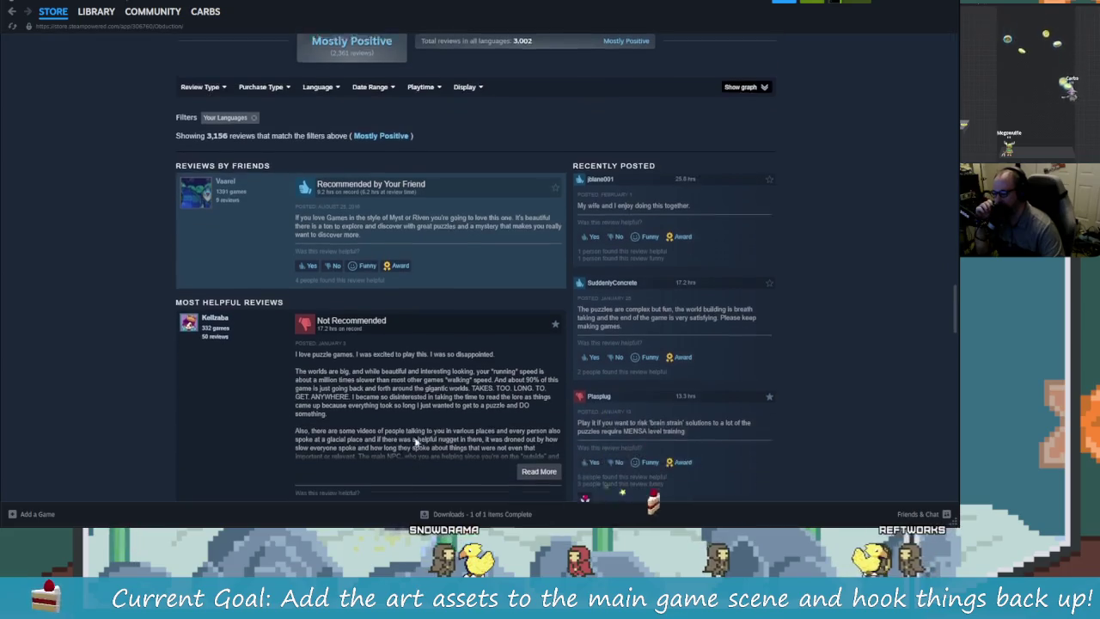
pyautogui.scroll(-2, 377, 367)
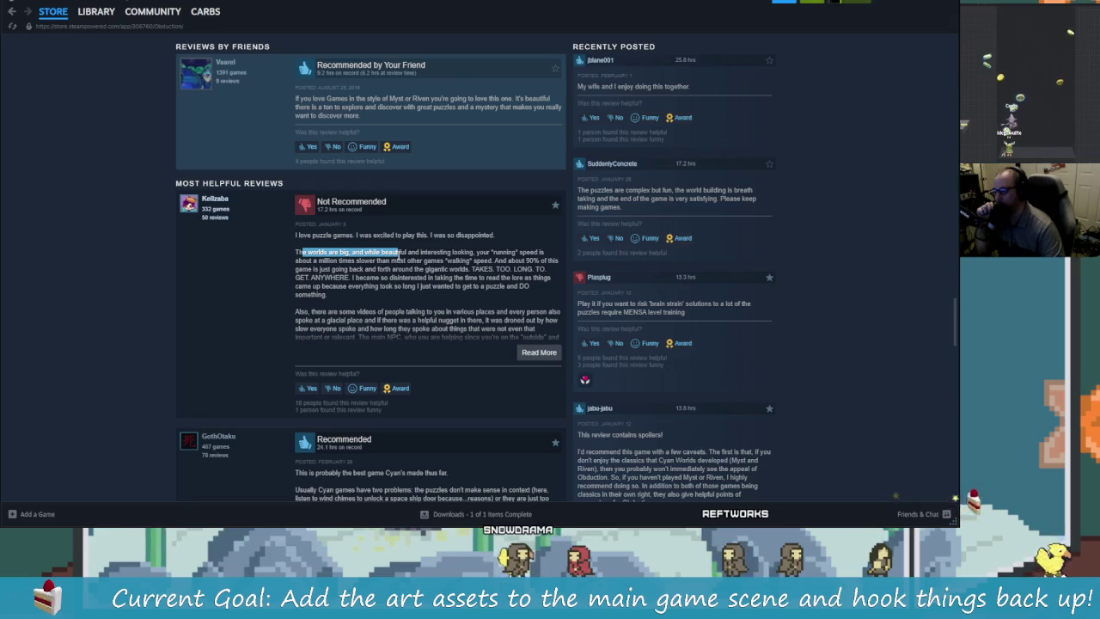
pyautogui.click(372, 269)
pyautogui.scroll(-2, 505, 361)
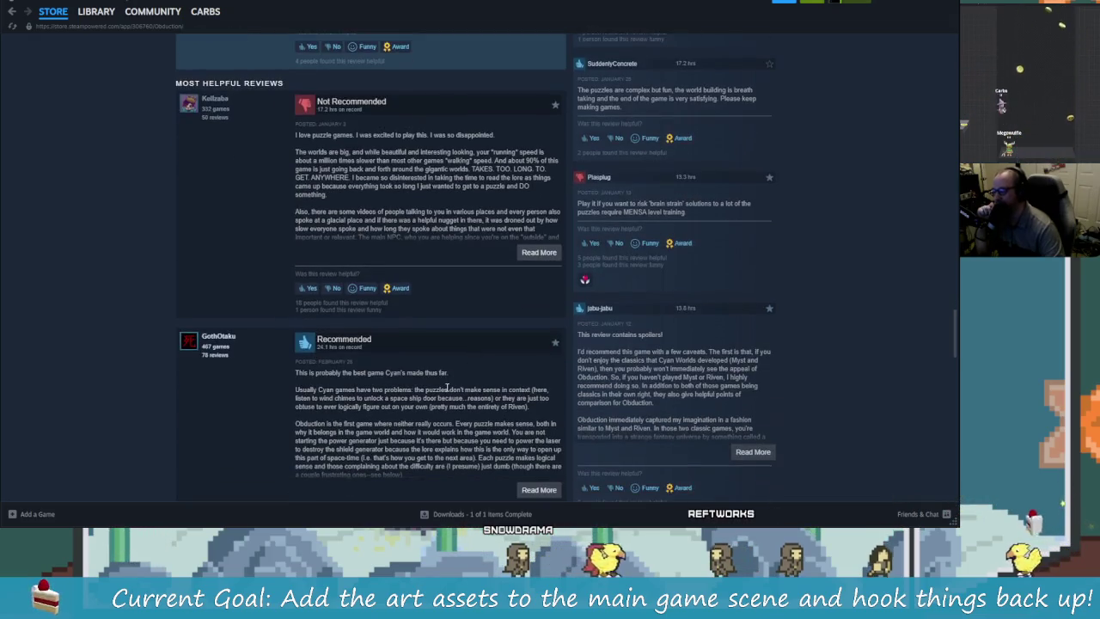
# - Scroll back to the top and show the desert railway screenshot in the gallery
pyautogui.scroll(3, 446, 388)
pyautogui.scroll(12, 454, 368)
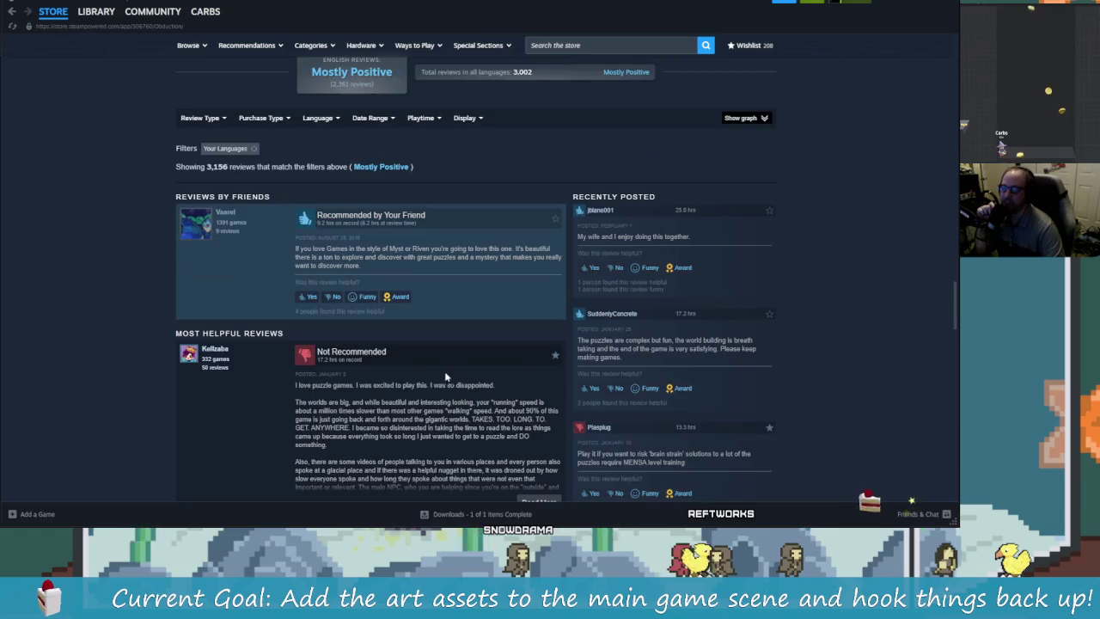
pyautogui.scroll(1, 433, 372)
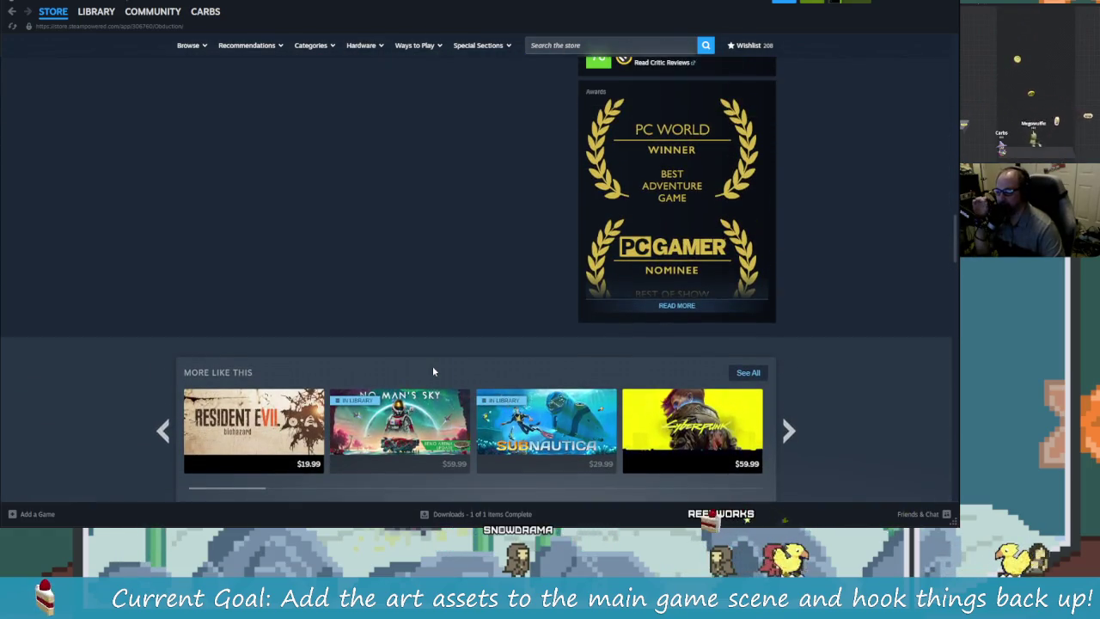
pyautogui.scroll(5, 432, 368)
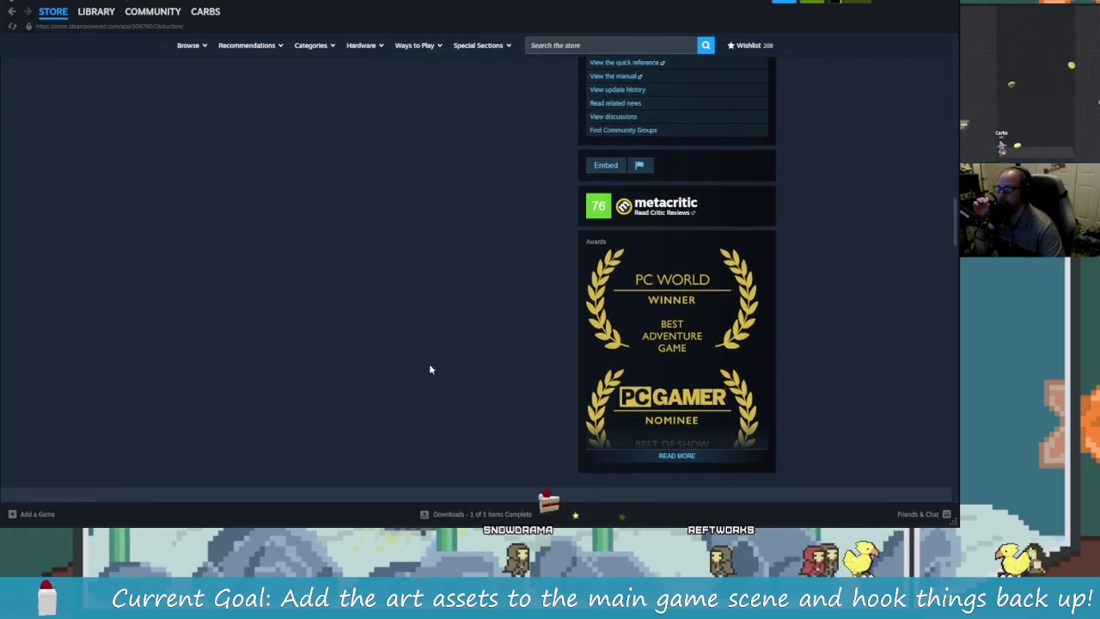
pyautogui.scroll(20, 425, 361)
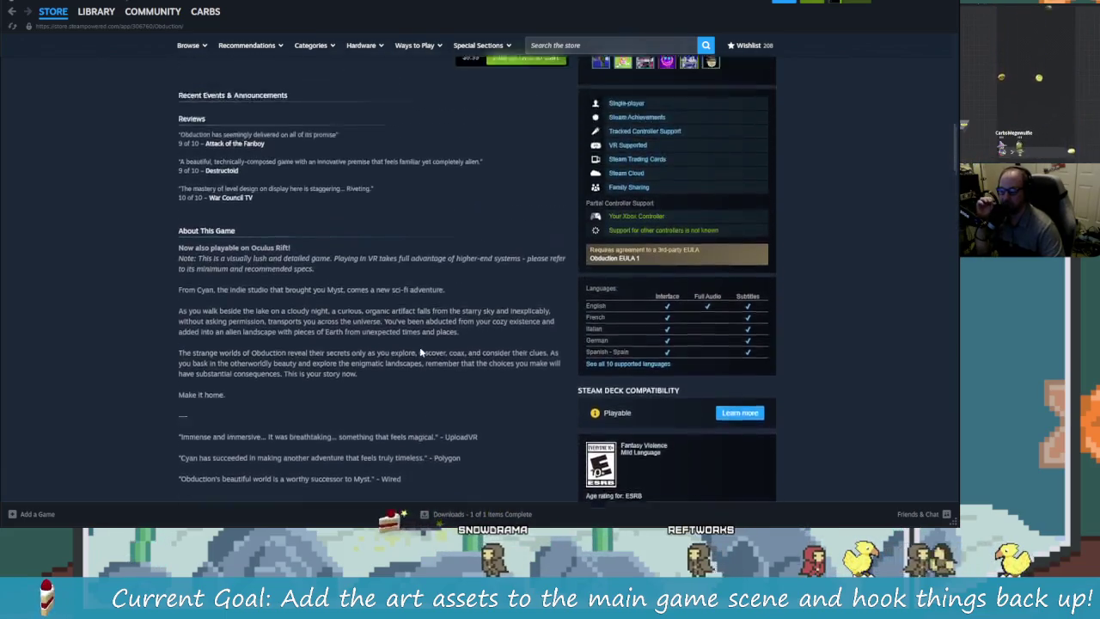
pyautogui.scroll(8, 419, 346)
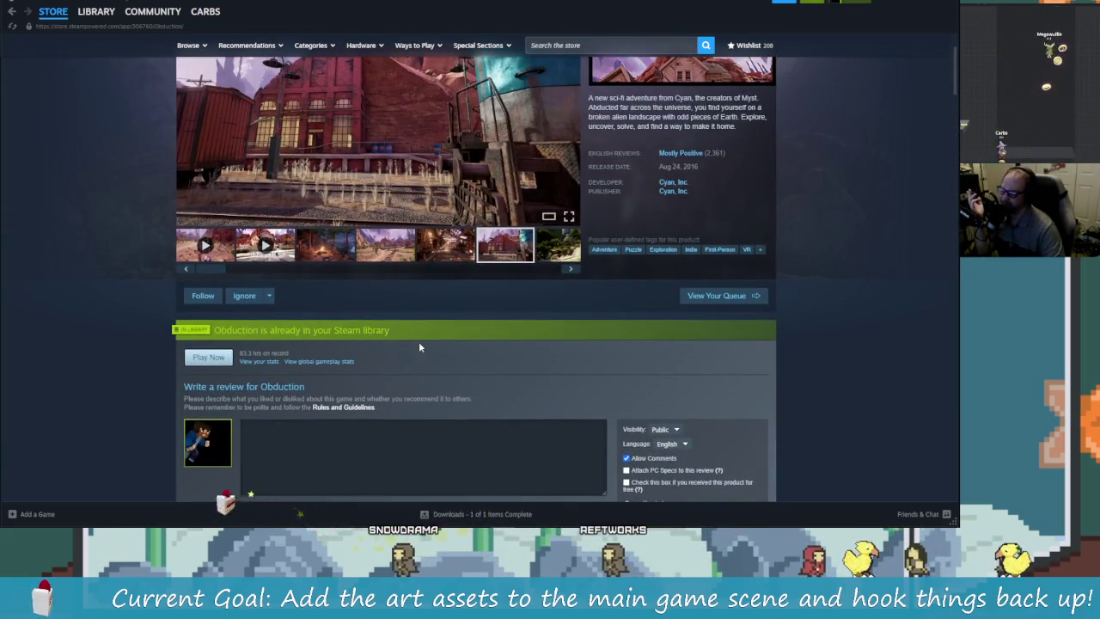
pyautogui.scroll(2, 419, 342)
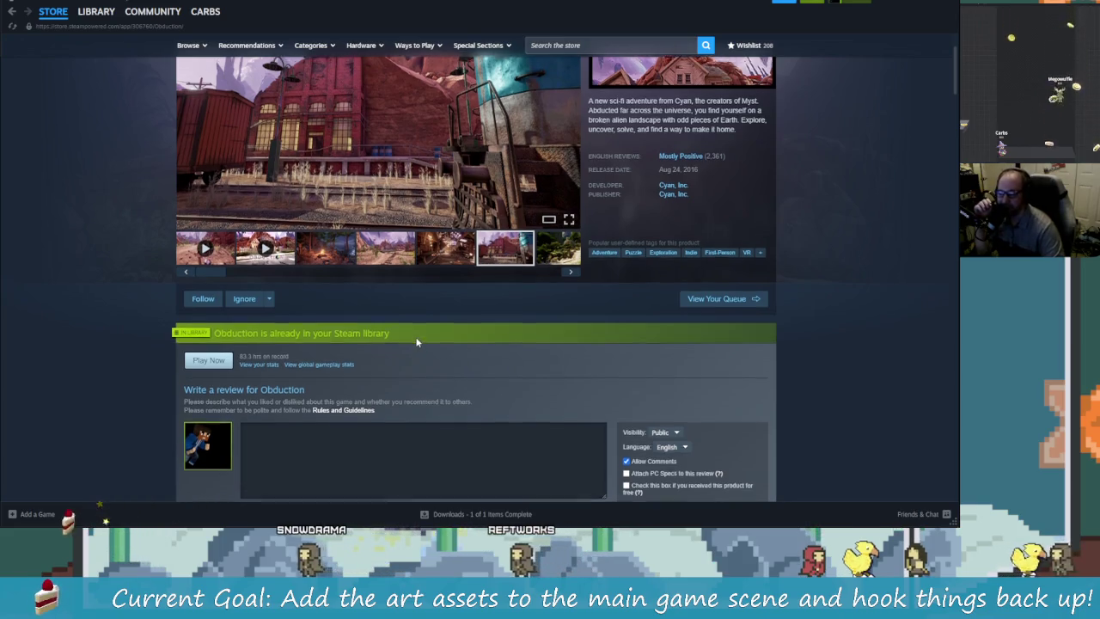
pyautogui.click(415, 345)
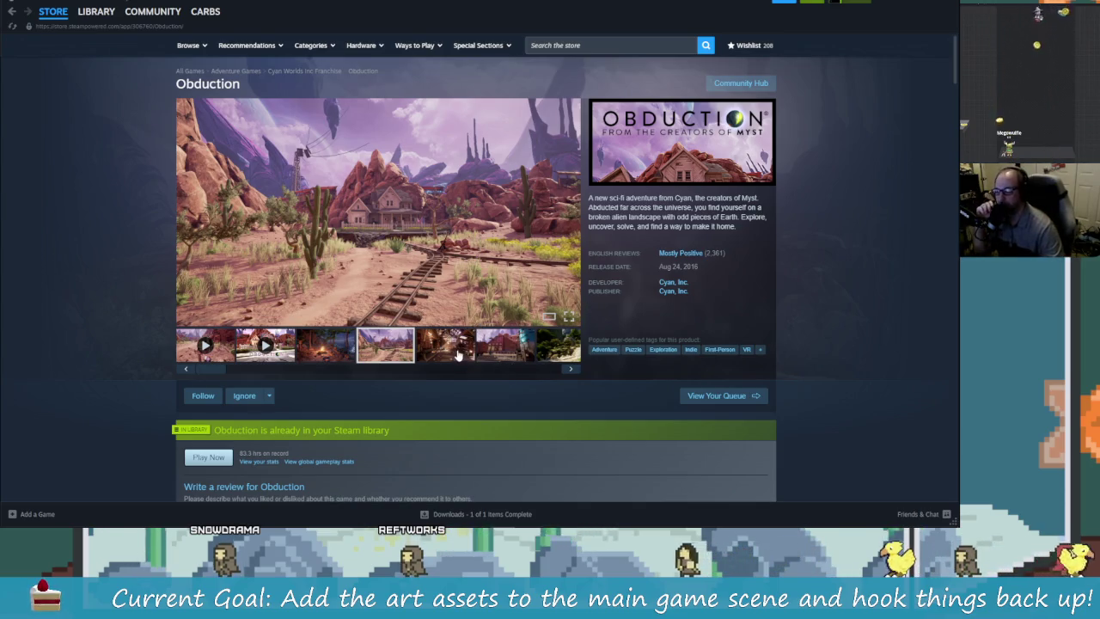
# - View the barn interior screenshot, then the train station screenshot
pyautogui.click(461, 352)
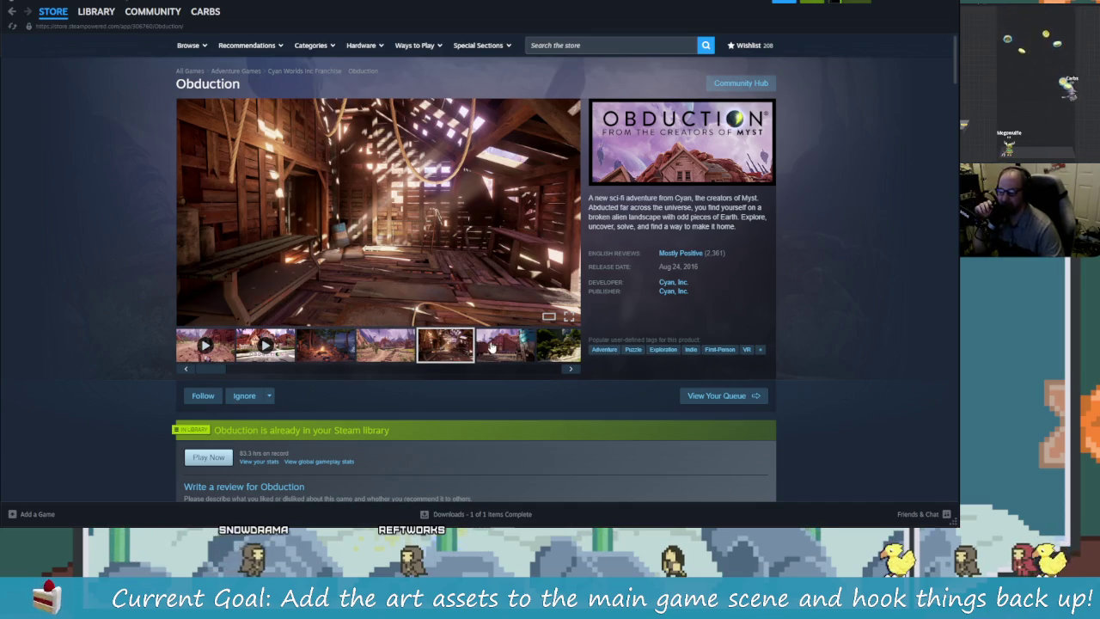
pyautogui.click(493, 347)
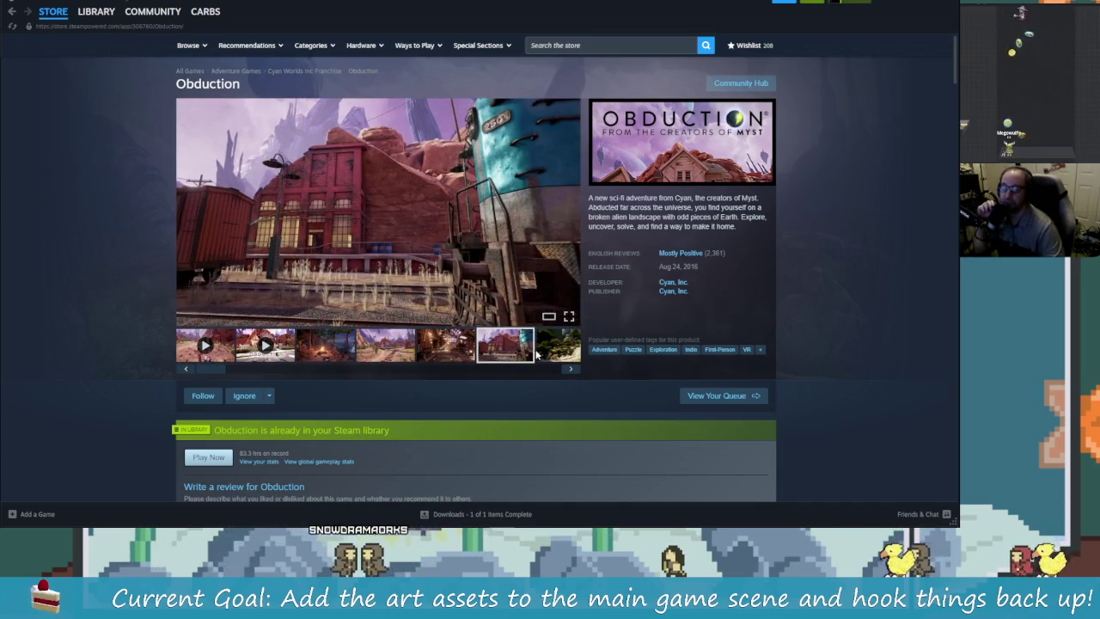
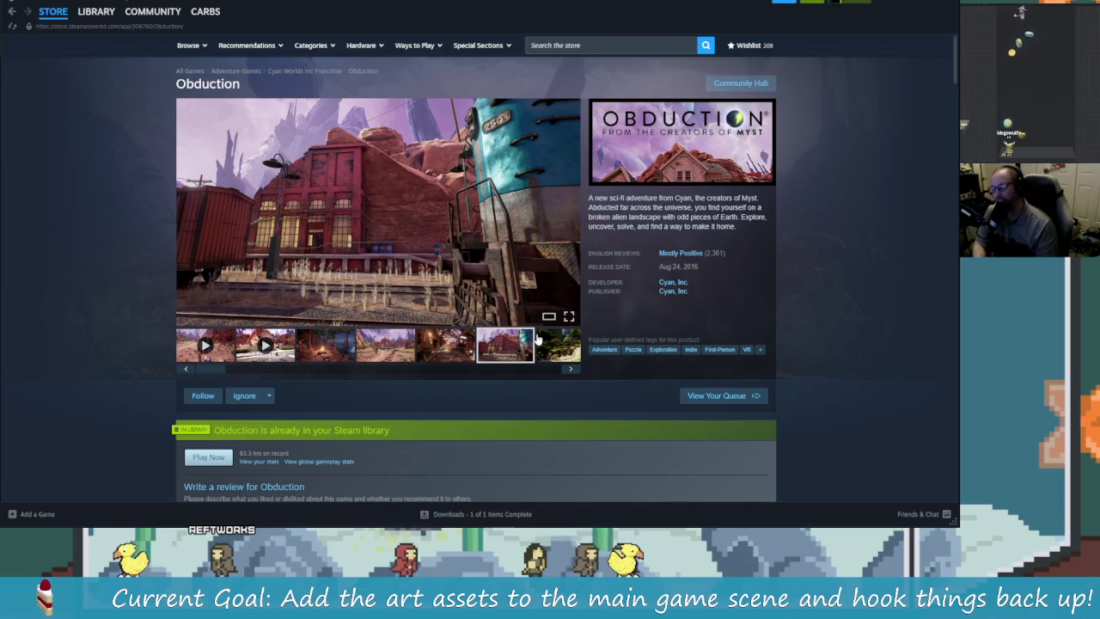
# - Show the barn, then the desert railway screenshot in Obduction's gallery, and scroll to the DLC list
pyautogui.click(453, 354)
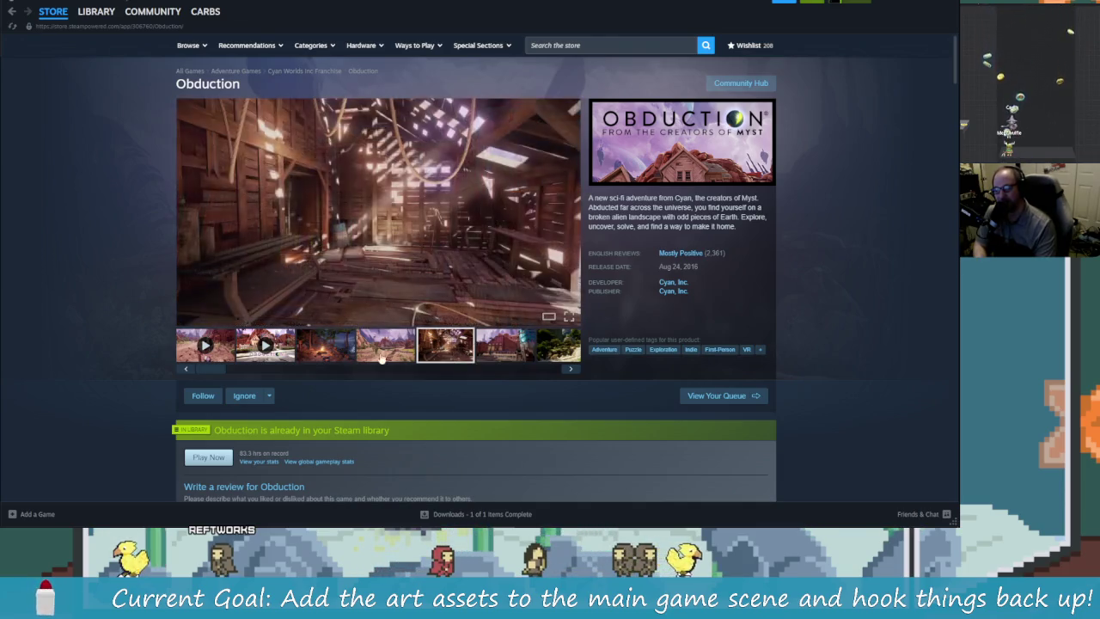
pyautogui.click(407, 350)
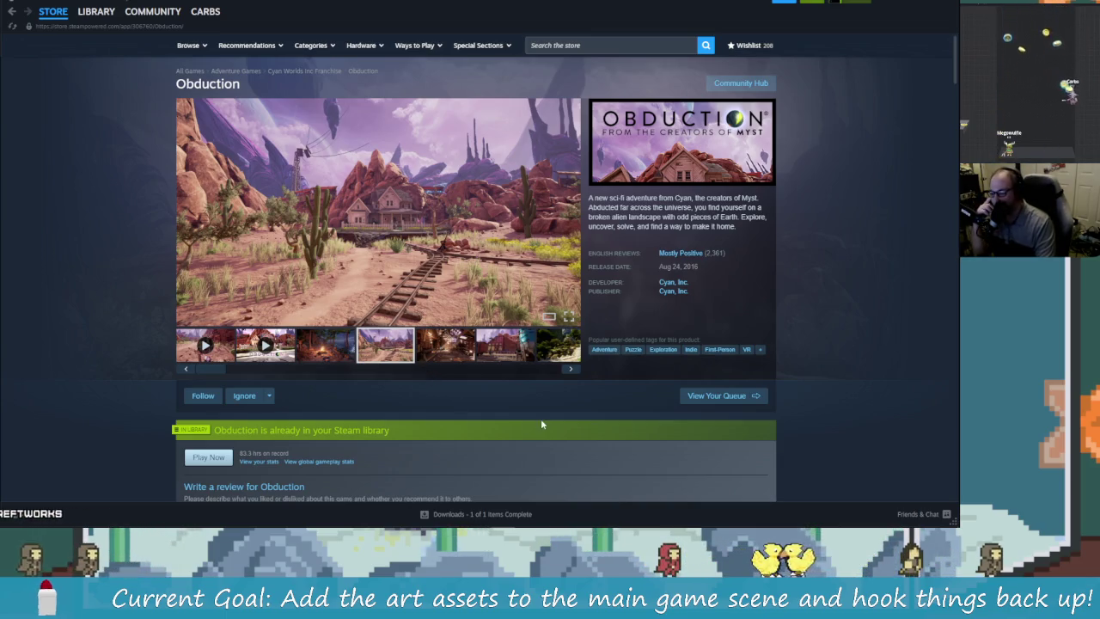
pyautogui.scroll(-1, 516, 412)
pyautogui.scroll(-1, 533, 408)
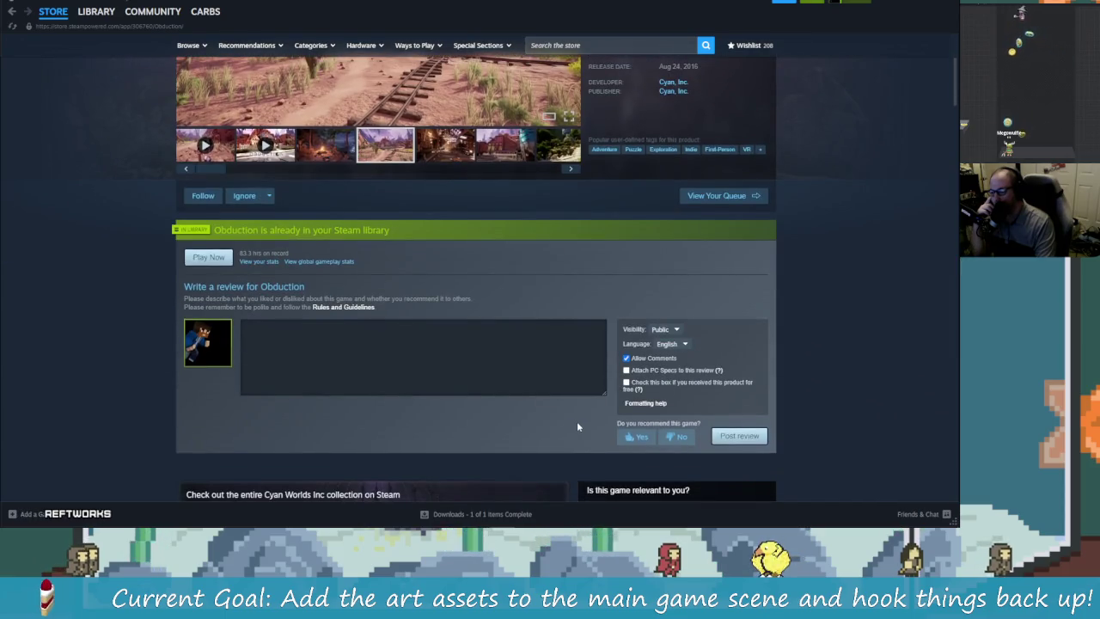
pyautogui.scroll(-1, 575, 421)
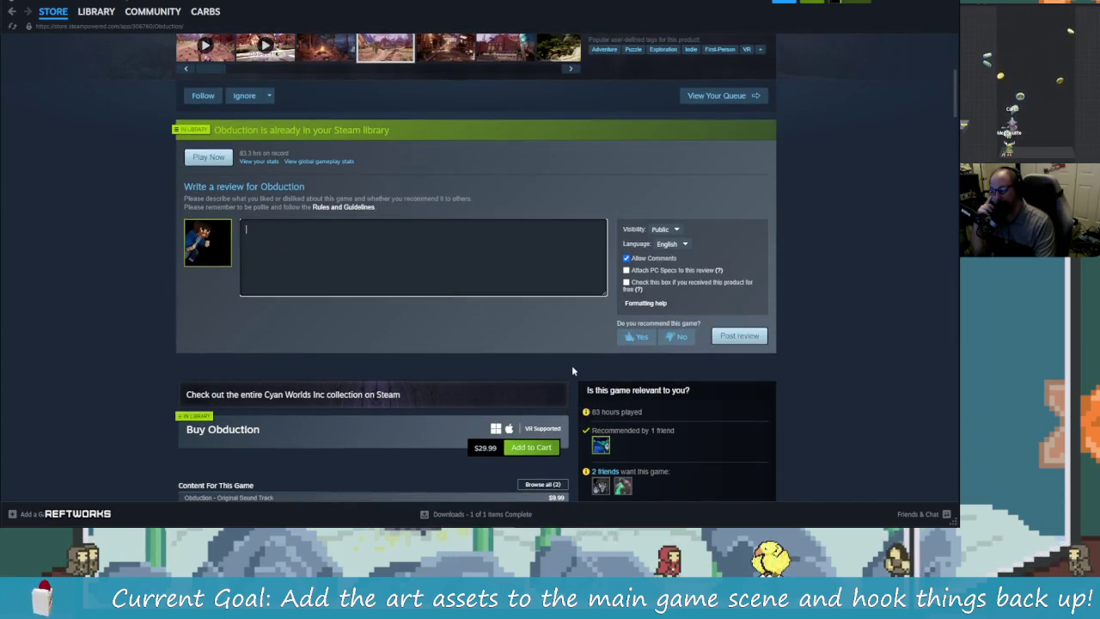
pyautogui.scroll(-2, 541, 369)
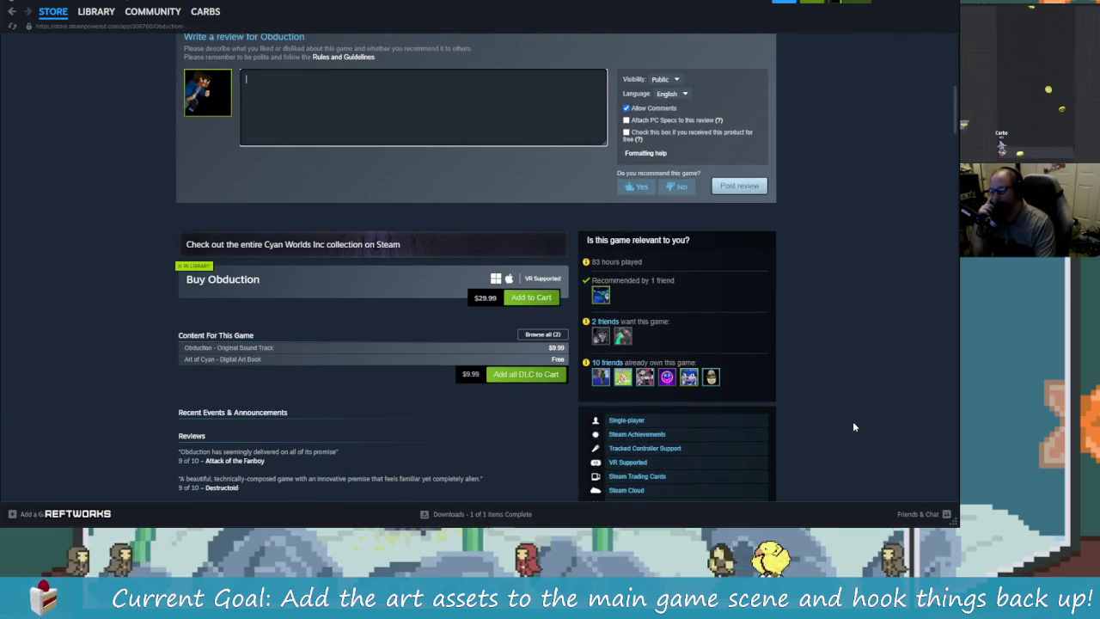
pyautogui.moveTo(245, 363)
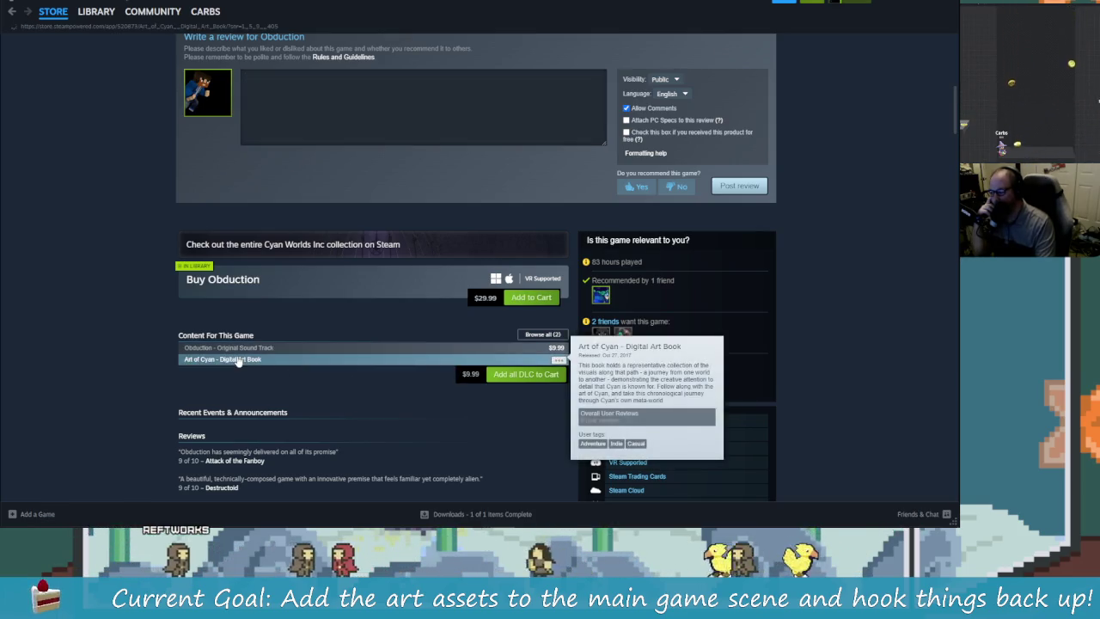
pyautogui.click(257, 361)
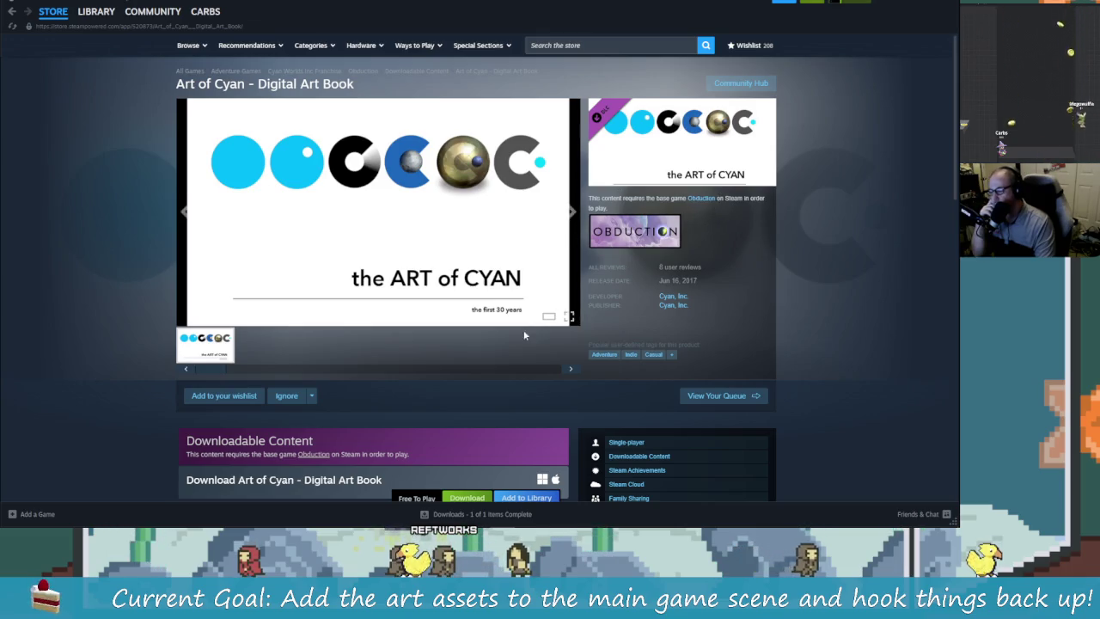
pyautogui.scroll(-2, 524, 336)
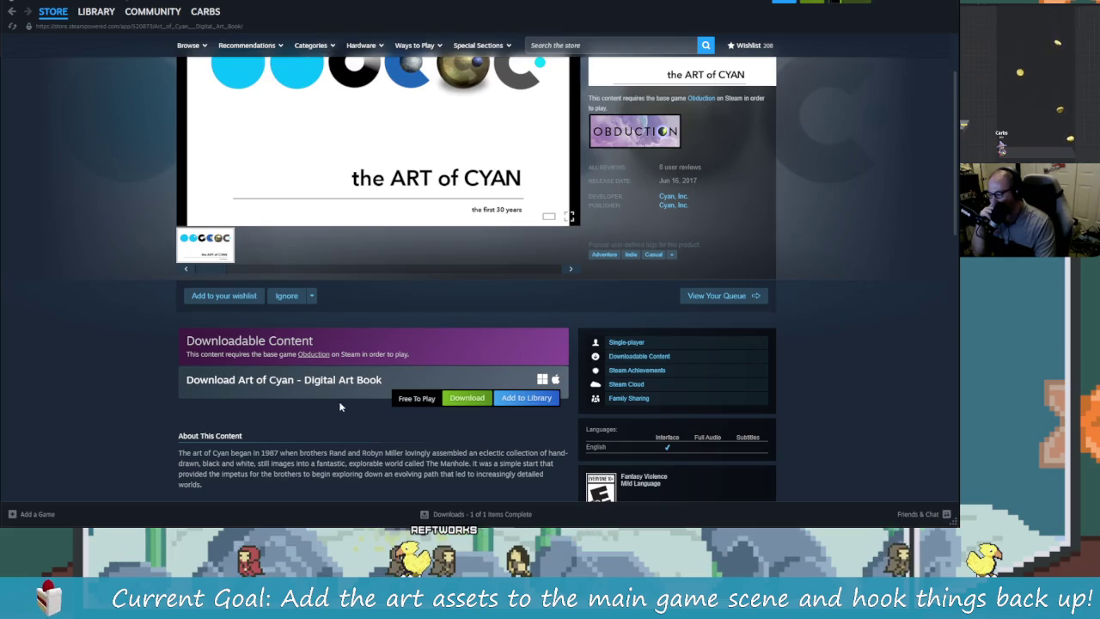
pyautogui.scroll(-2, 339, 406)
pyautogui.scroll(-2, 257, 362)
pyautogui.scroll(3, 464, 398)
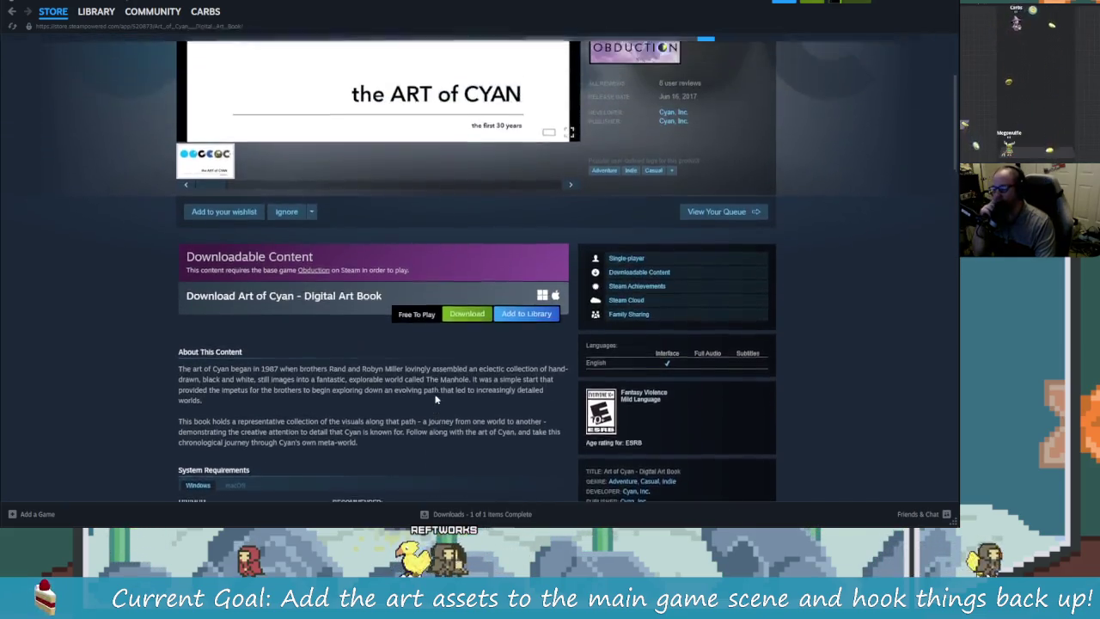
pyautogui.scroll(2, 404, 412)
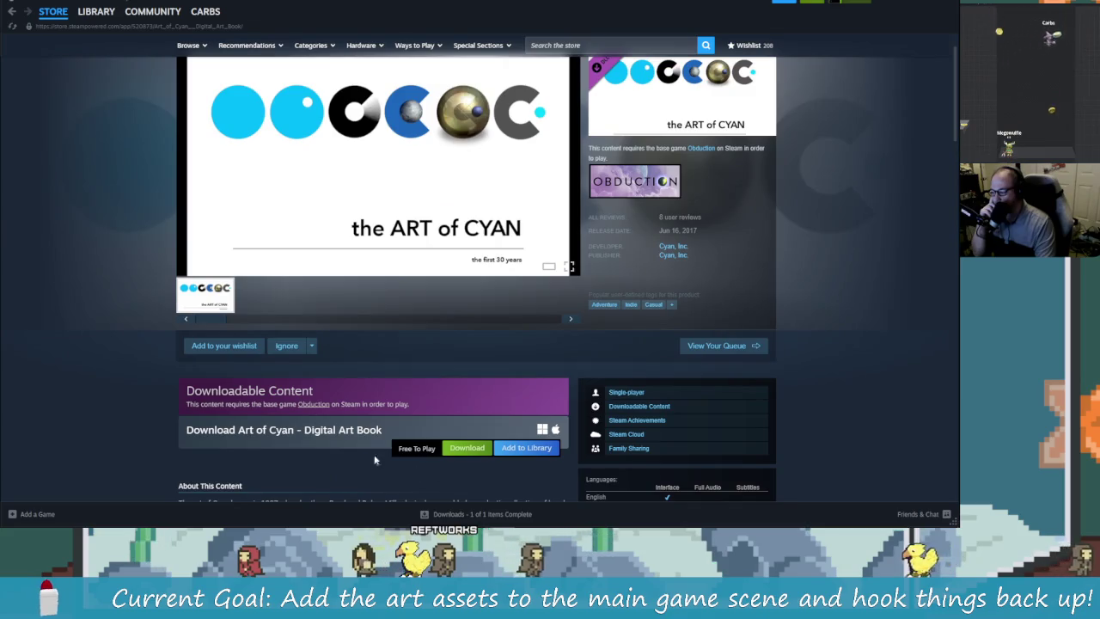
pyautogui.scroll(1, 370, 454)
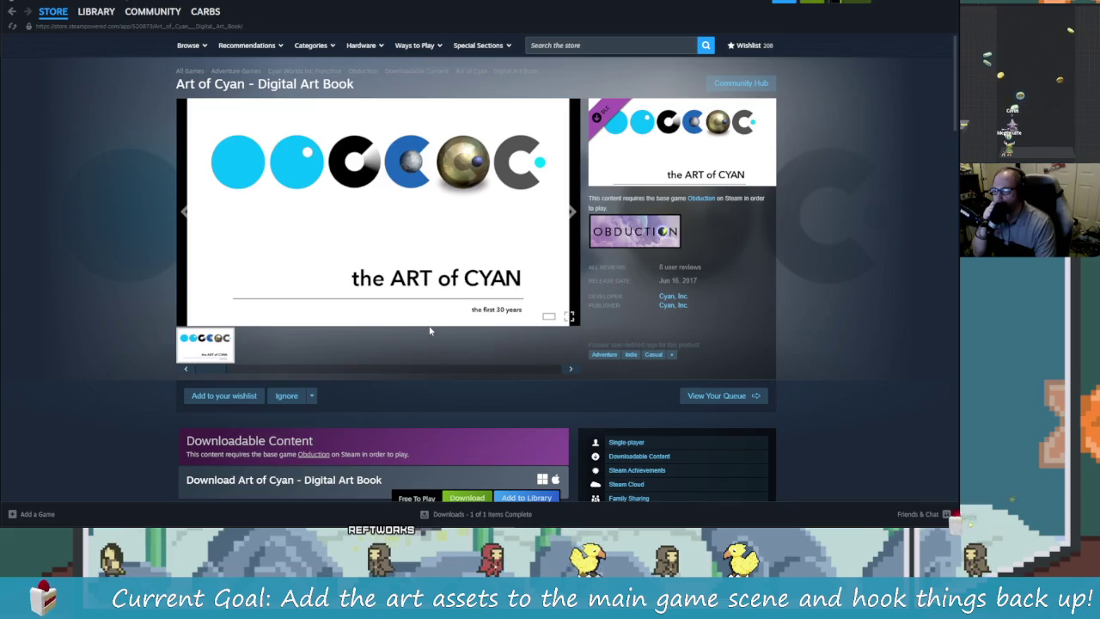
pyautogui.scroll(-3, 479, 392)
pyautogui.scroll(2, 478, 392)
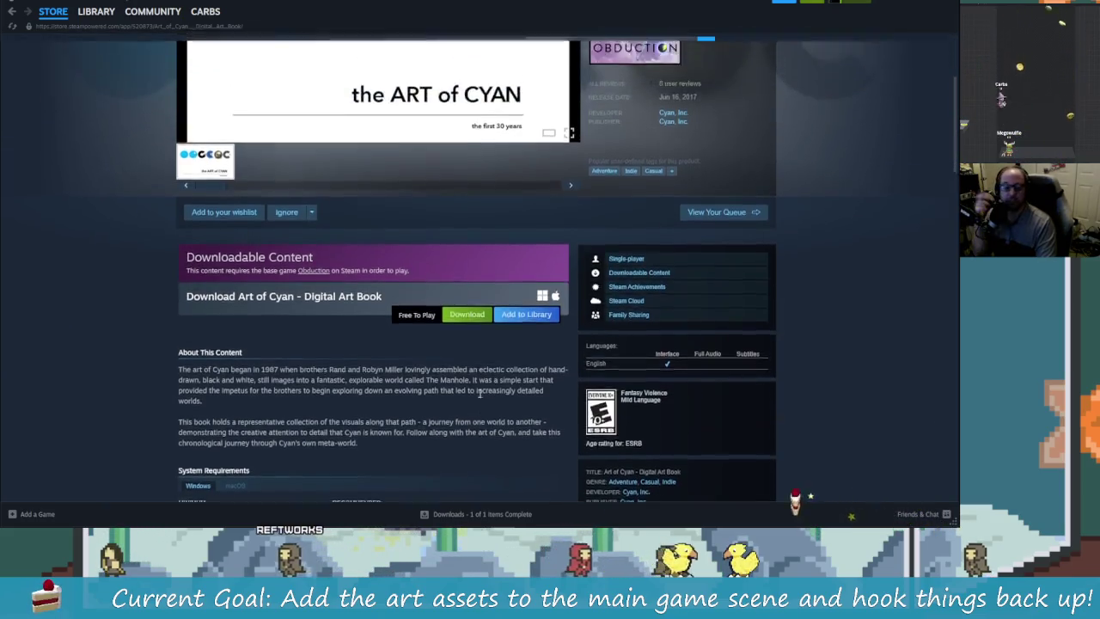
pyautogui.scroll(2, 454, 393)
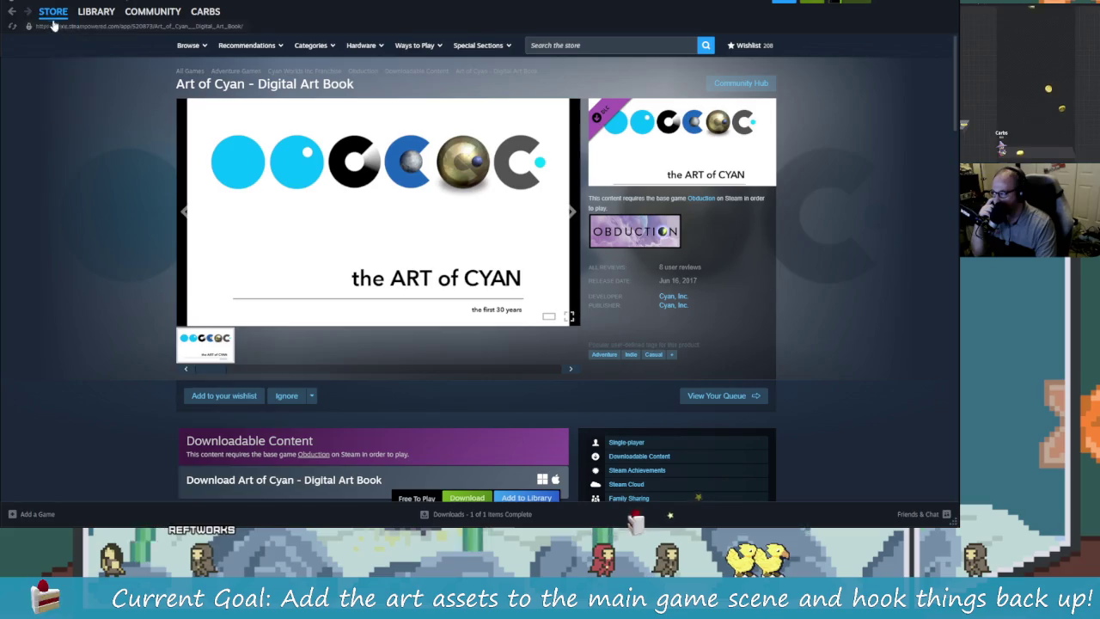
pyautogui.click(13, 15)
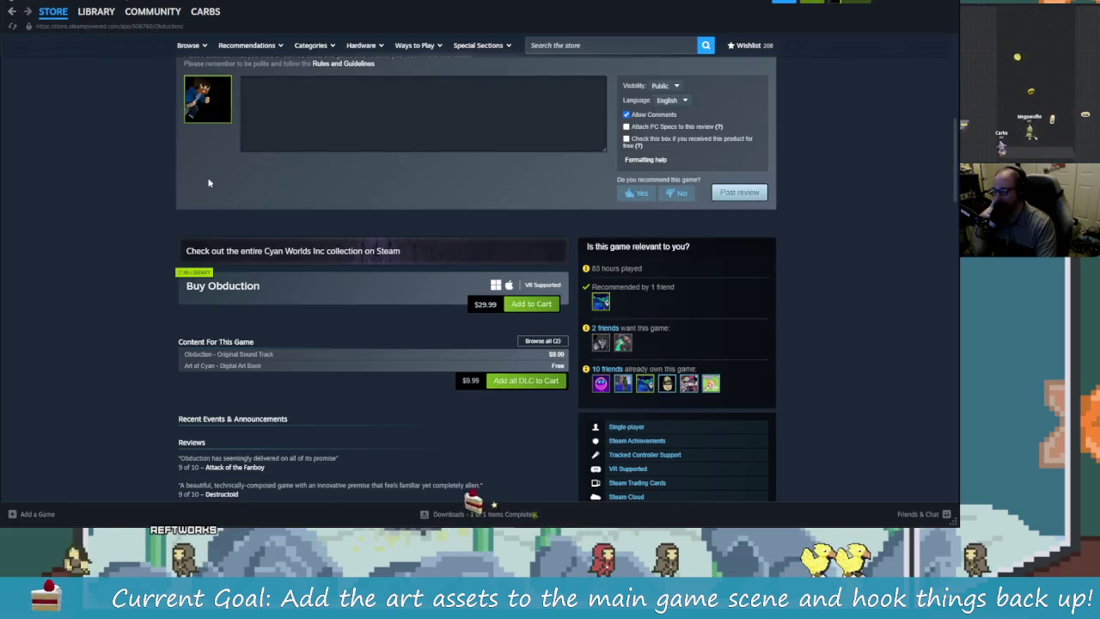
pyautogui.scroll(3, 208, 223)
pyautogui.scroll(2, 212, 225)
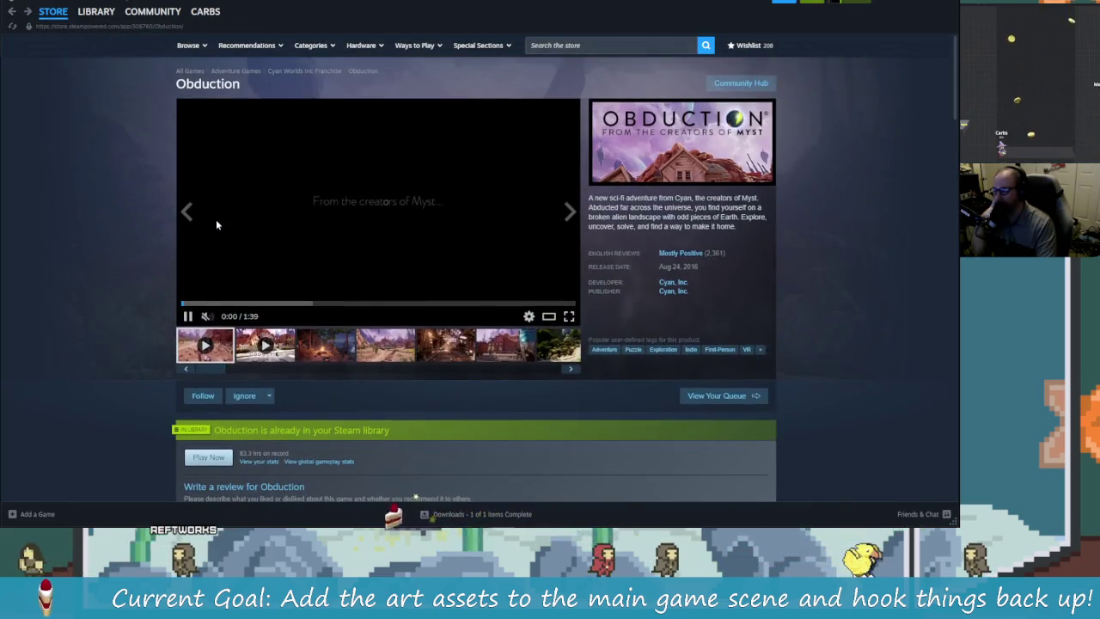
# - Filter the Steam library search to Myst
pyautogui.click(11, 12)
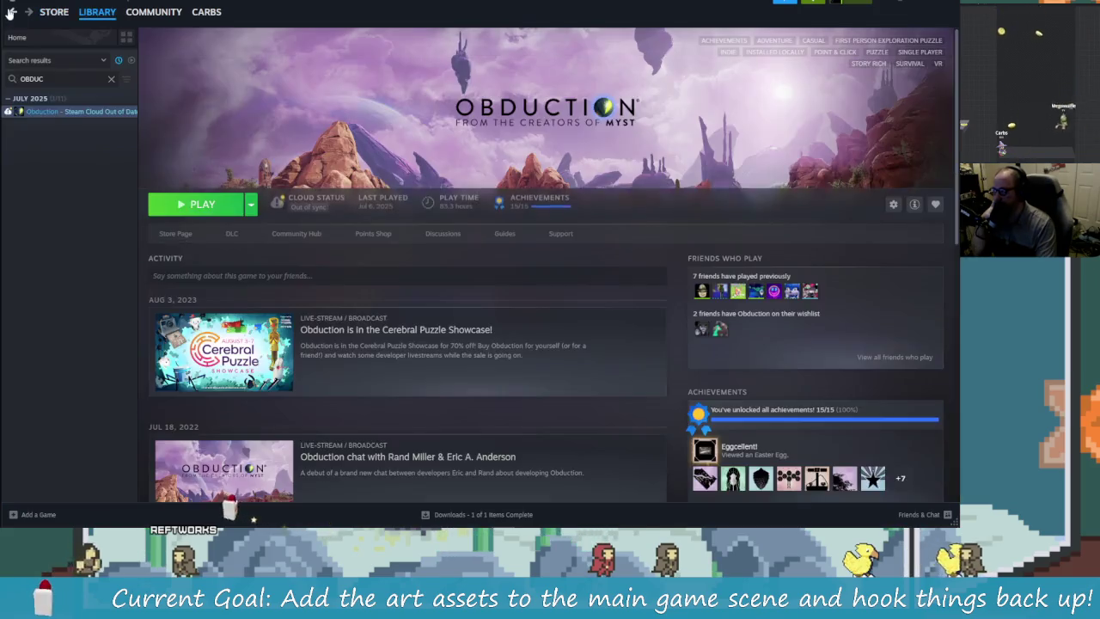
pyautogui.click(111, 78)
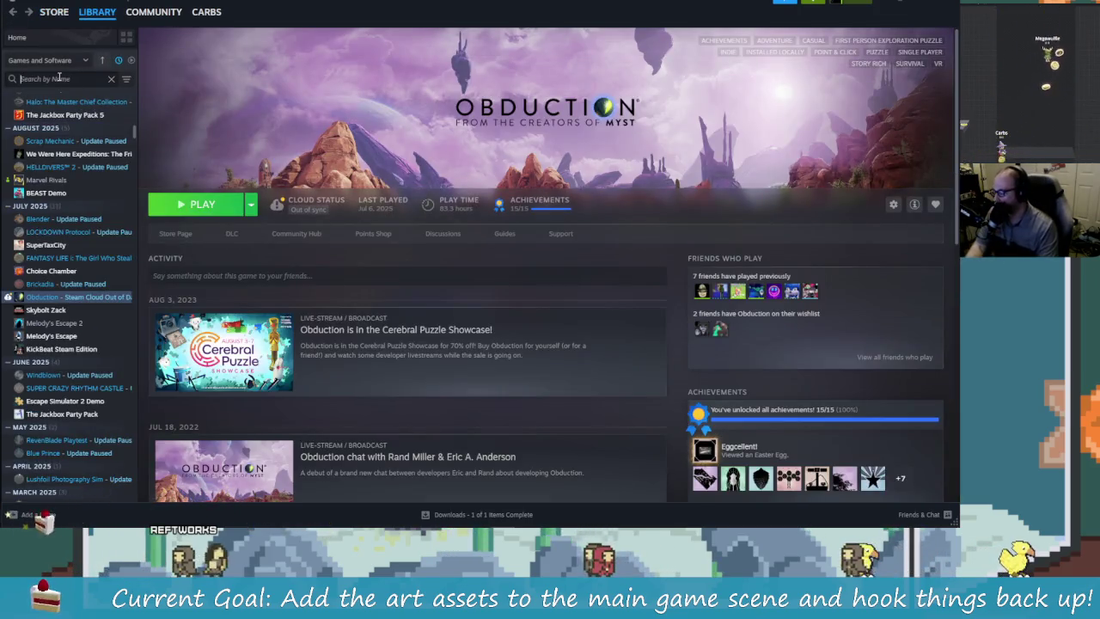
pyautogui.write('Myst')
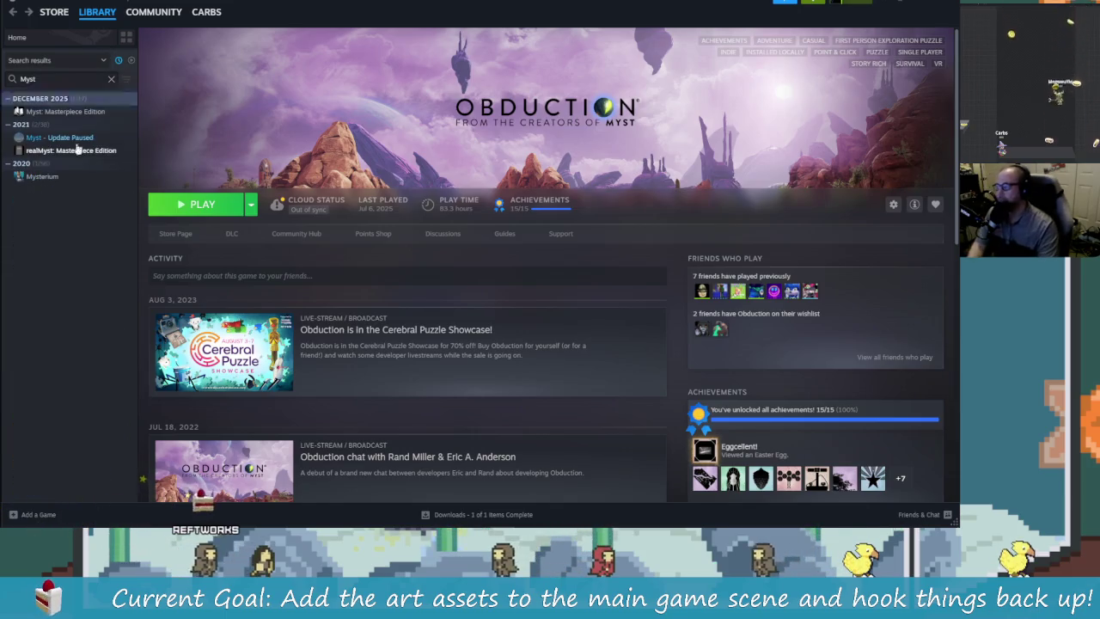
# - Browse the Myst results and open the Myst: Masterpiece Edition store page
pyautogui.click(51, 180)
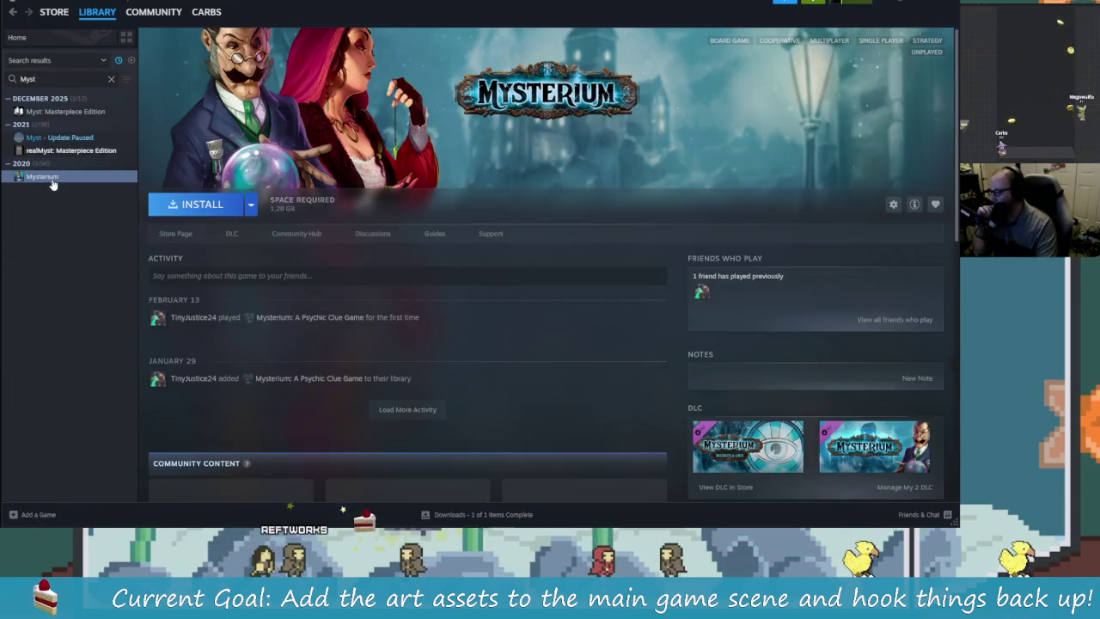
pyautogui.click(60, 137)
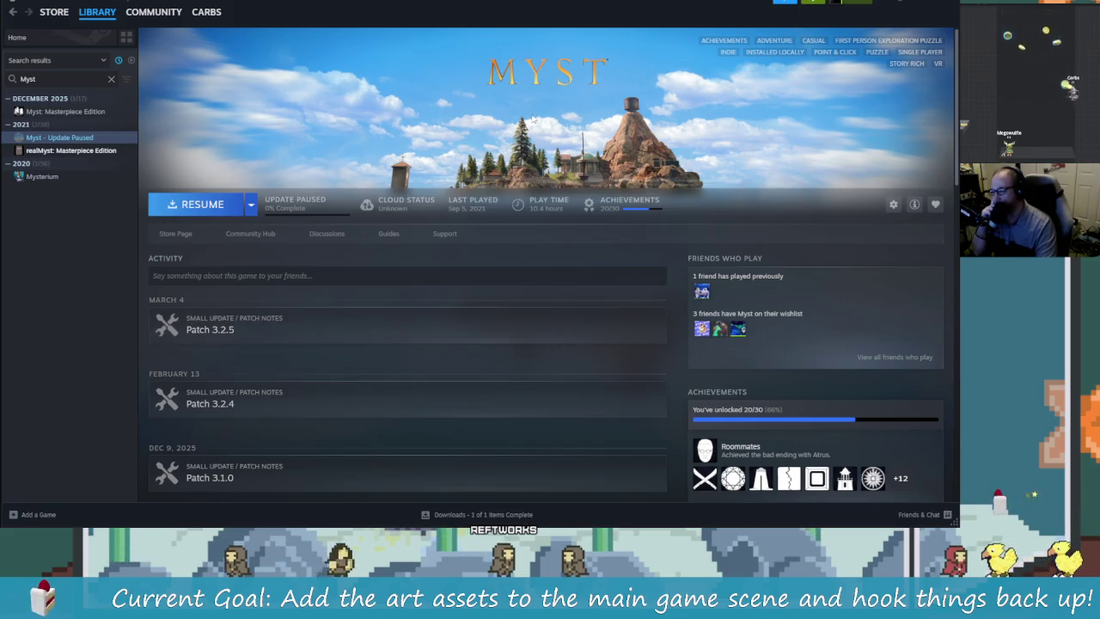
pyautogui.click(63, 112)
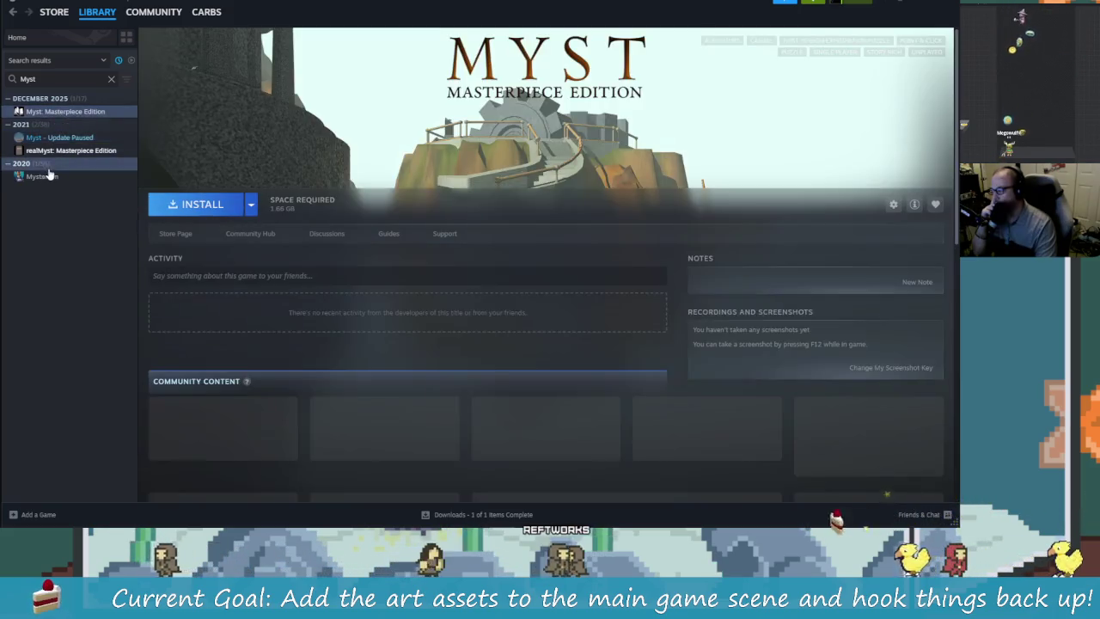
pyautogui.click(56, 152)
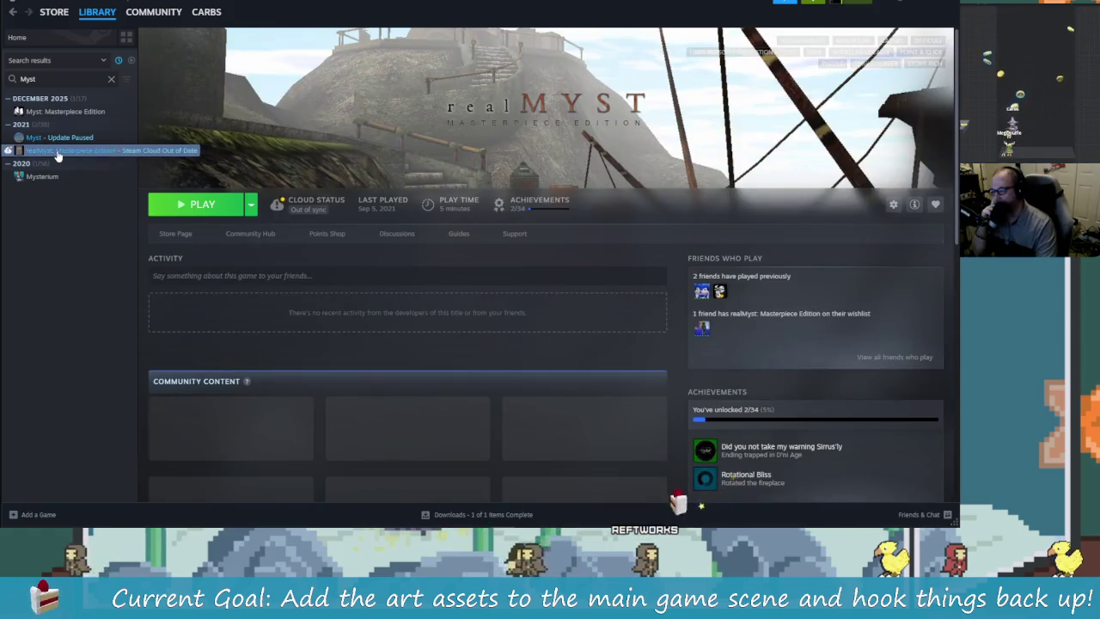
pyautogui.click(59, 138)
pyautogui.click(65, 111)
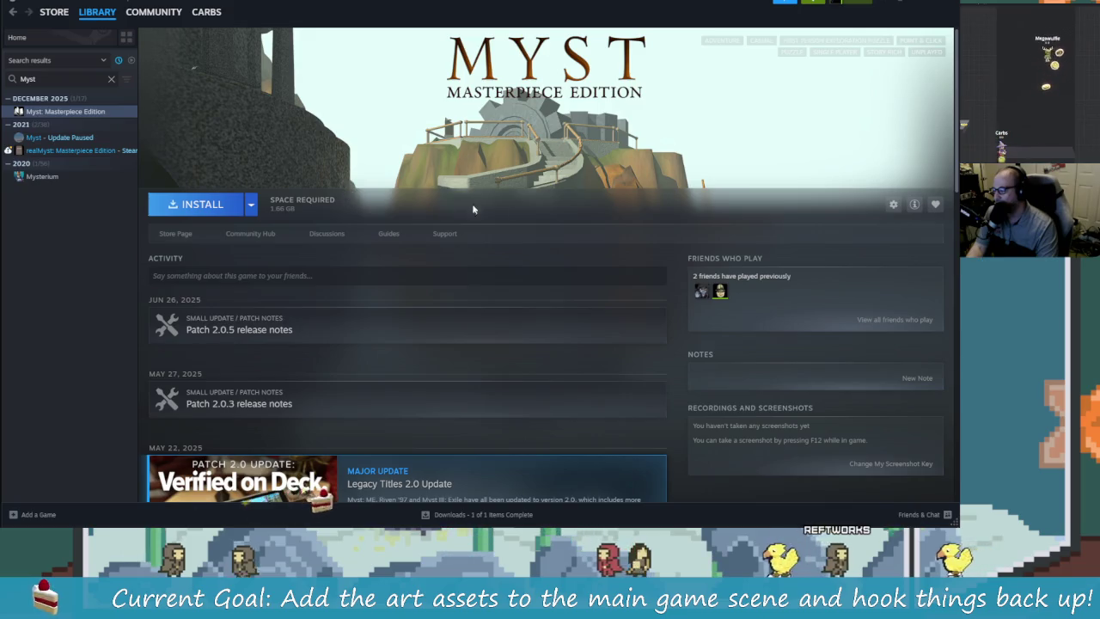
pyautogui.click(174, 232)
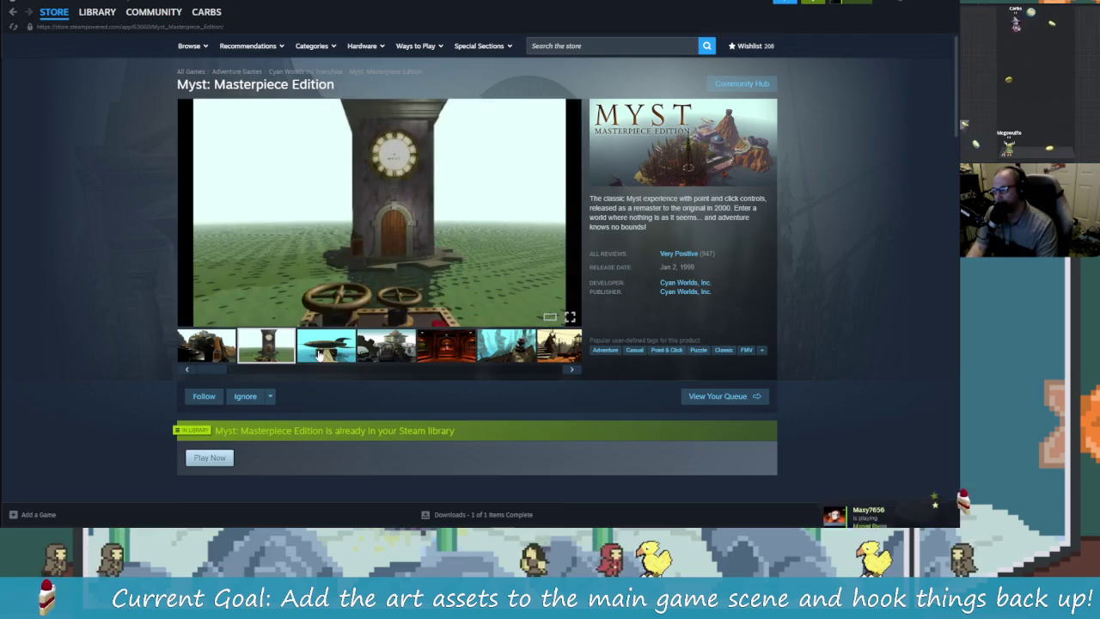
# - Open Myst's store page from its library entry, then return to the Myst library page
pyautogui.scroll(-3, 541, 405)
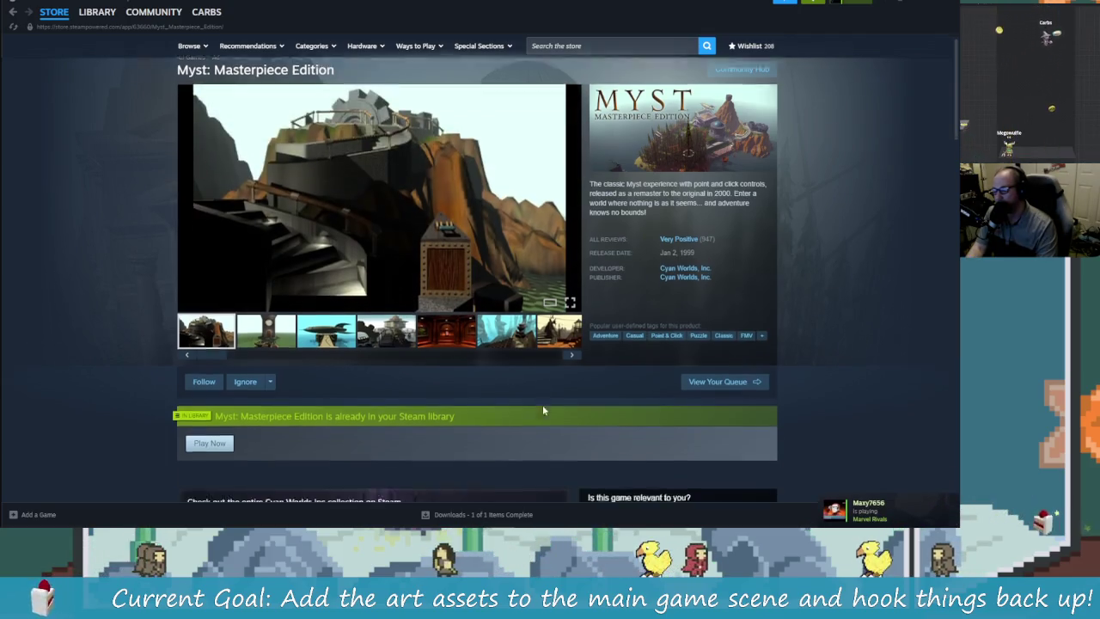
pyautogui.scroll(5, 356, 391)
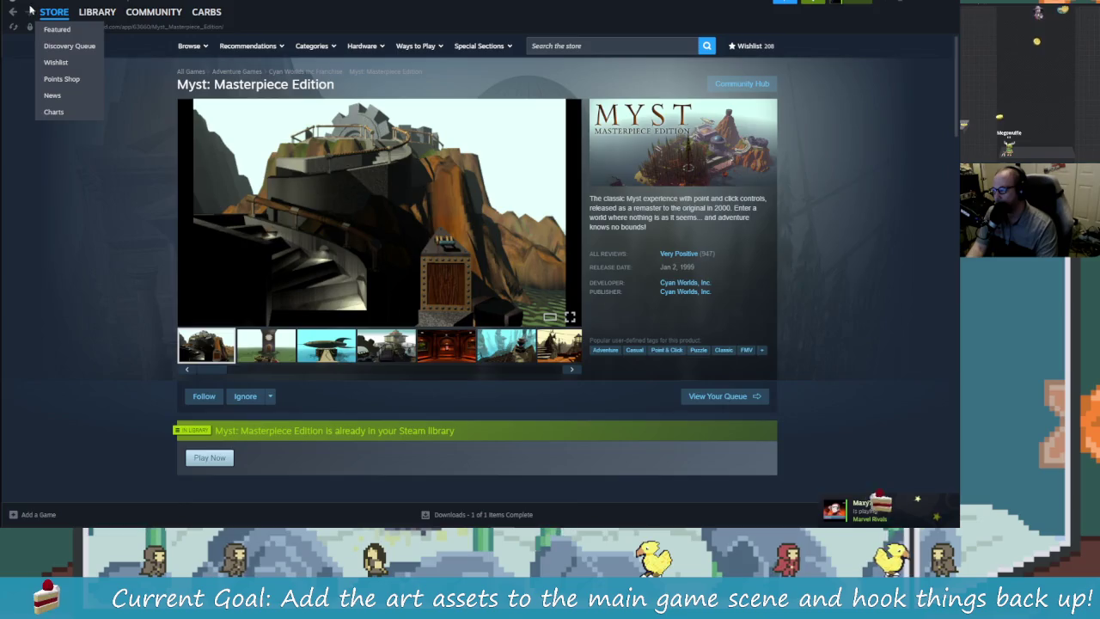
pyautogui.click(98, 12)
pyautogui.click(47, 153)
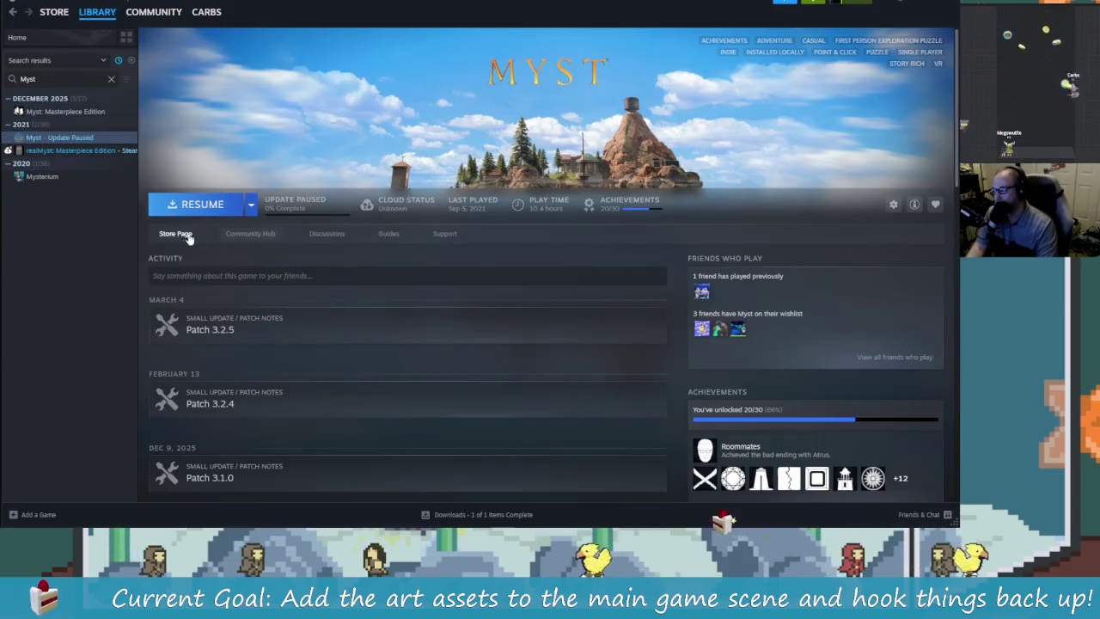
pyautogui.click(182, 237)
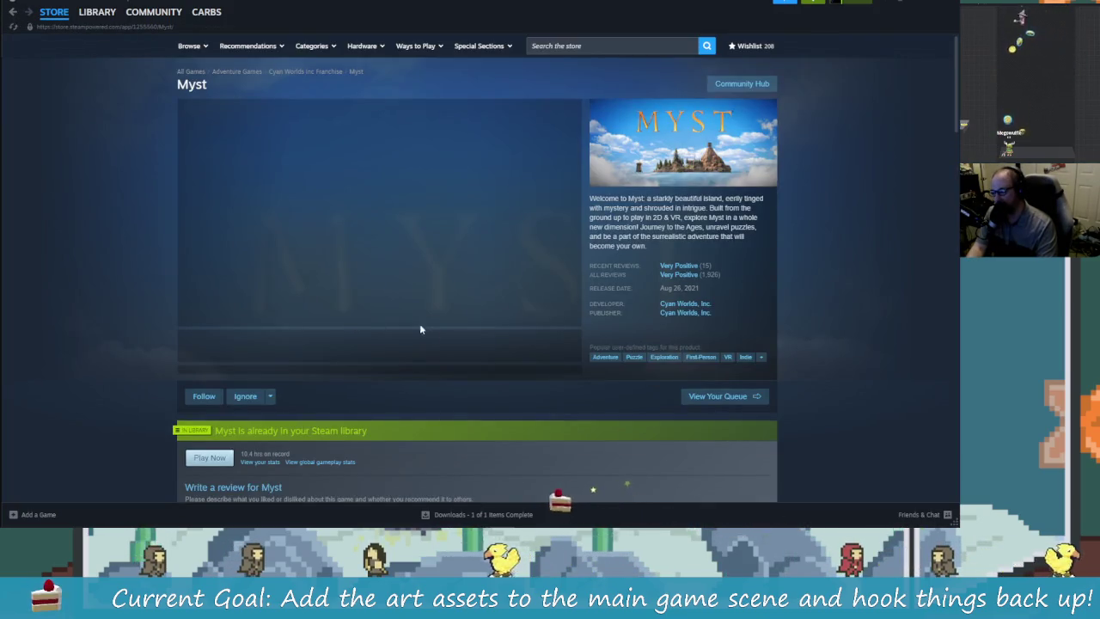
pyautogui.moveTo(647, 217)
pyautogui.mouseDown()
pyautogui.moveTo(737, 216)
pyautogui.moveTo(720, 227)
pyautogui.mouseUp()
pyautogui.click(671, 234)
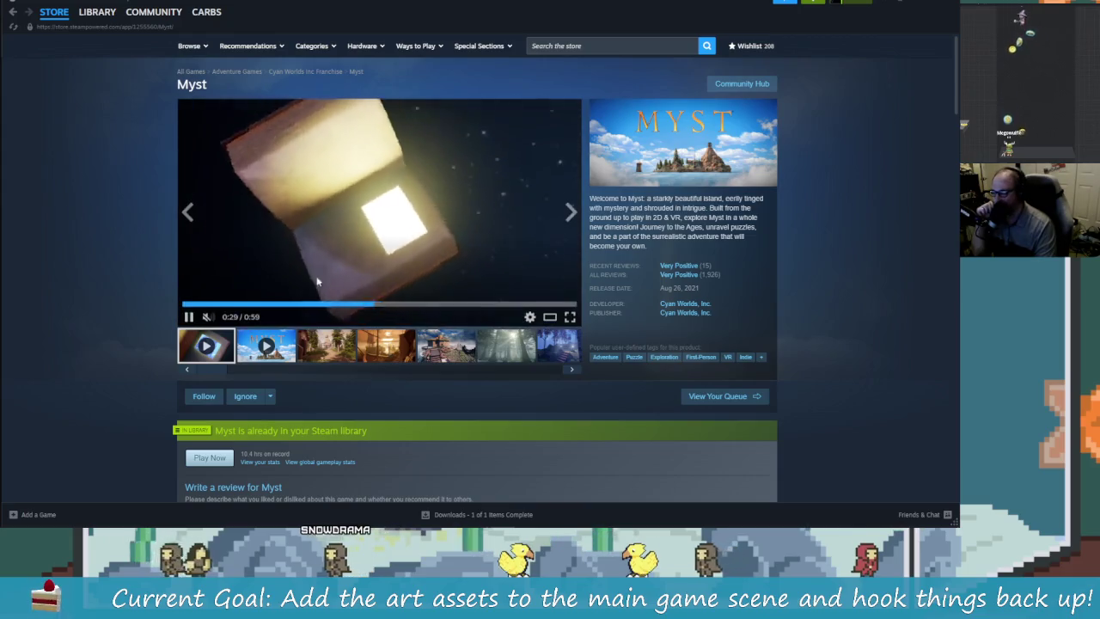
pyautogui.click(97, 11)
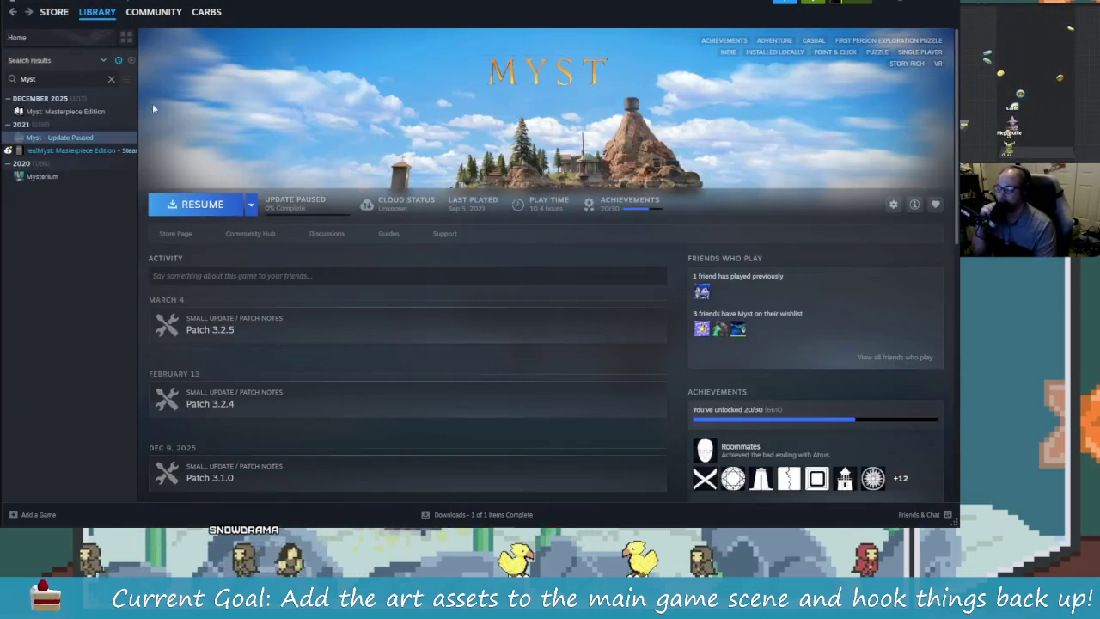
# - Search the library for Riv and view Riven (1997)'s store page screenshots
pyautogui.click(37, 85)
pyautogui.click(109, 79)
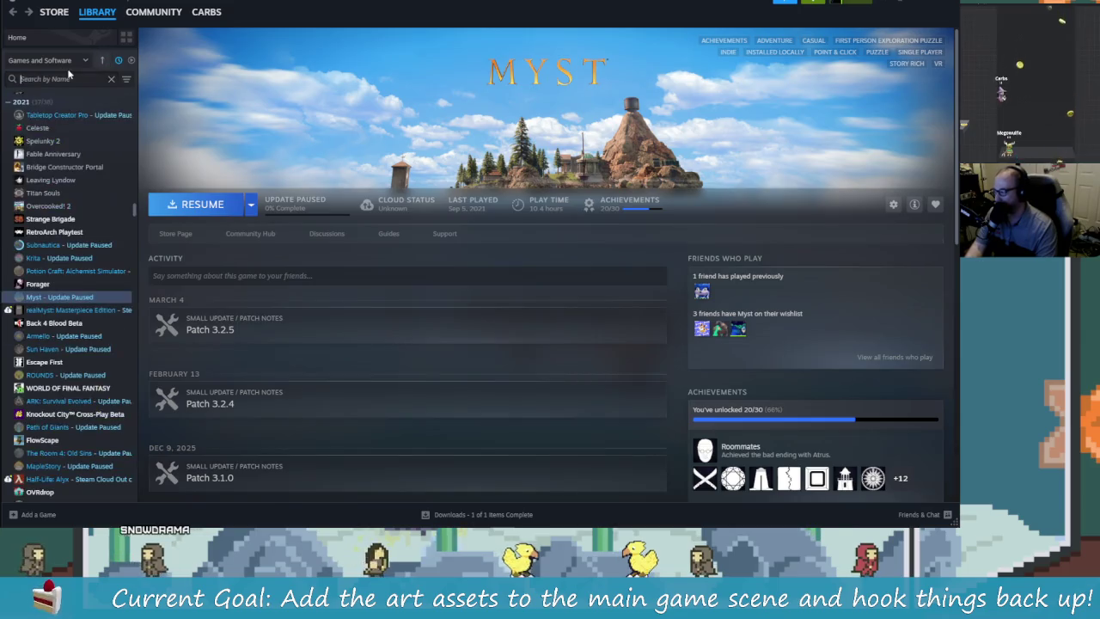
pyautogui.write('Riv')
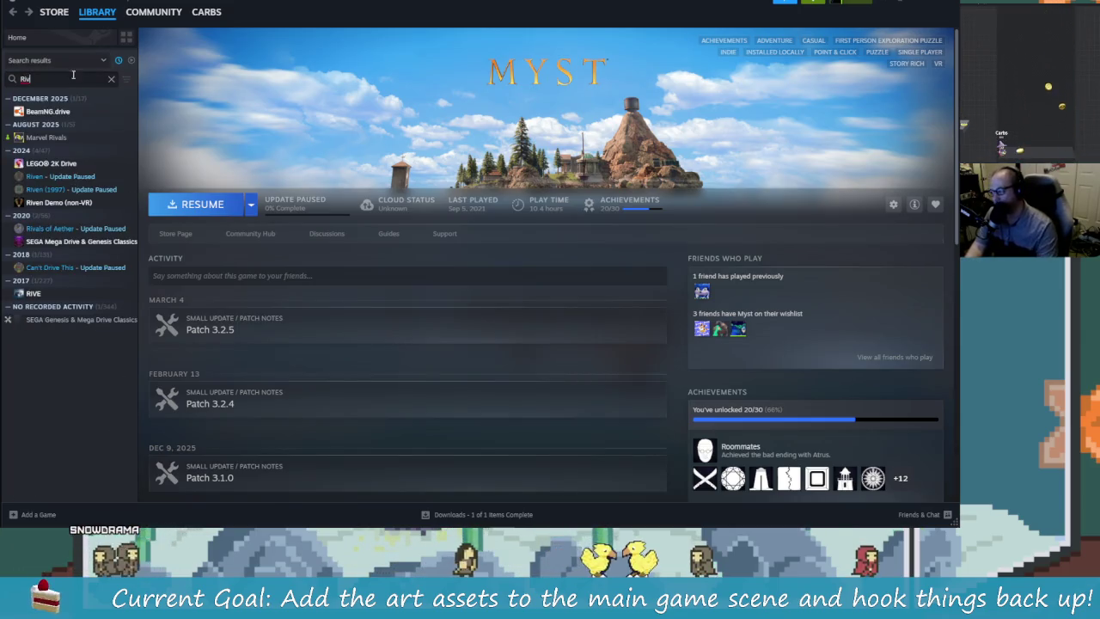
pyautogui.click(68, 178)
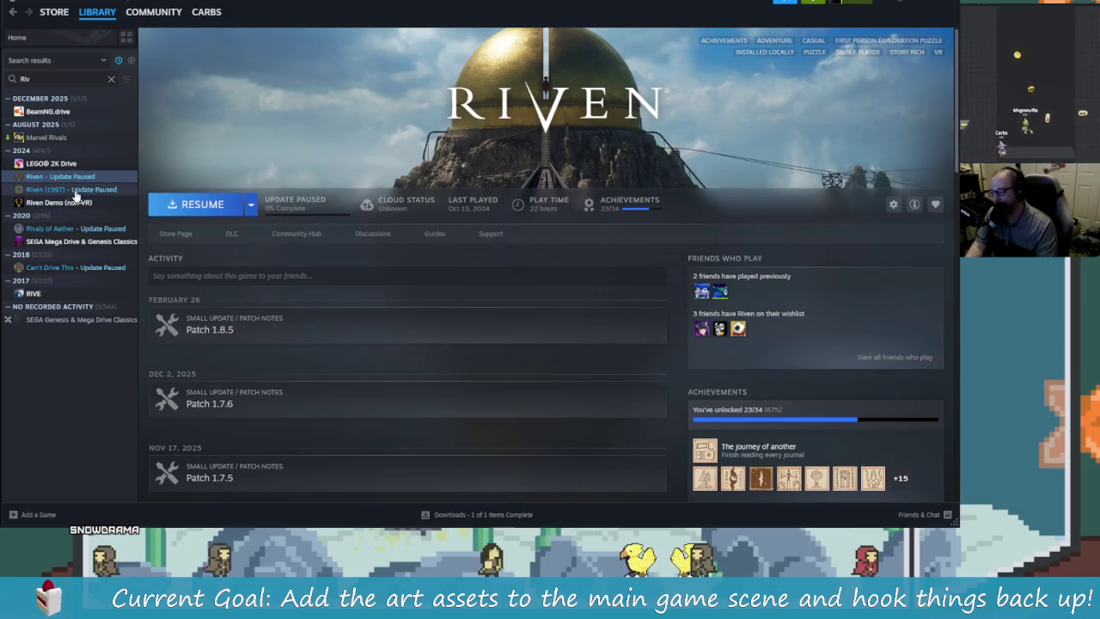
pyautogui.click(74, 191)
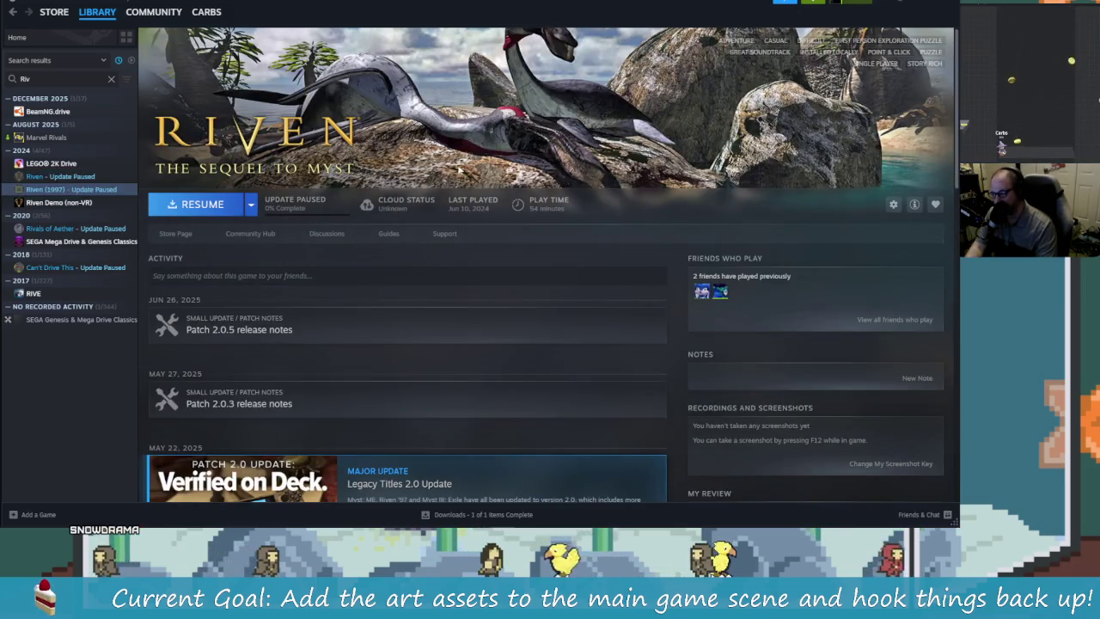
pyautogui.click(177, 234)
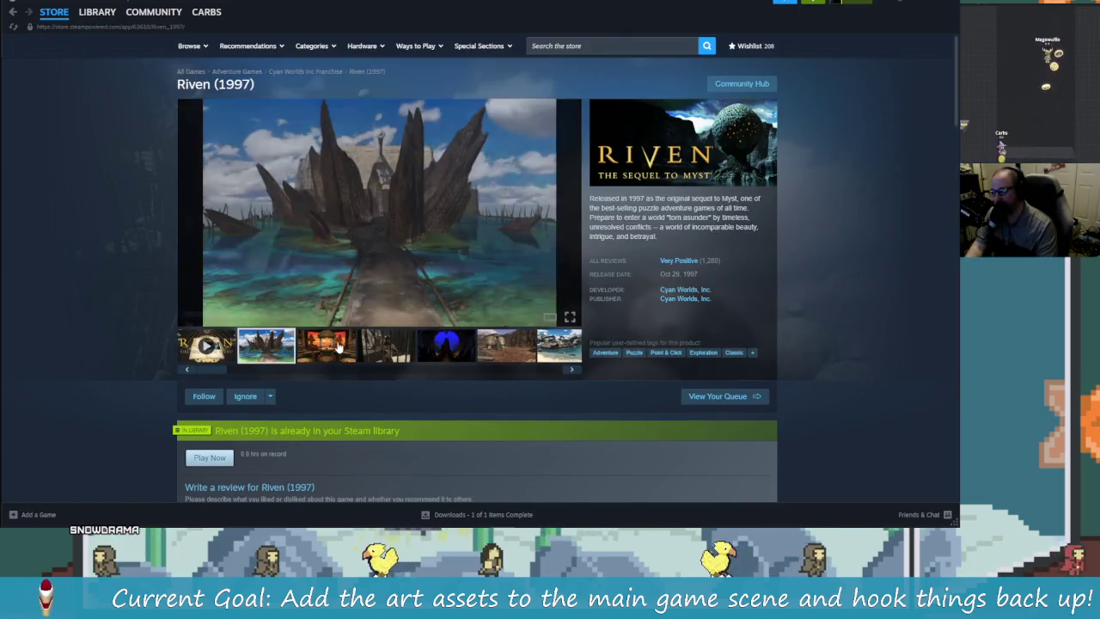
pyautogui.click(409, 359)
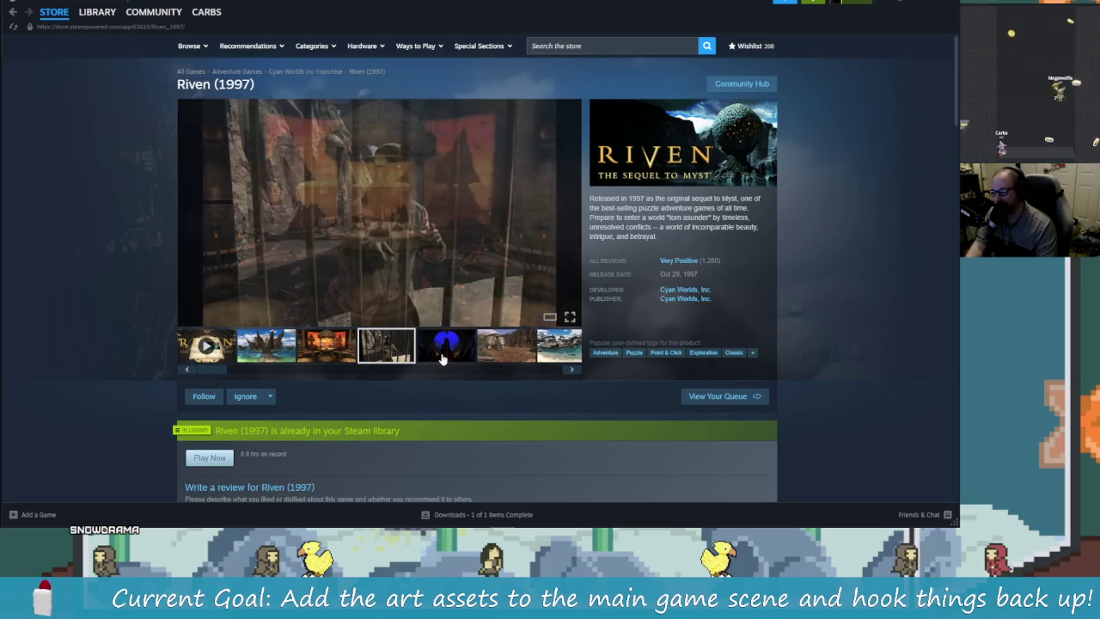
pyautogui.click(449, 359)
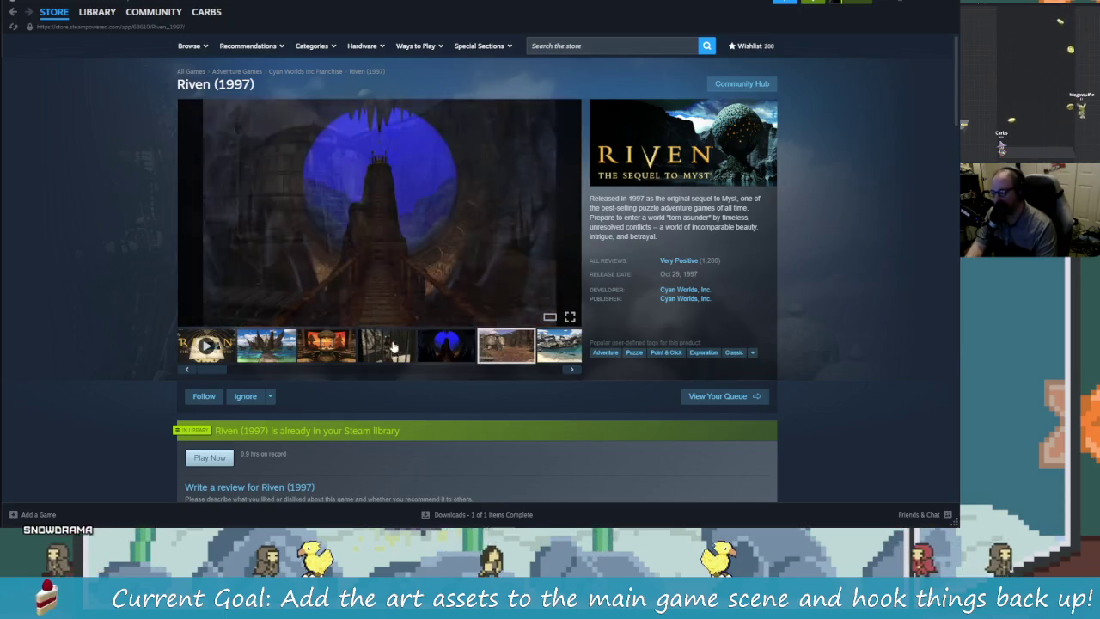
pyautogui.click(414, 350)
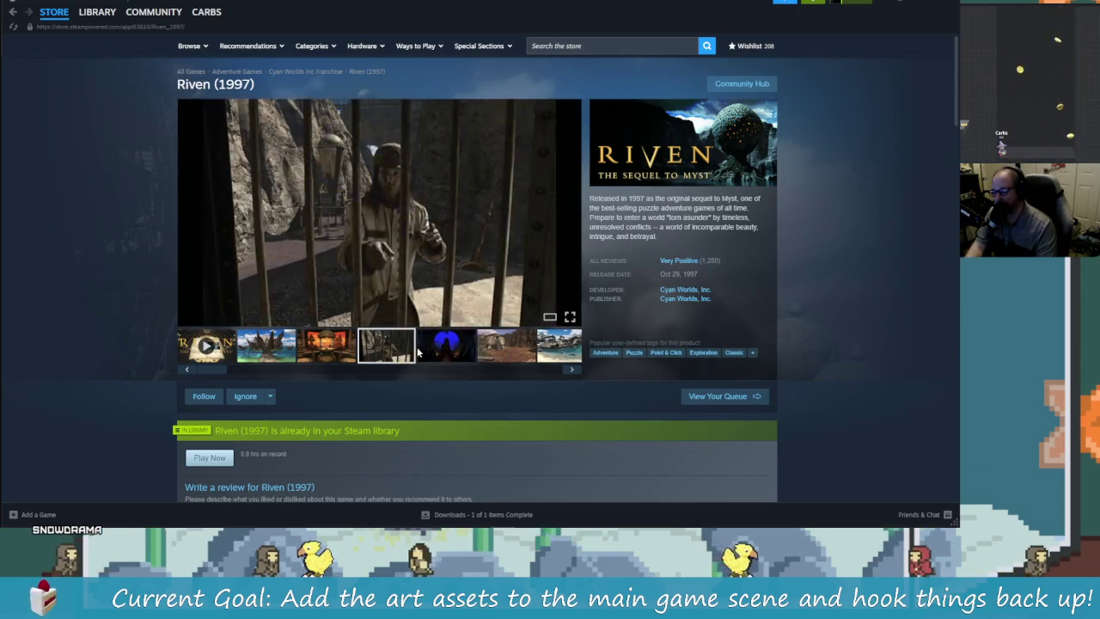
# - Open the newer Riven's store page and scroll through it
pyautogui.click(97, 11)
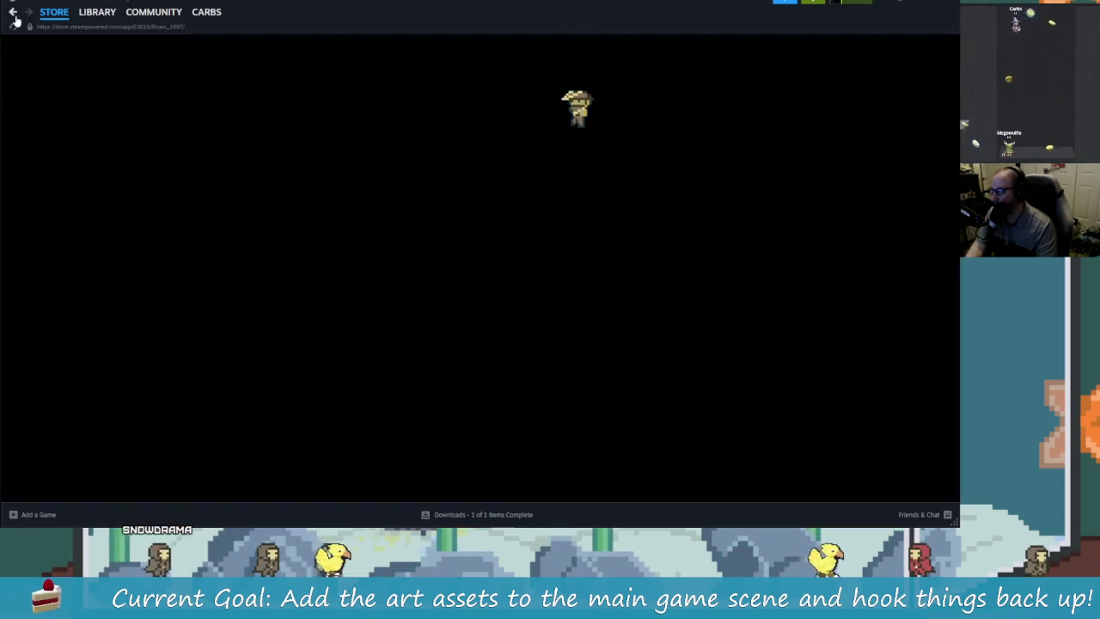
pyautogui.click(73, 177)
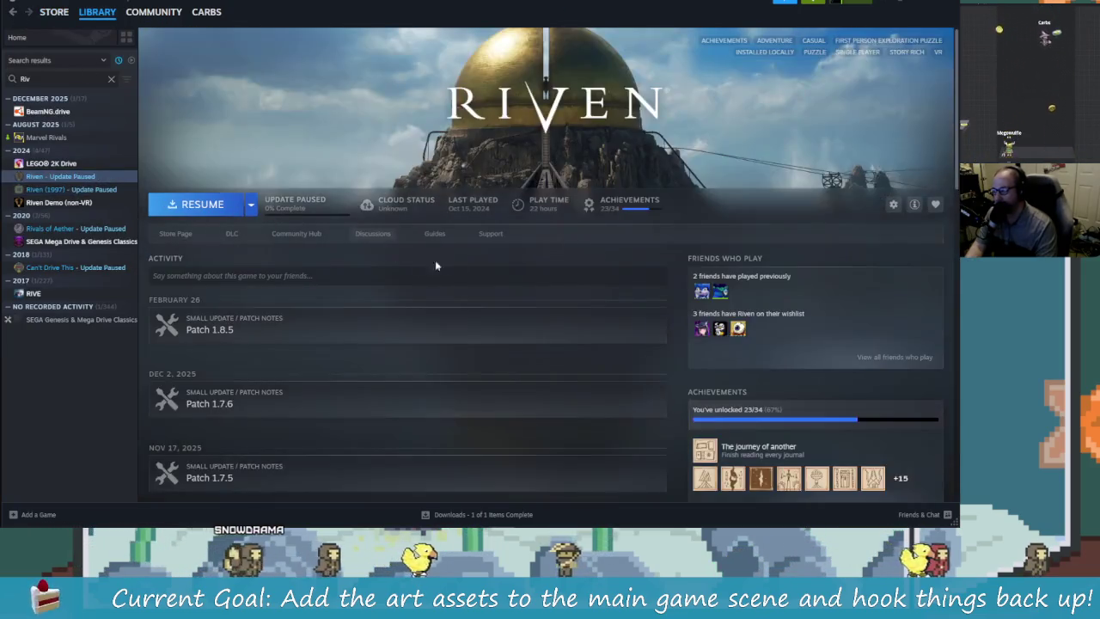
pyautogui.click(177, 233)
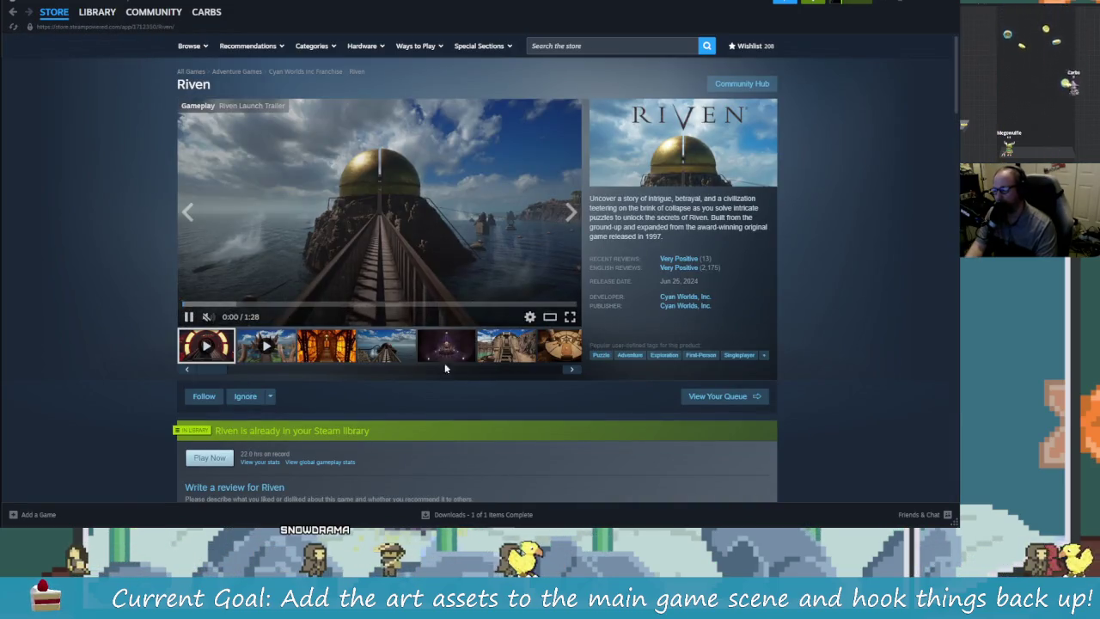
pyautogui.scroll(-6, 380, 401)
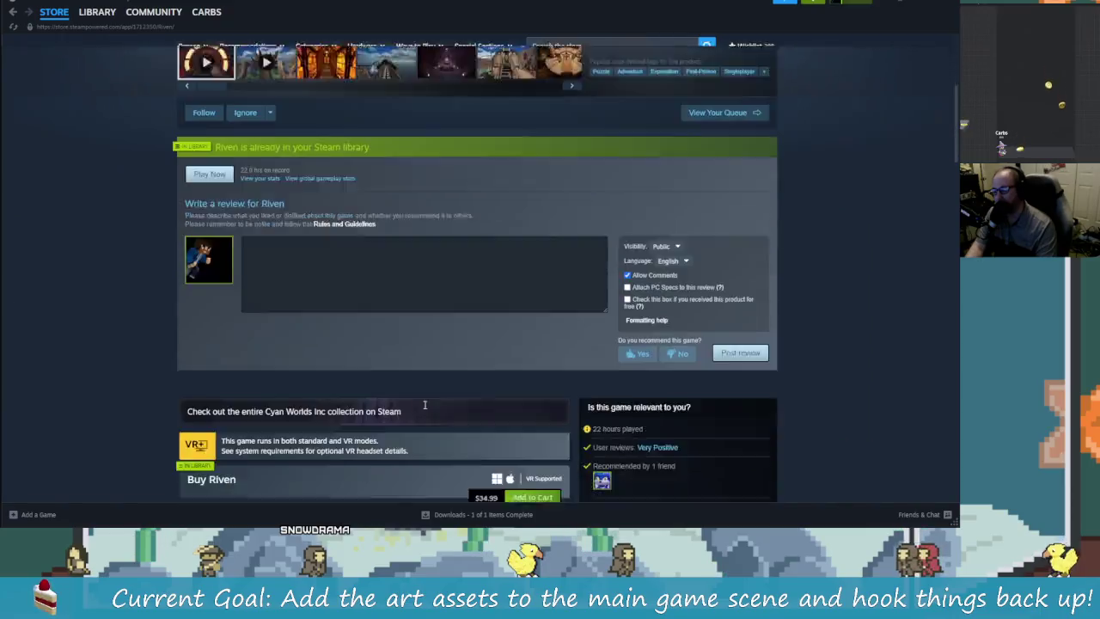
pyautogui.scroll(-2, 426, 407)
pyautogui.scroll(6, 423, 404)
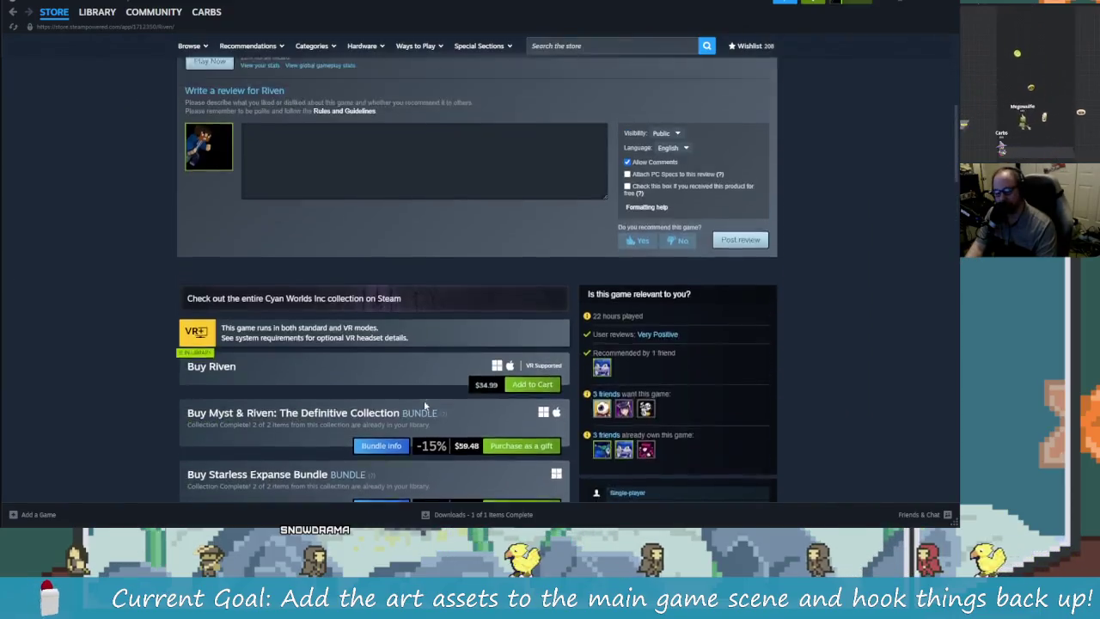
pyautogui.scroll(1, 424, 400)
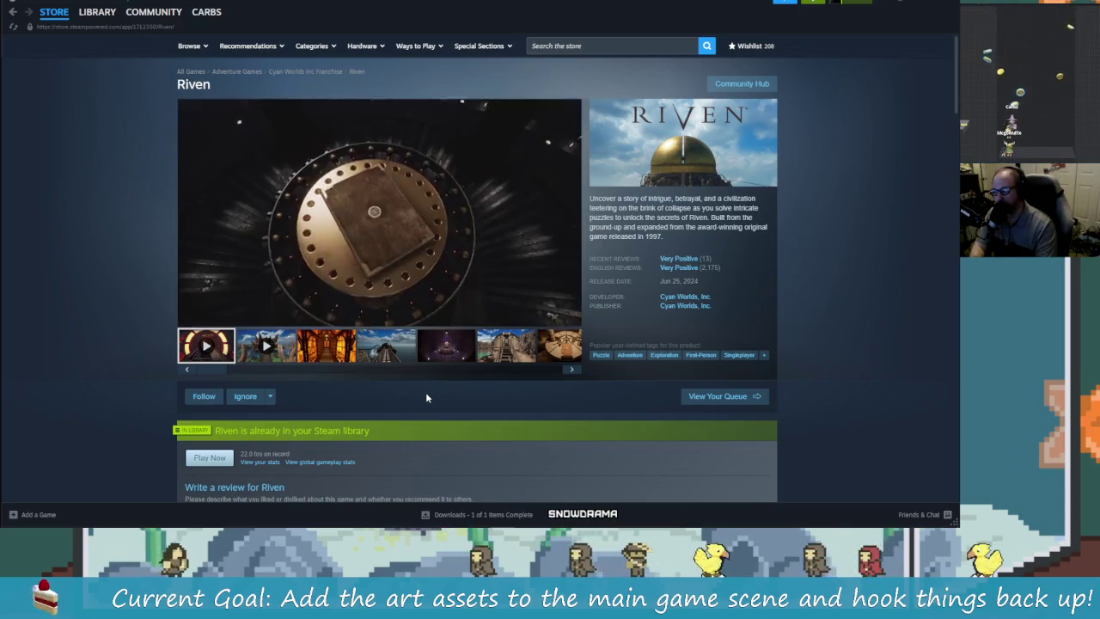
# - Clear the Riv library search and close the Steam window
pyautogui.moveTo(120, 36)
pyautogui.click(97, 13)
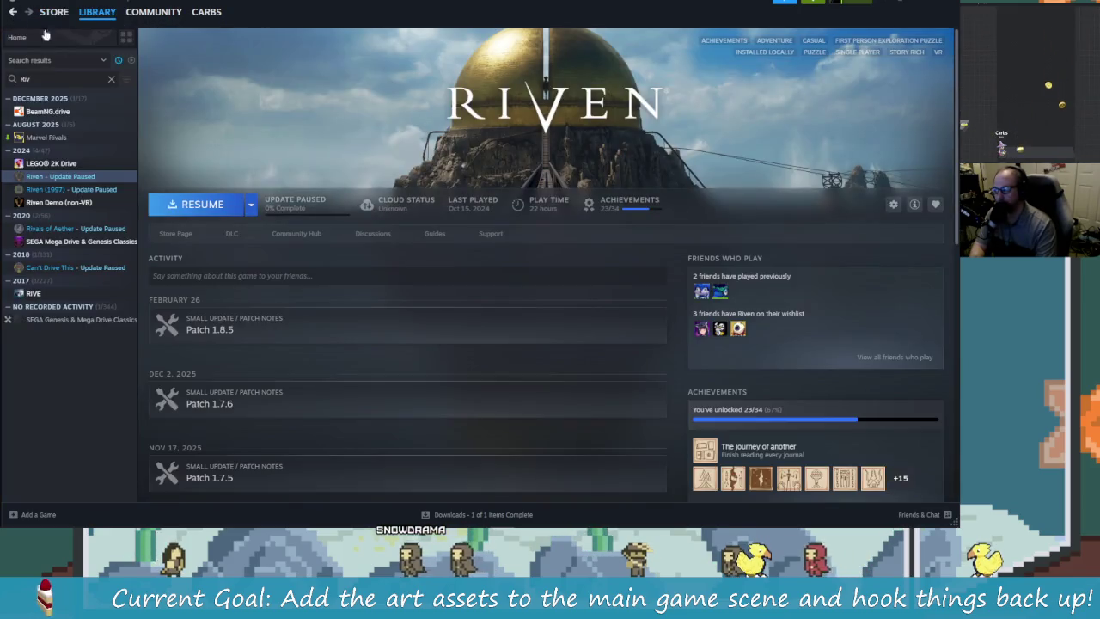
pyautogui.click(111, 80)
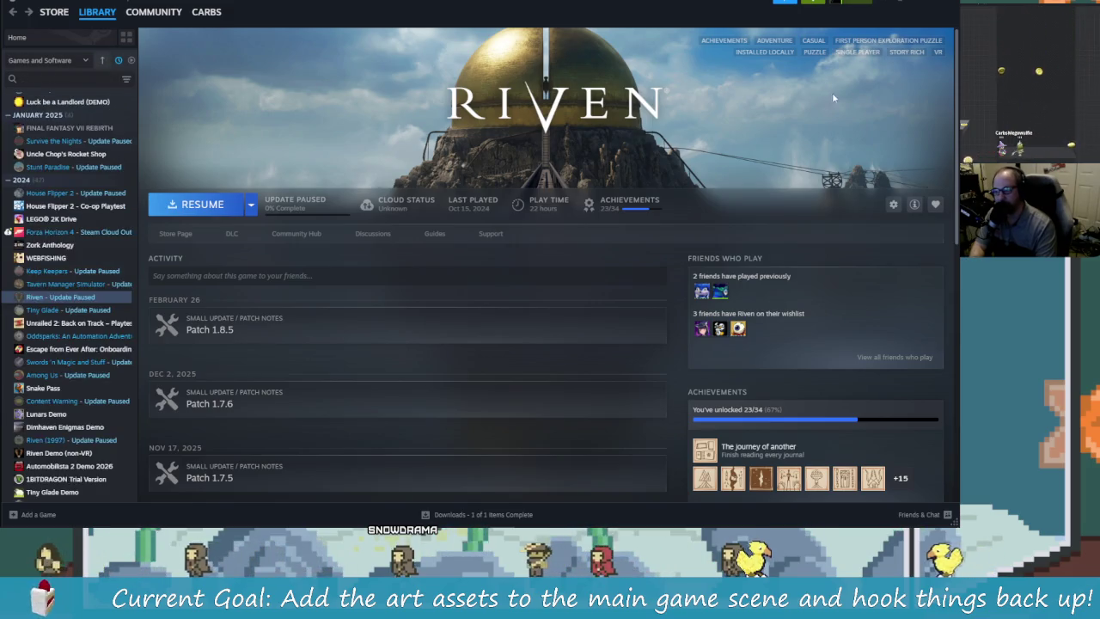
pyautogui.click(944, 5)
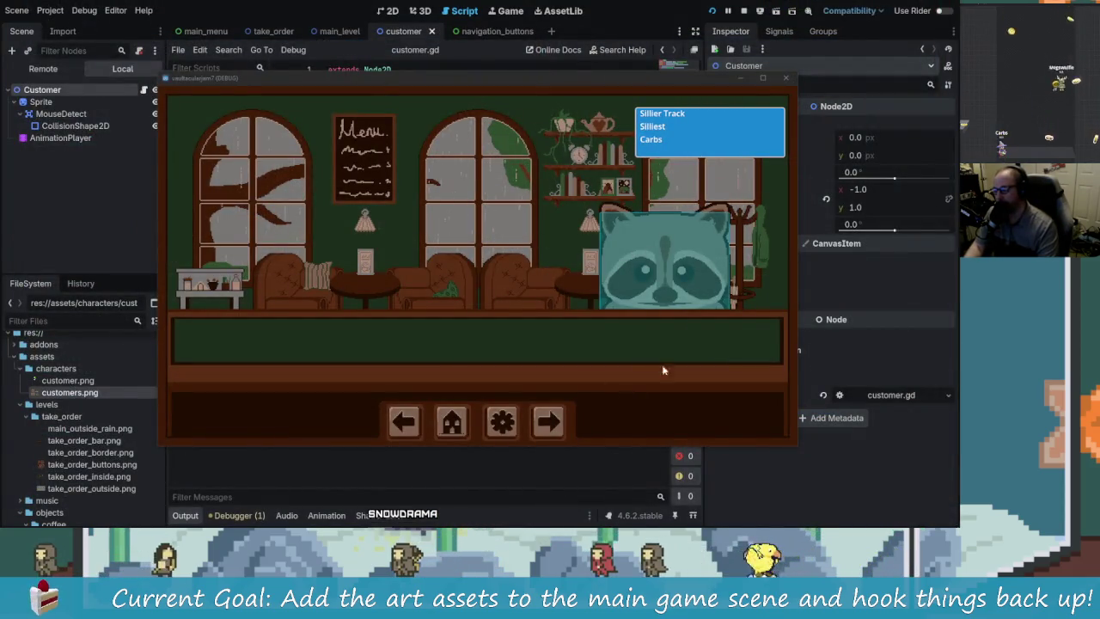
# - Try the running café game, then close its debug window to stop the project
pyautogui.click(673, 270)
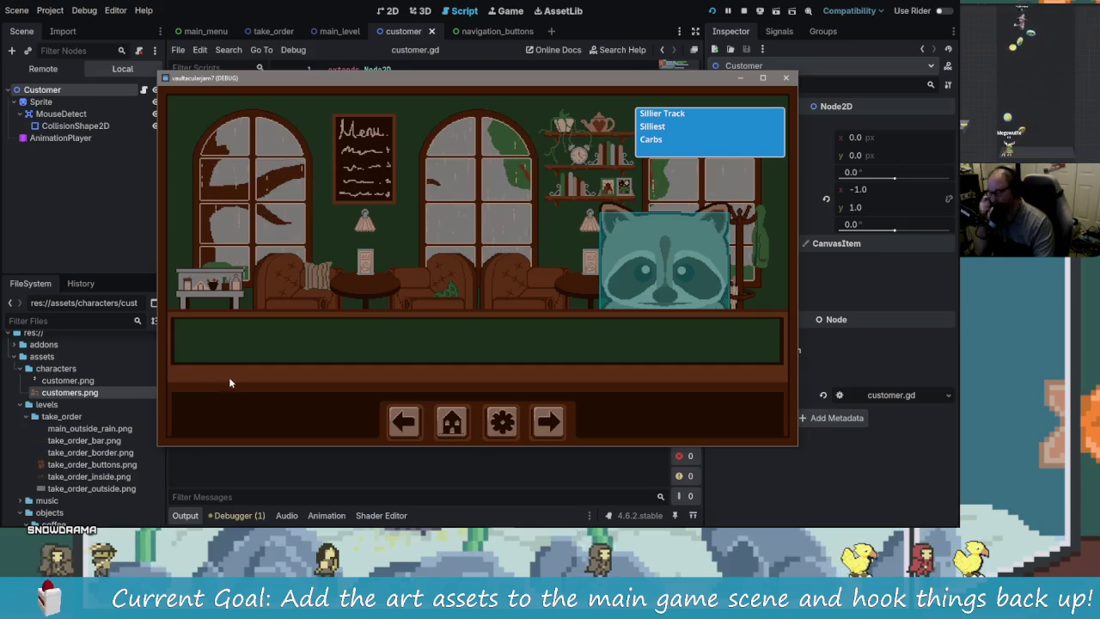
pyautogui.click(963, 265)
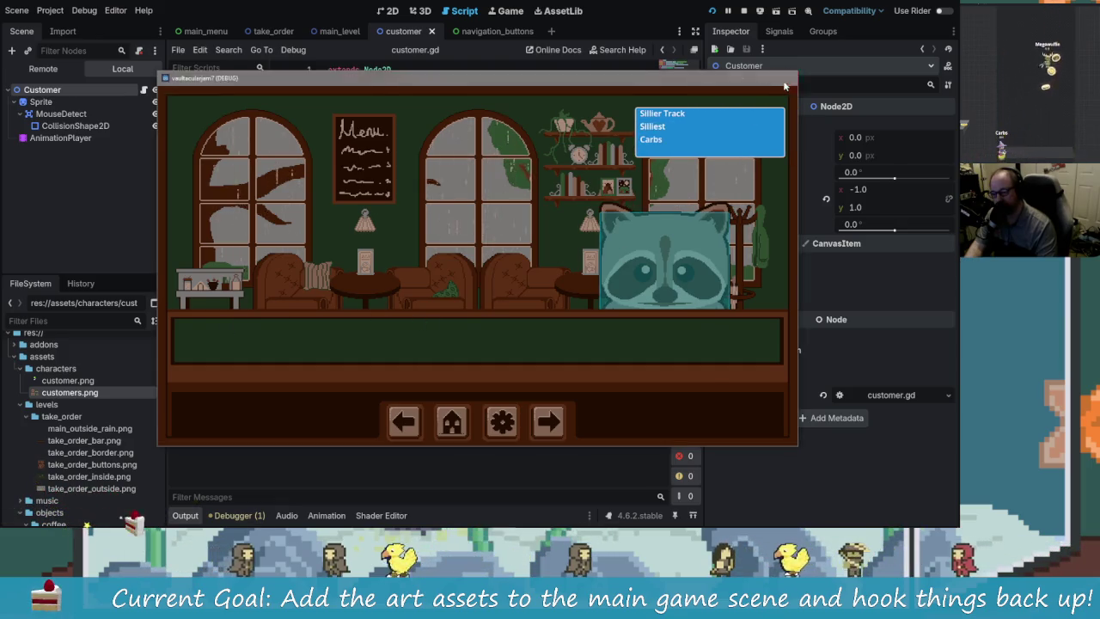
pyautogui.click(786, 78)
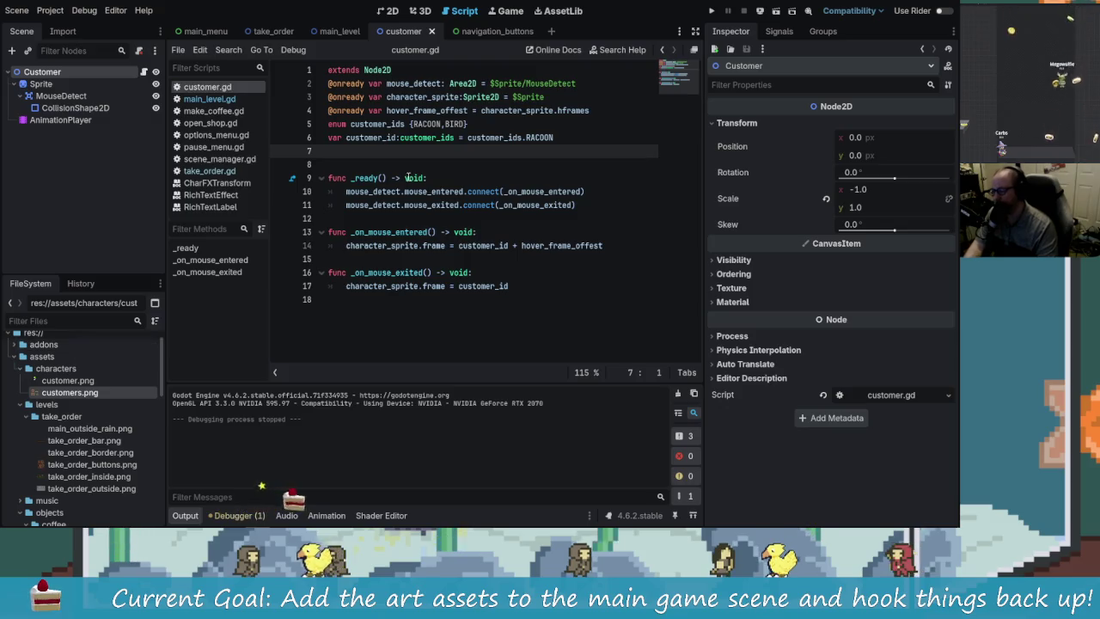
# - Check the Customer scene's Sprite and root nodes in the 2D view, then start a new empty scene
pyautogui.click(94, 84)
pyautogui.click(121, 73)
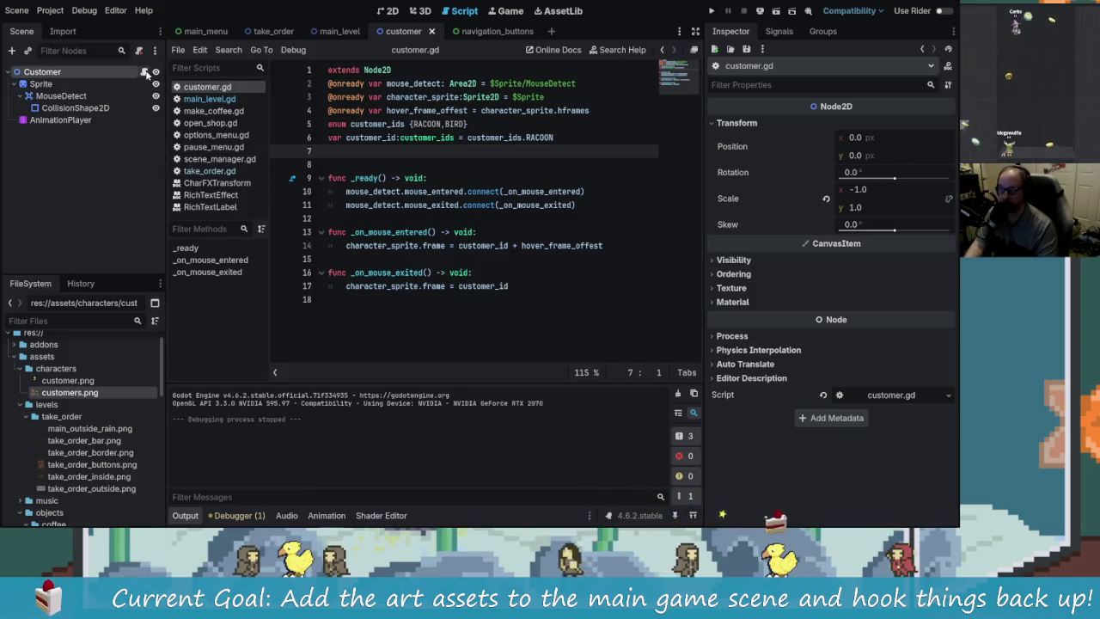
pyautogui.click(388, 12)
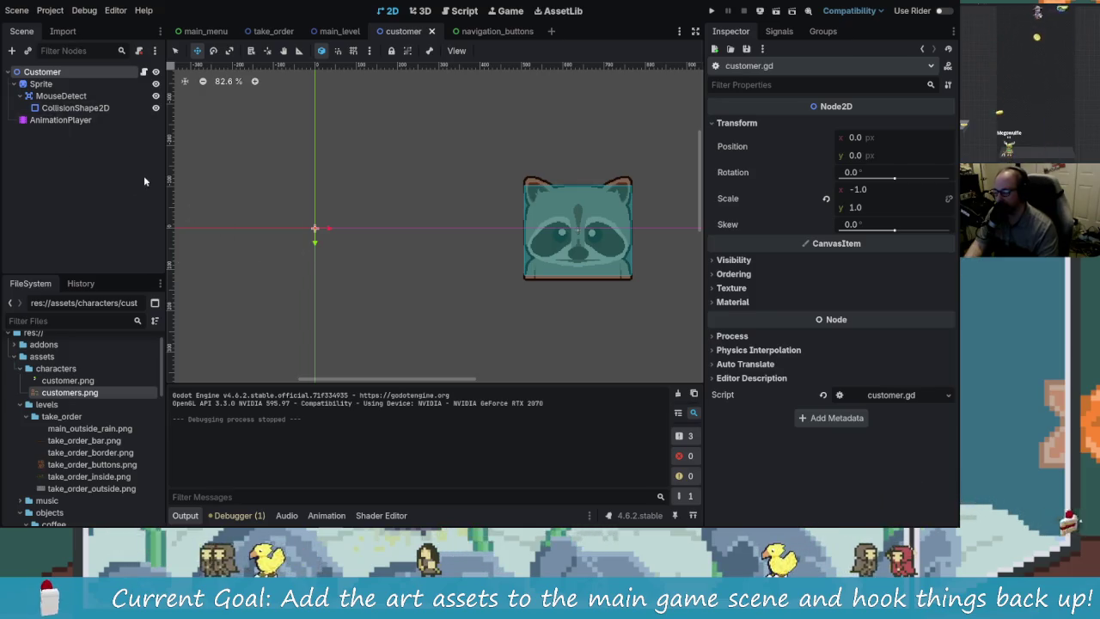
pyautogui.click(48, 83)
pyautogui.click(43, 71)
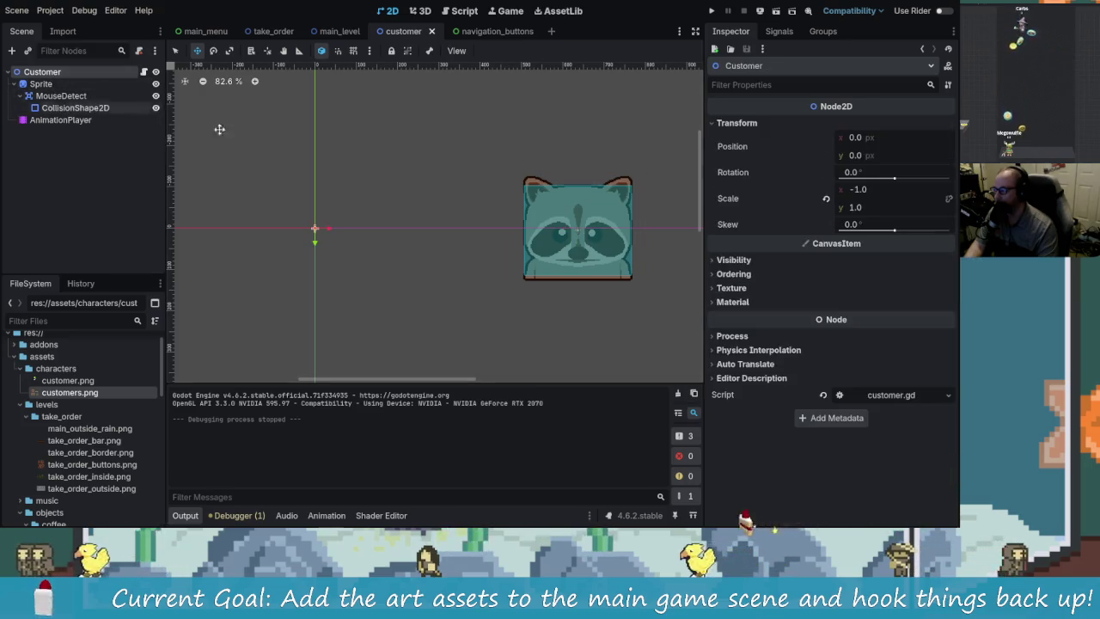
pyautogui.hscroll(-3, 387, 237)
pyautogui.scroll(-3, 320, 206)
pyautogui.scroll(-3, 320, 206)
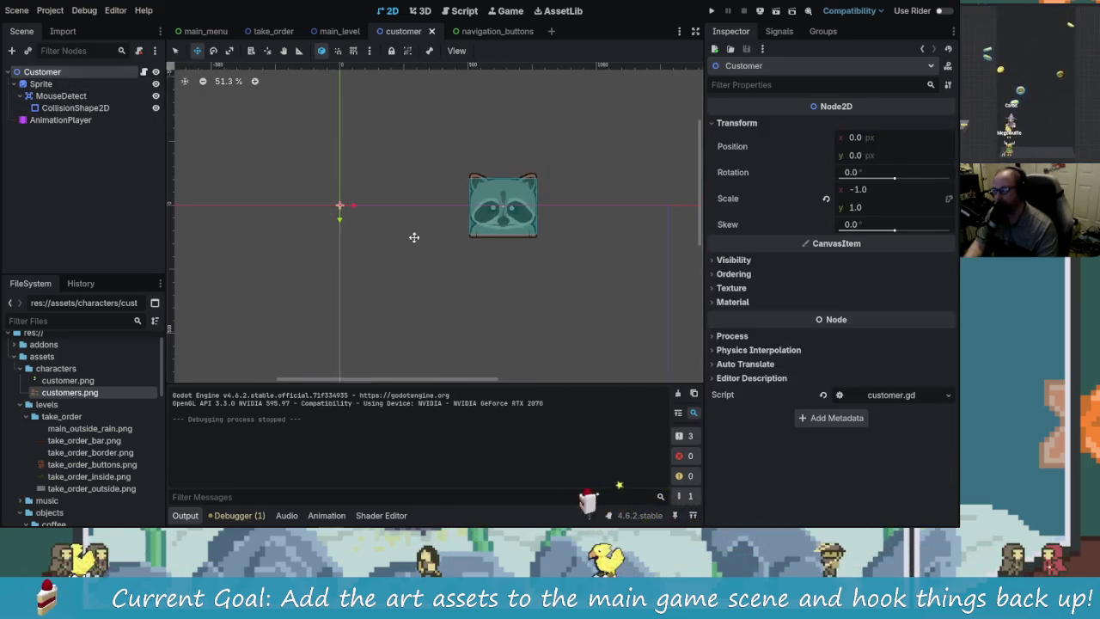
pyautogui.hscroll(-2, 456, 240)
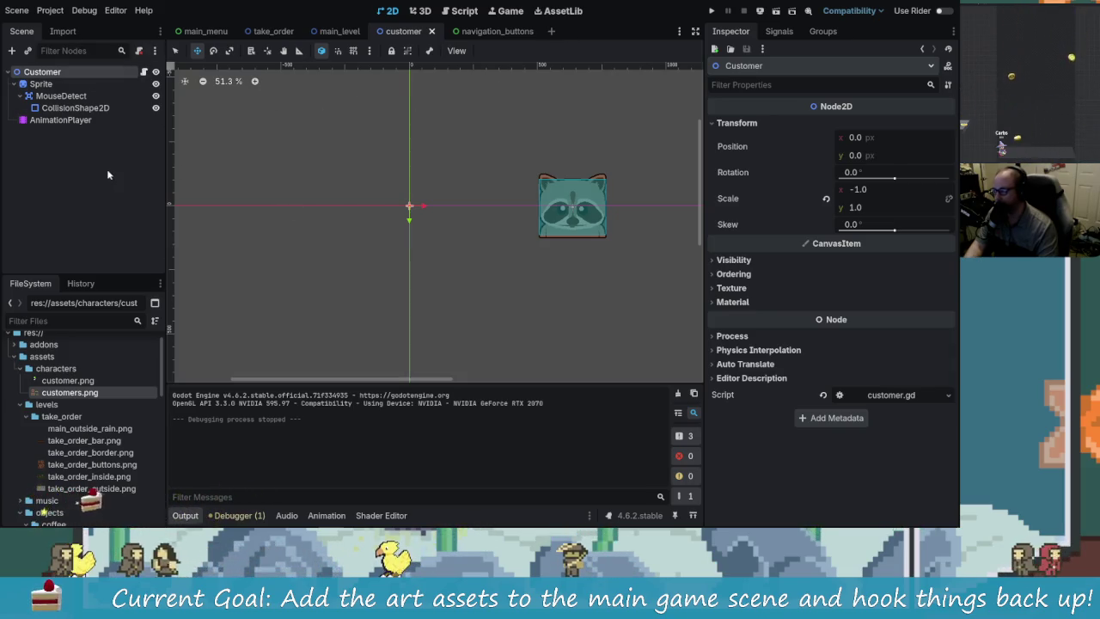
pyautogui.click(552, 30)
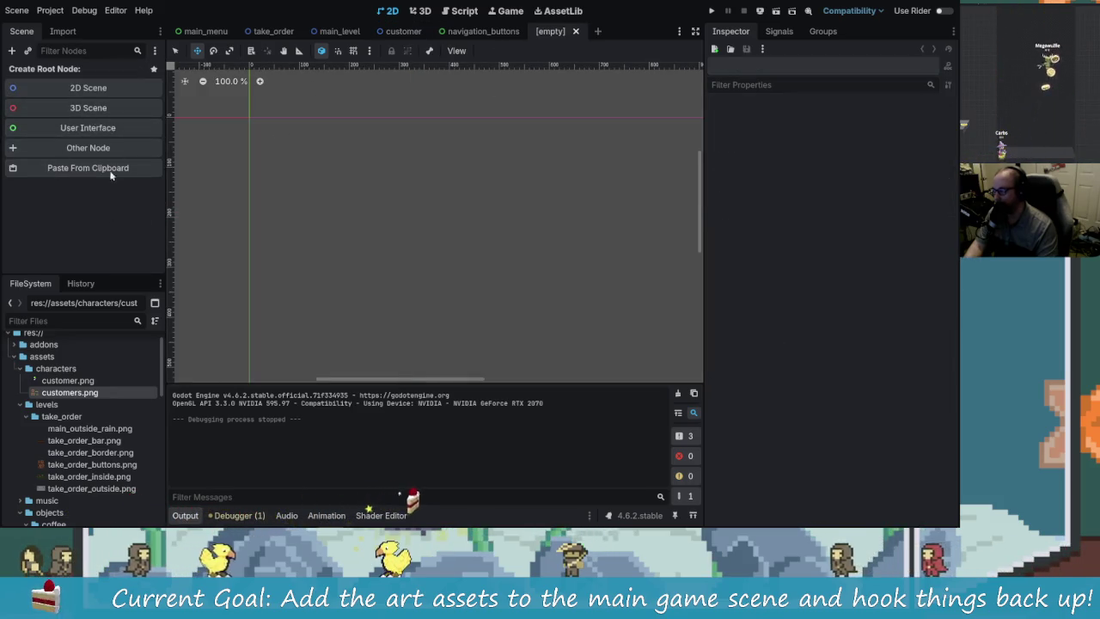
# - Create a 2D root node and rename it NewParcel
pyautogui.click(89, 88)
pyautogui.doubleClick(53, 76)
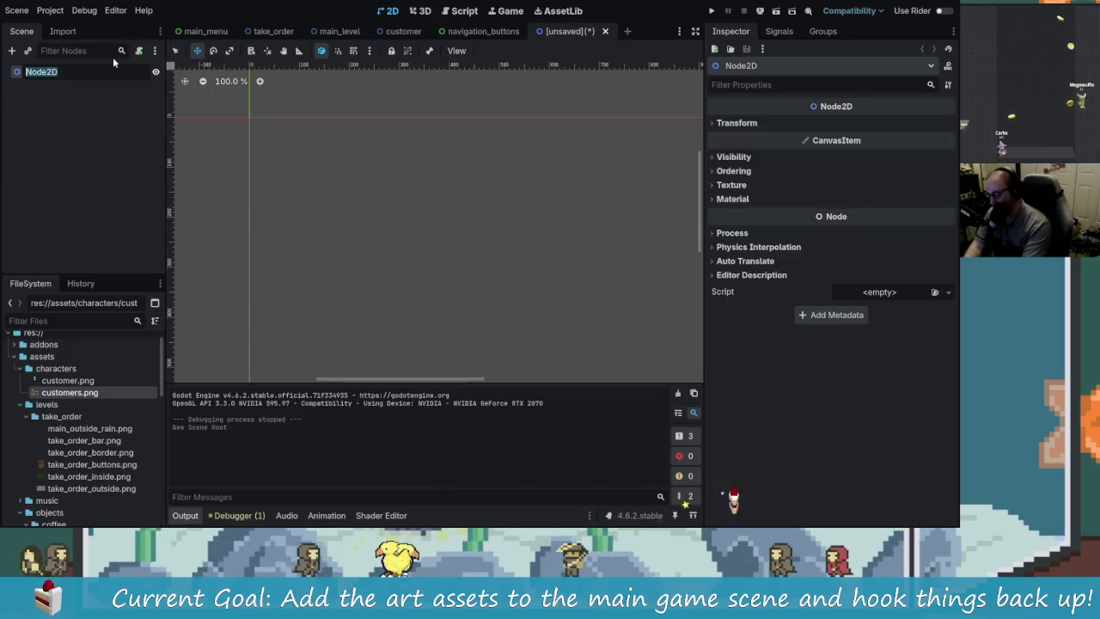
pyautogui.write('Parcel')
pyautogui.press('Return')
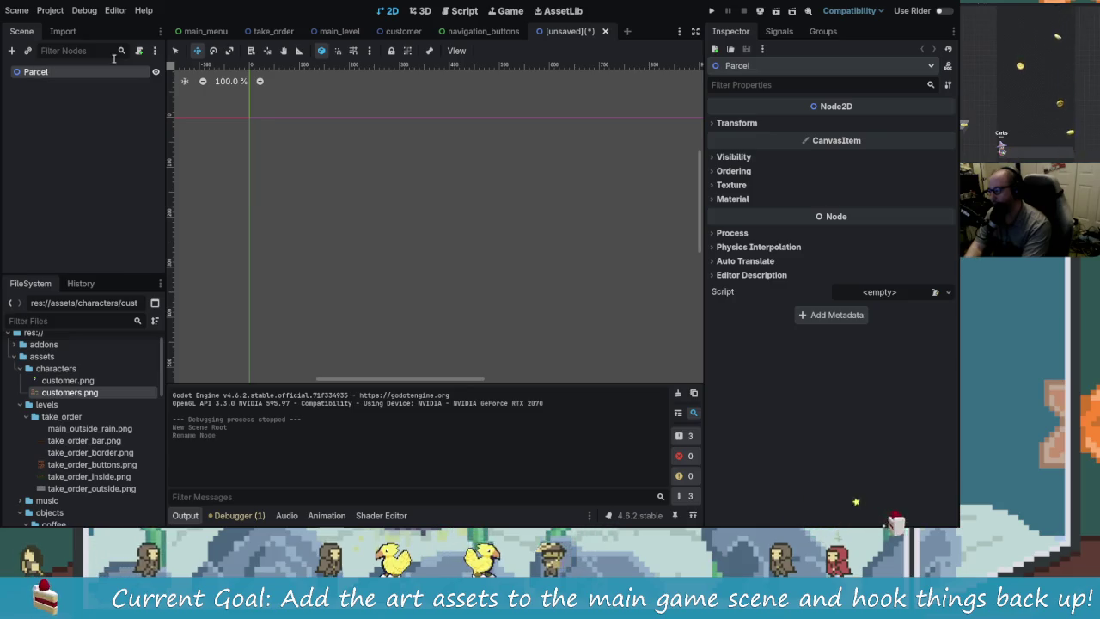
pyautogui.click(70, 112)
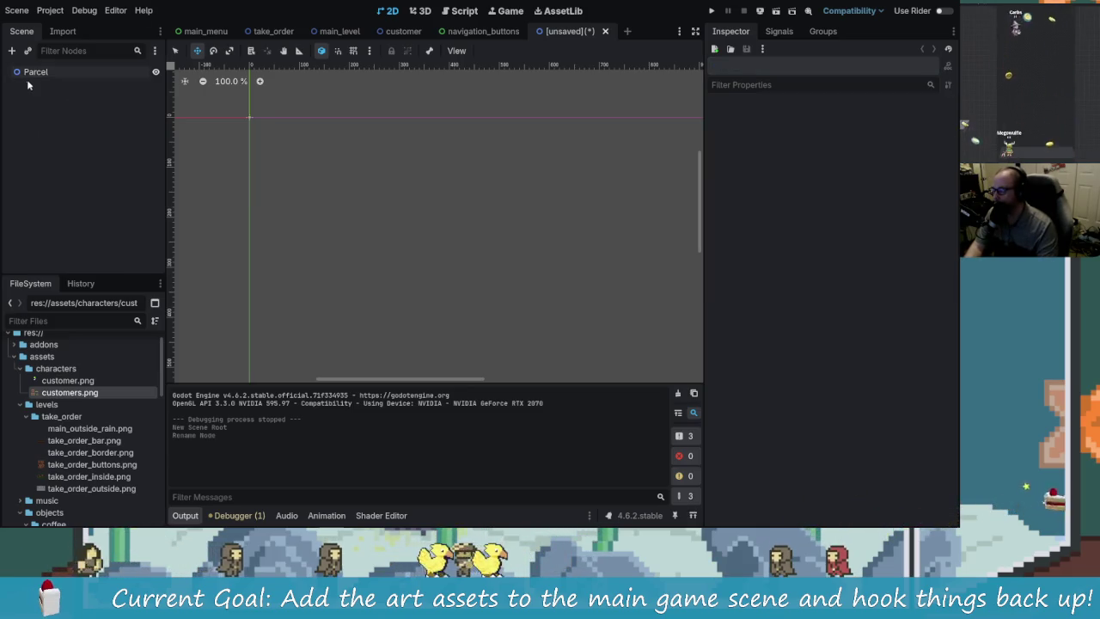
pyautogui.doubleClick(53, 71)
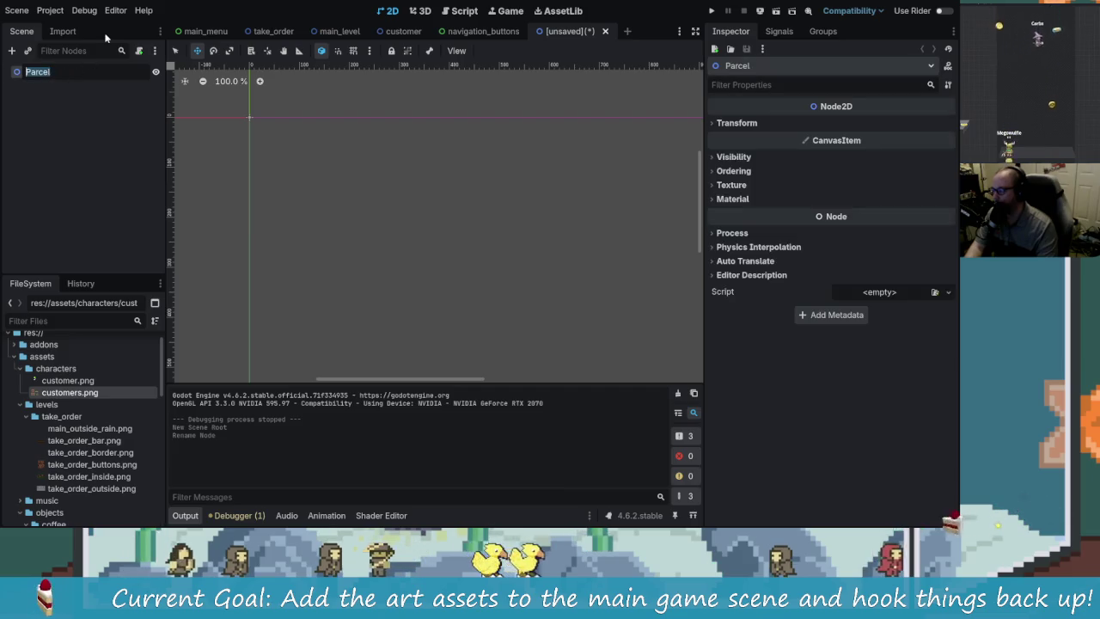
pyautogui.write('NewParcel')
pyautogui.press('Return')
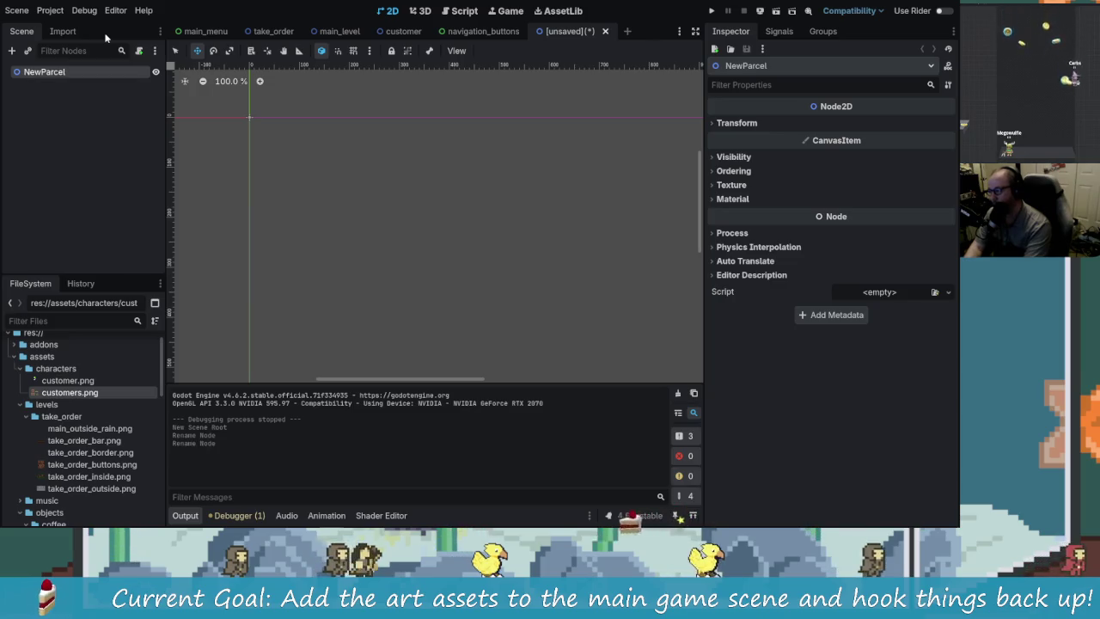
pyautogui.click(120, 144)
pyautogui.click(53, 72)
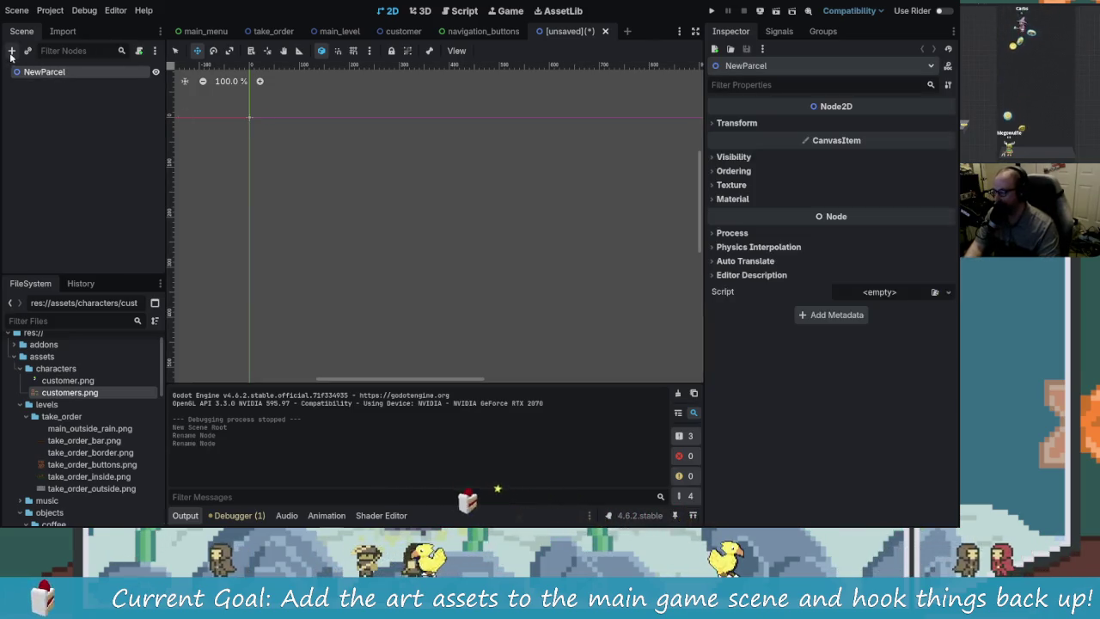
# - Add a Sprite2D child under NewParcel
pyautogui.click(12, 51)
pyautogui.write('spri')
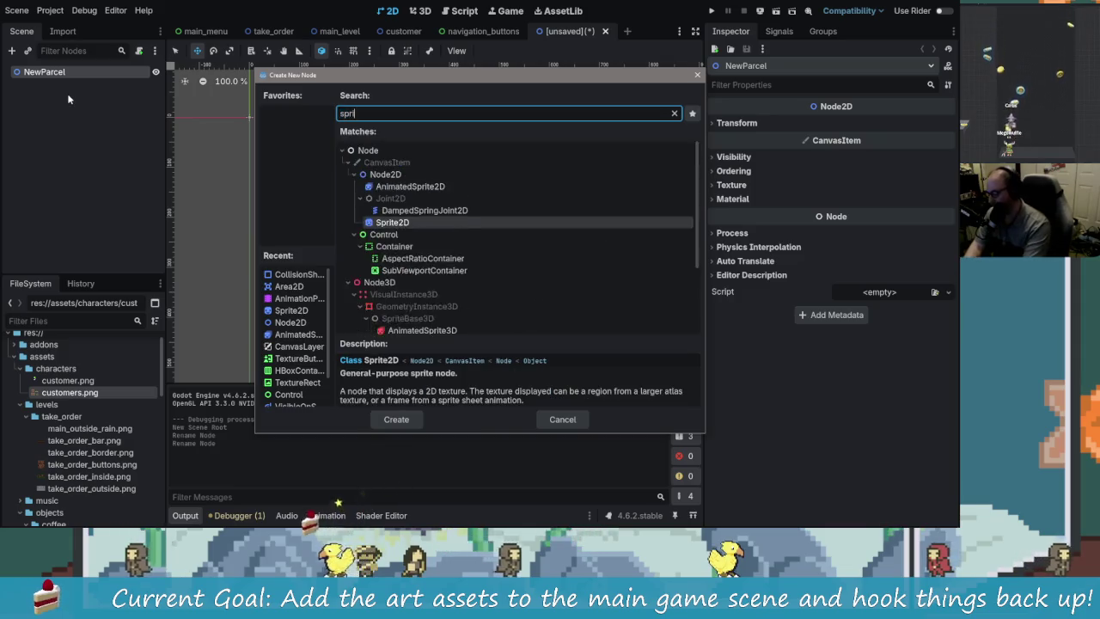
pyautogui.press('Return')
pyautogui.click(69, 100)
pyautogui.click(45, 72)
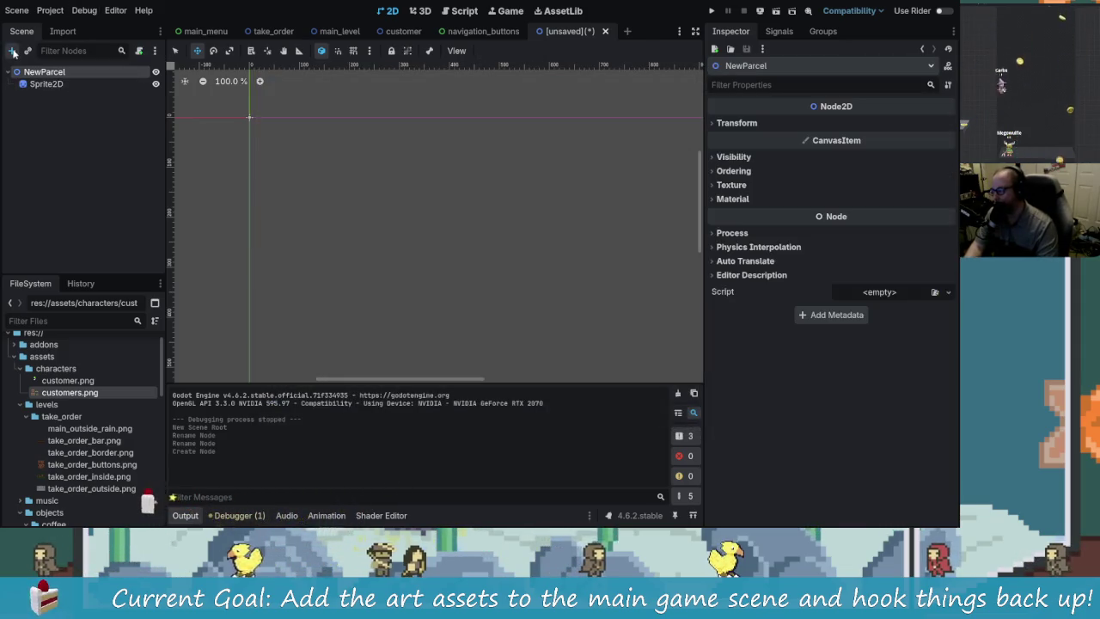
# - Add an AnimationPlayer child under NewParcel
pyautogui.click(12, 51)
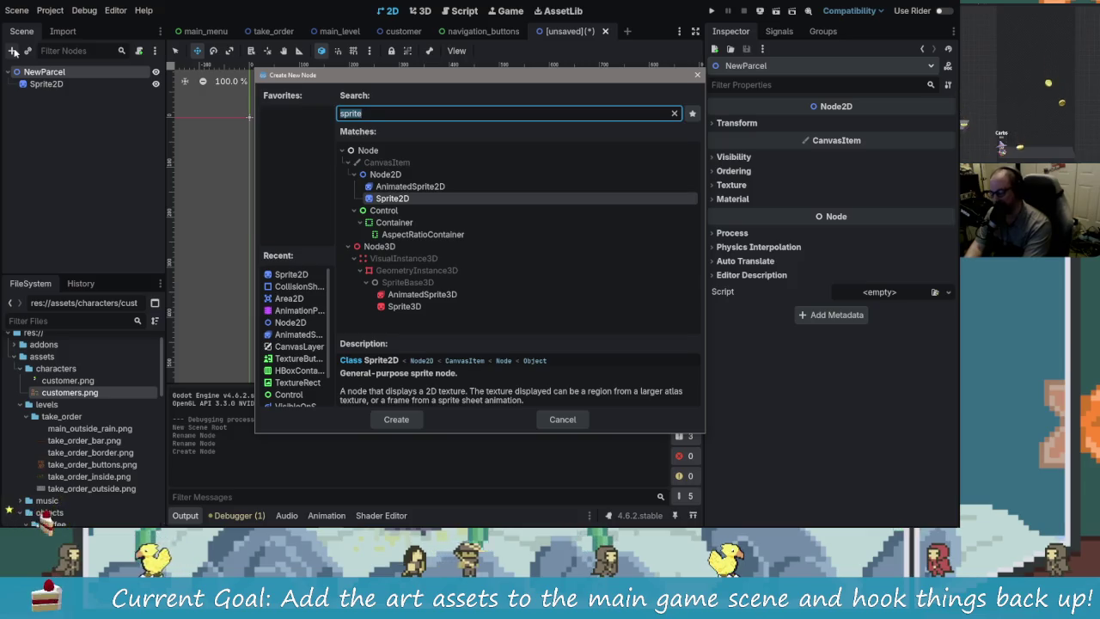
pyautogui.write('snaimt')
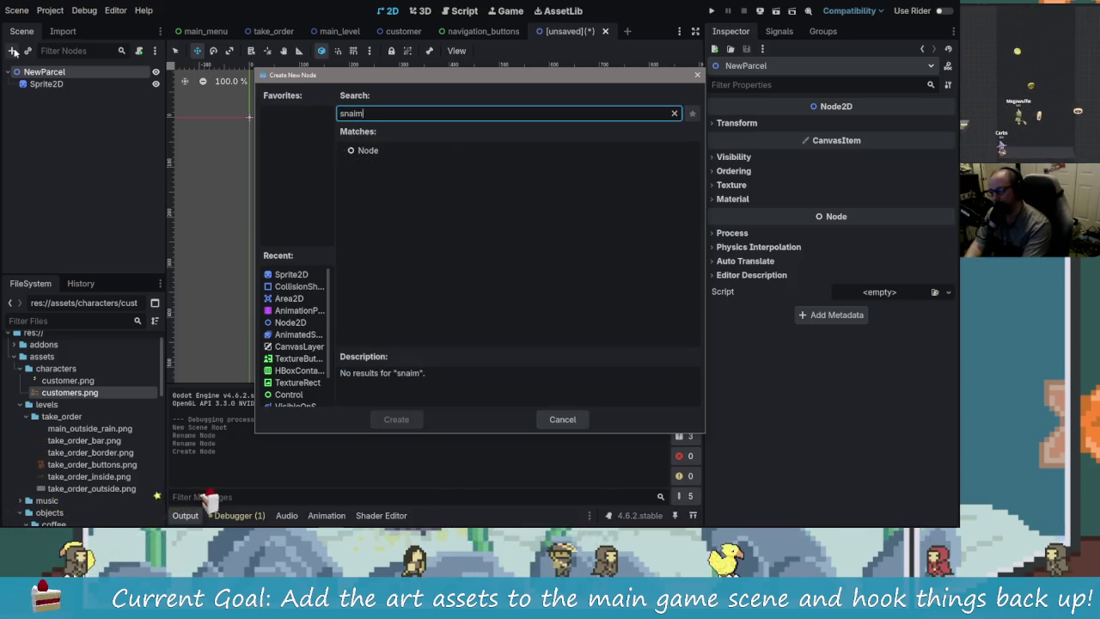
pyautogui.press('BackSpace')
pyautogui.press('BackSpace')
pyautogui.press('BackSpace')
pyautogui.write('anim')
pyautogui.press('BackSpace')
pyautogui.press('BackSpace')
pyautogui.write('im')
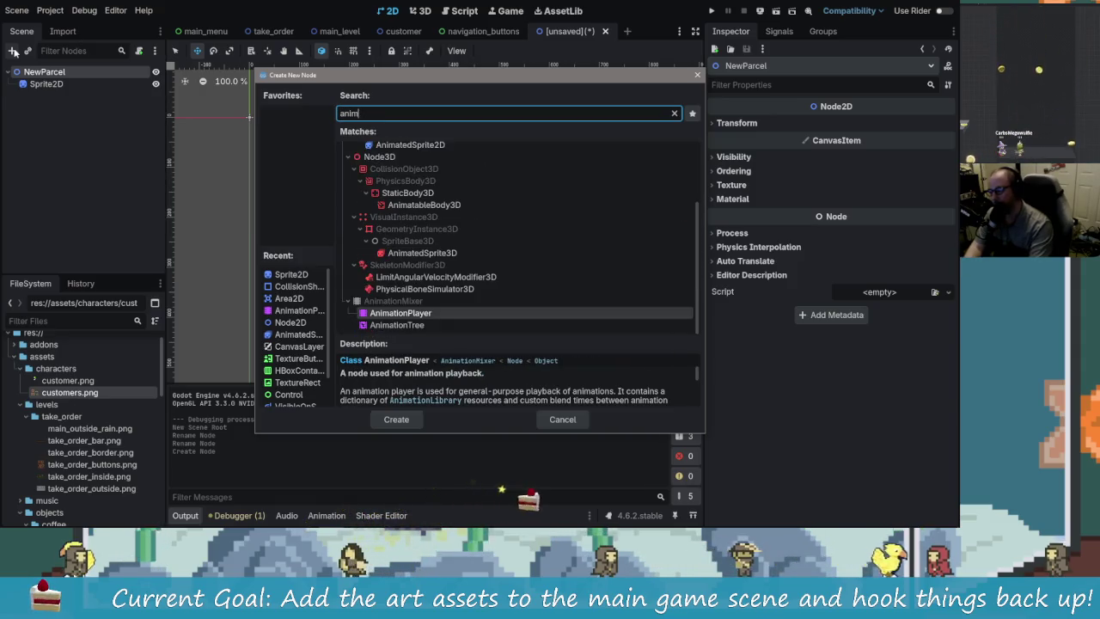
pyautogui.press('Return')
pyautogui.click(42, 71)
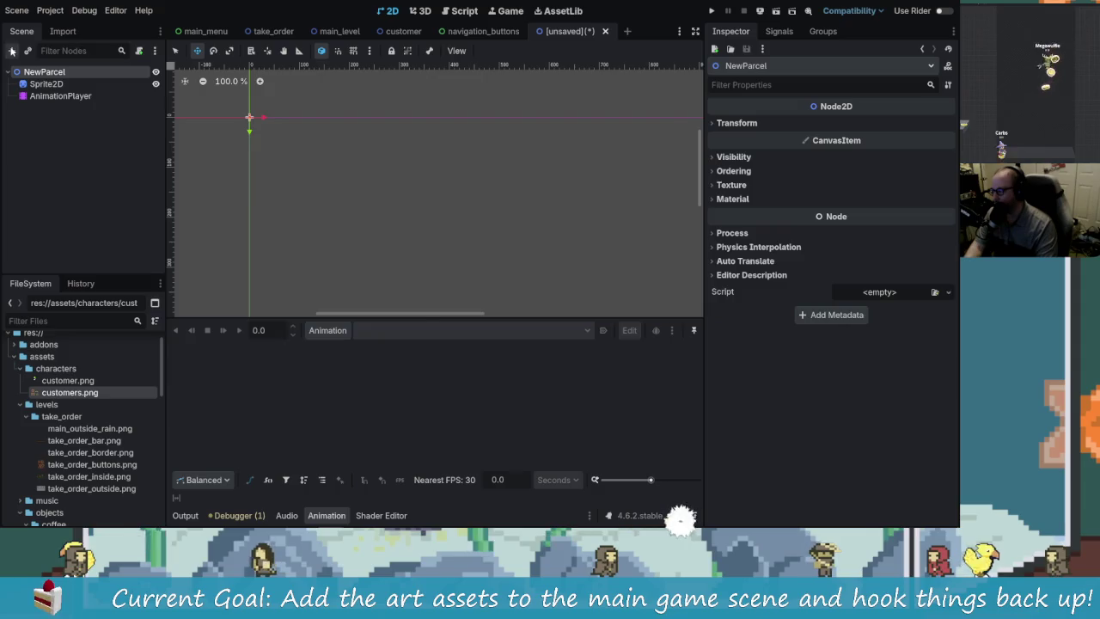
# - Add a CollisionShape2D node under NewParcel
pyautogui.click(12, 50)
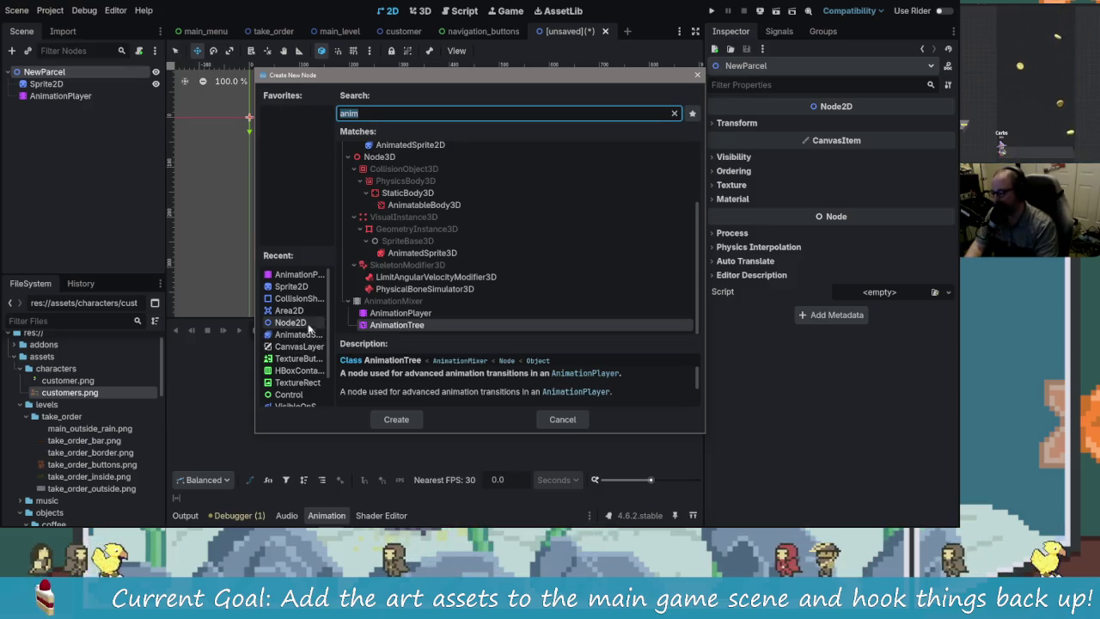
pyautogui.click(295, 299)
pyautogui.click(396, 420)
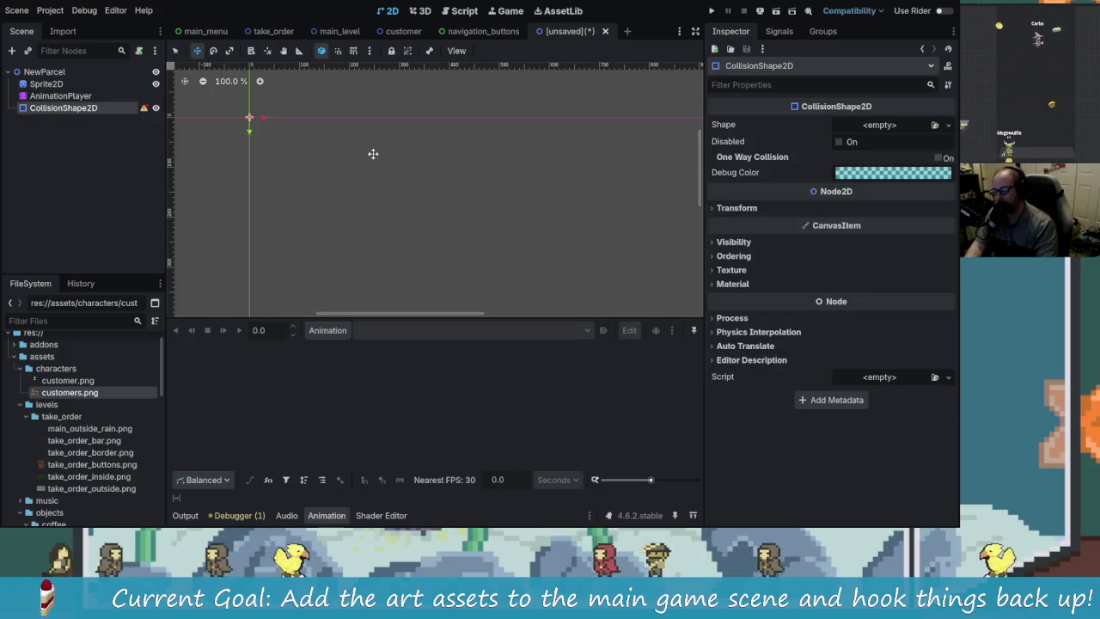
pyautogui.click(52, 96)
# - Add an Area2D node and nest the CollisionShape2D inside it
pyautogui.click(12, 51)
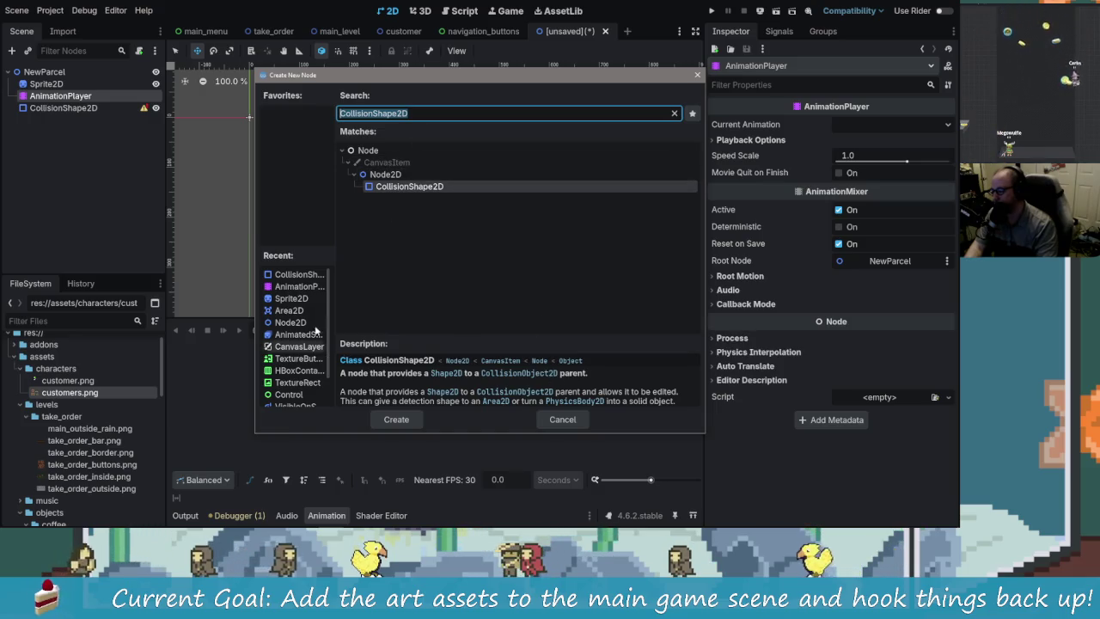
pyautogui.click(289, 310)
pyautogui.click(405, 423)
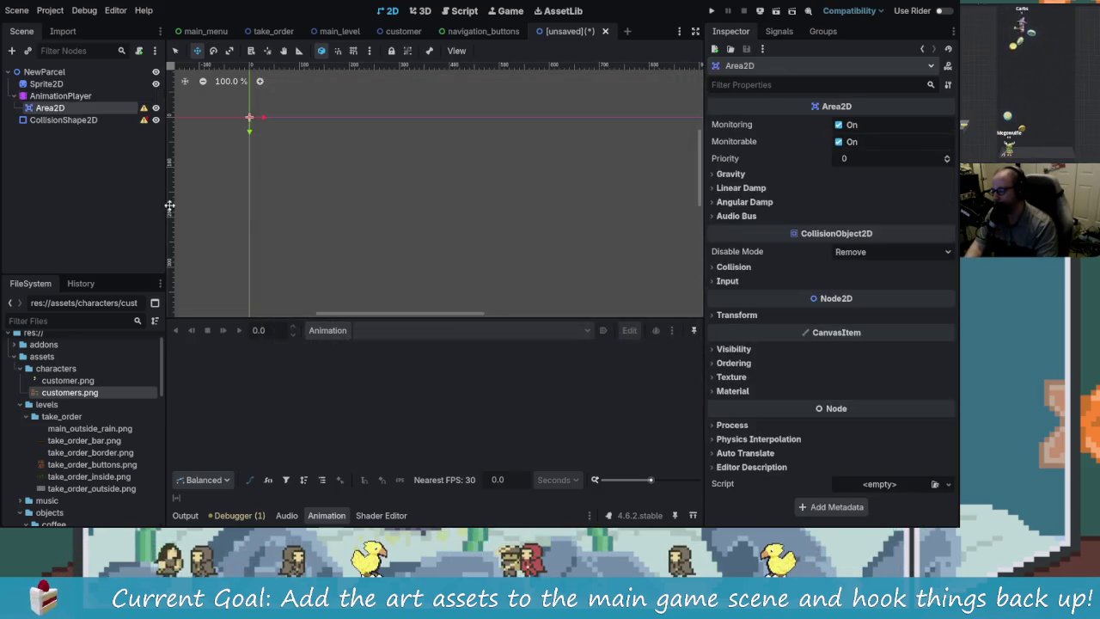
pyautogui.moveTo(47, 120)
pyautogui.mouseDown()
pyautogui.moveTo(62, 111)
pyautogui.moveTo(50, 109)
pyautogui.mouseUp()
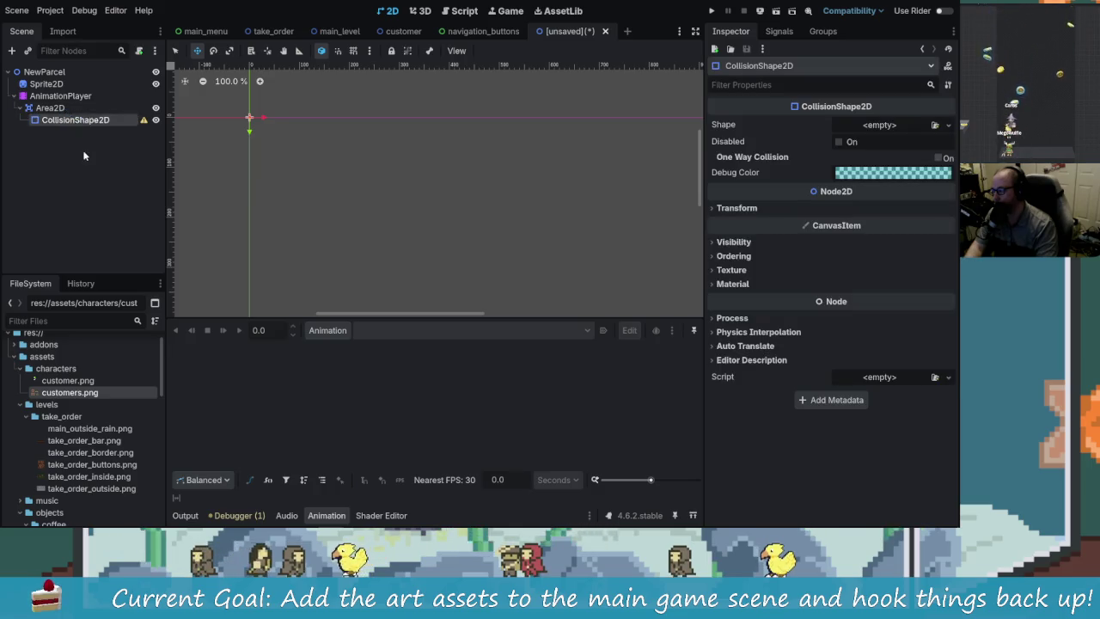
pyautogui.click(88, 186)
pyautogui.click(44, 108)
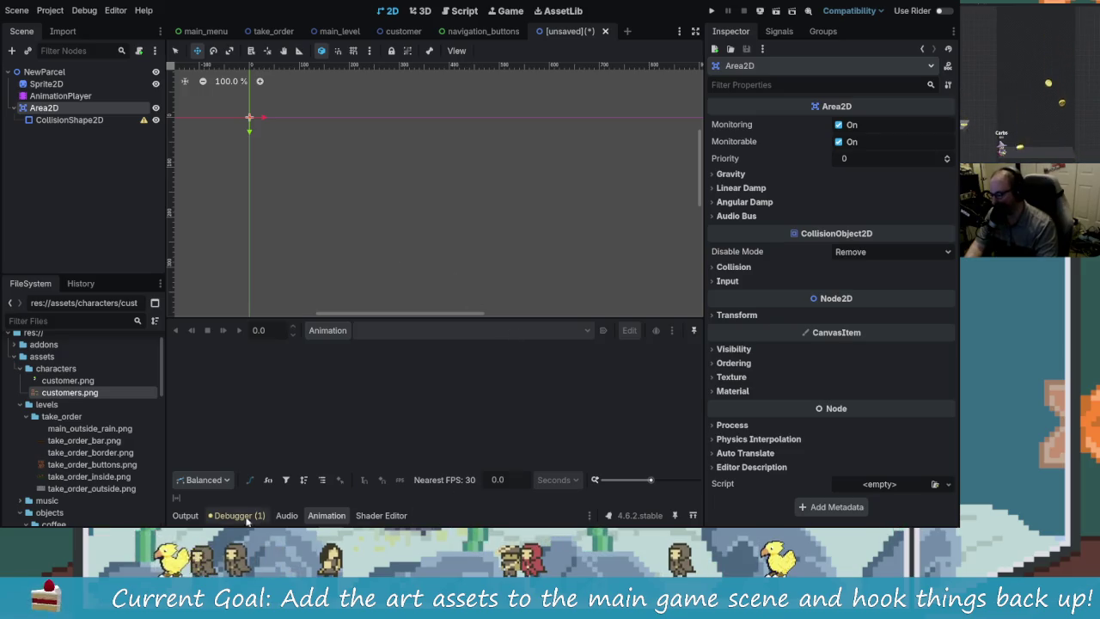
pyautogui.moveTo(70, 513)
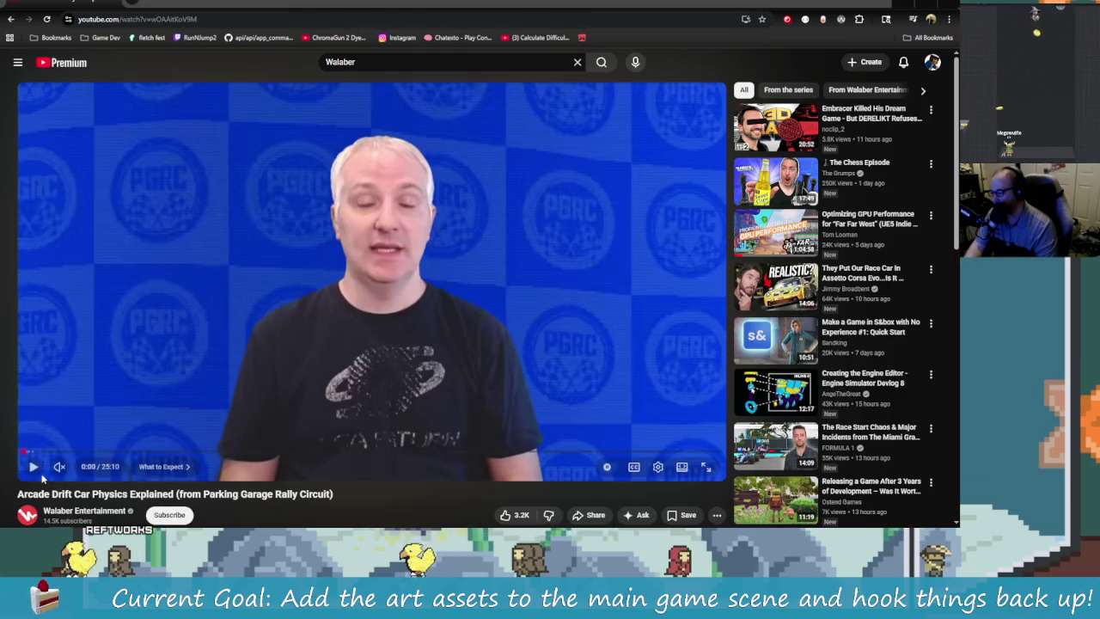
# - Play the drift car video, lower its volume slightly, pause, and jump to 5:48
pyautogui.click(33, 469)
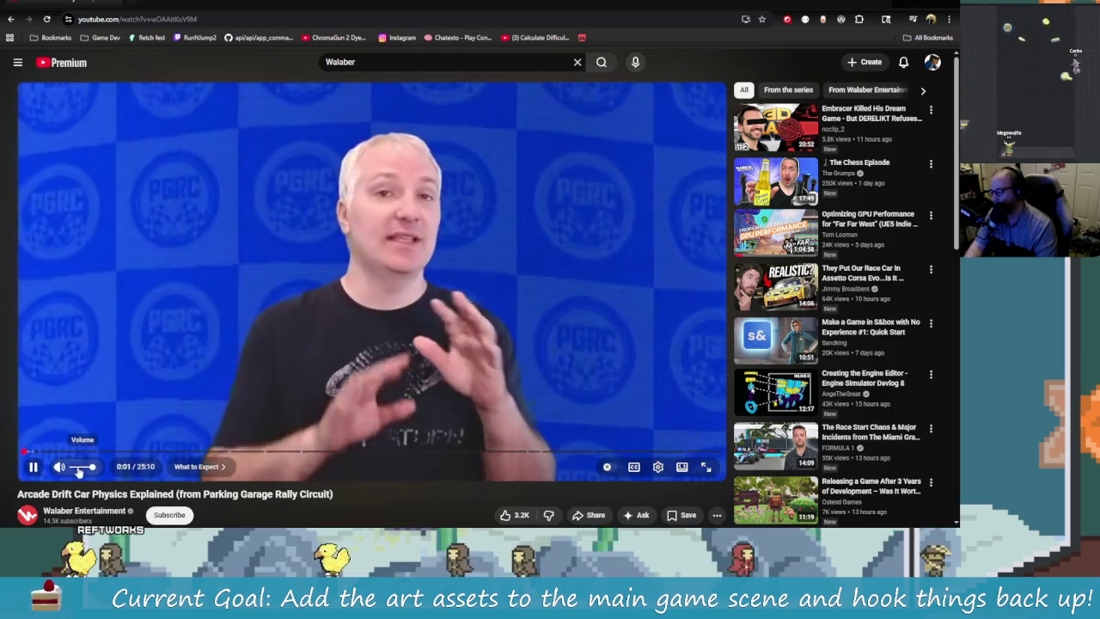
pyautogui.moveTo(89, 472); pyautogui.dragTo(84, 472)
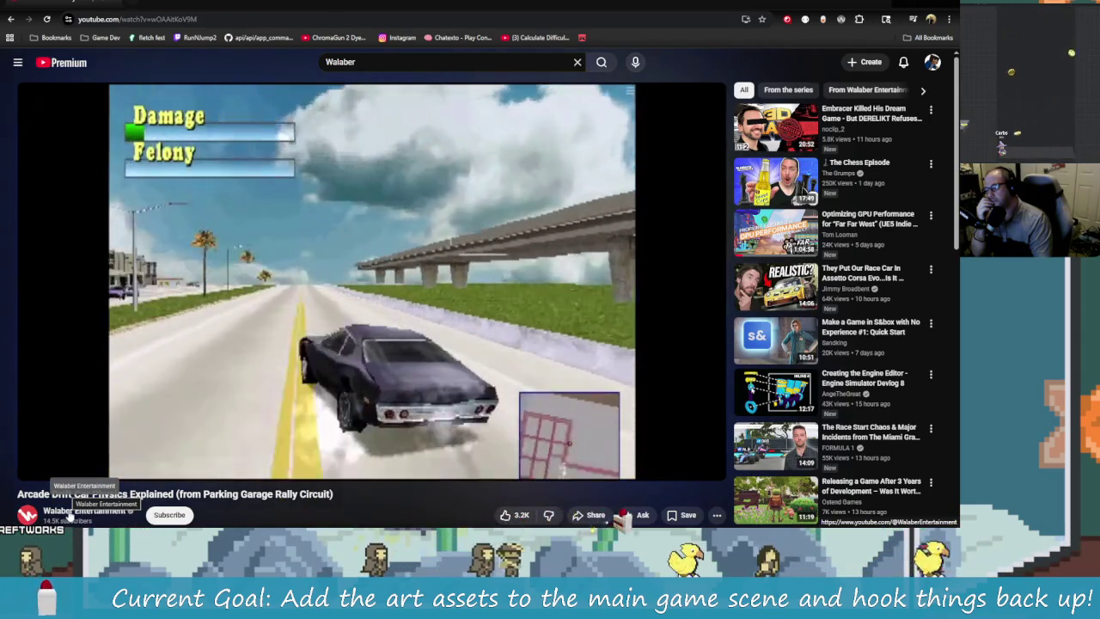
pyautogui.click(35, 469)
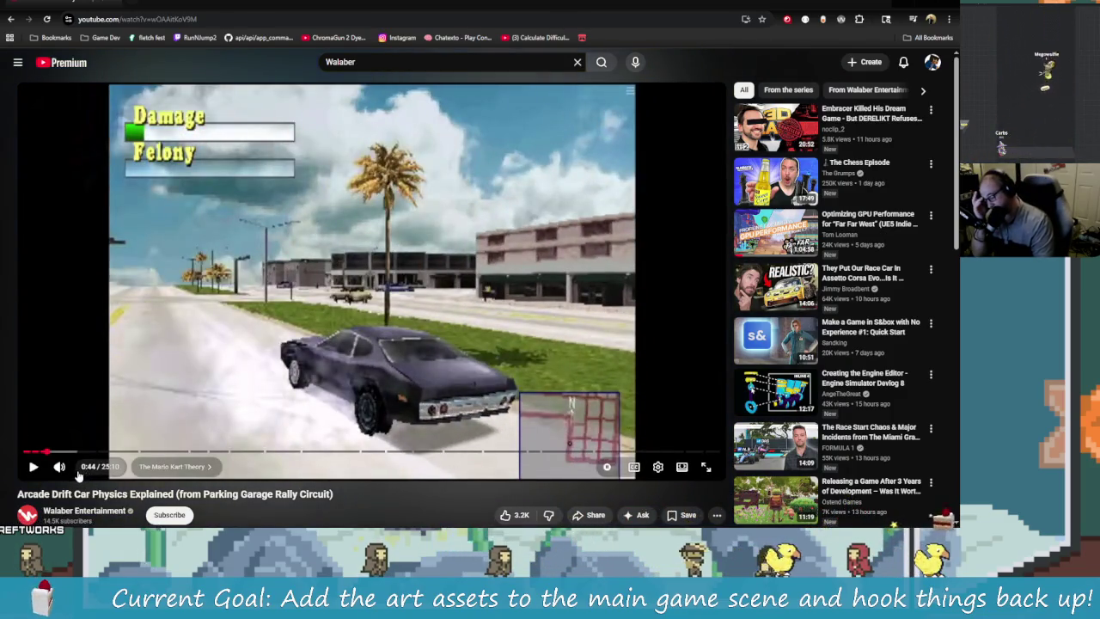
pyautogui.moveTo(86, 451)
pyautogui.mouseDown()
pyautogui.moveTo(205, 464)
pyautogui.moveTo(183, 463)
pyautogui.mouseUp()
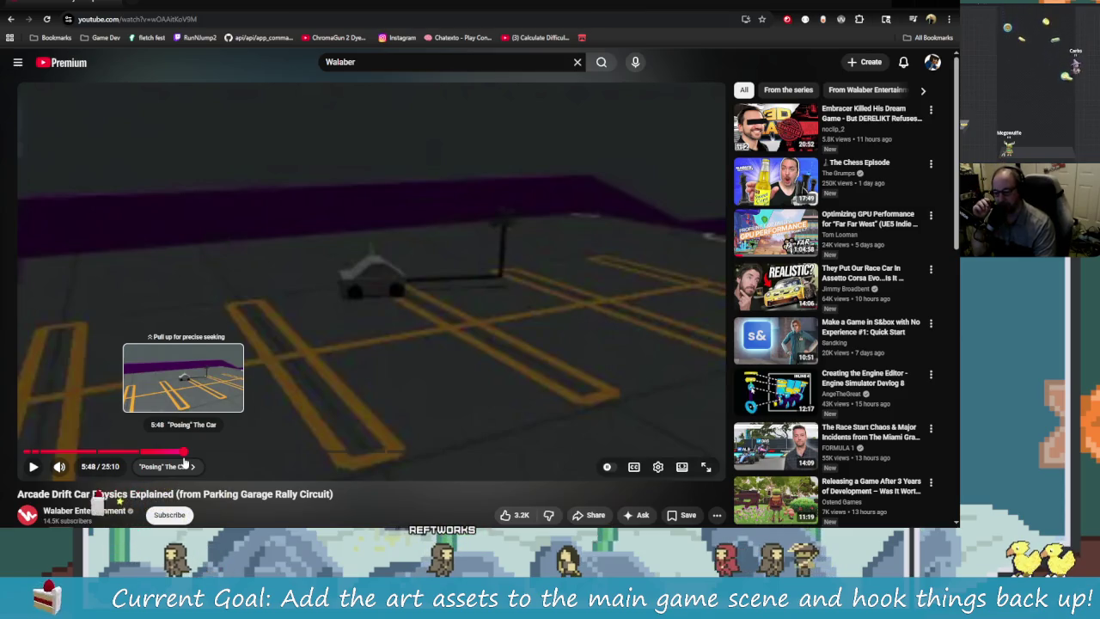
# - Skip ahead to the hovercraft section and resume playback
pyautogui.moveTo(186, 462); pyautogui.dragTo(198, 454)
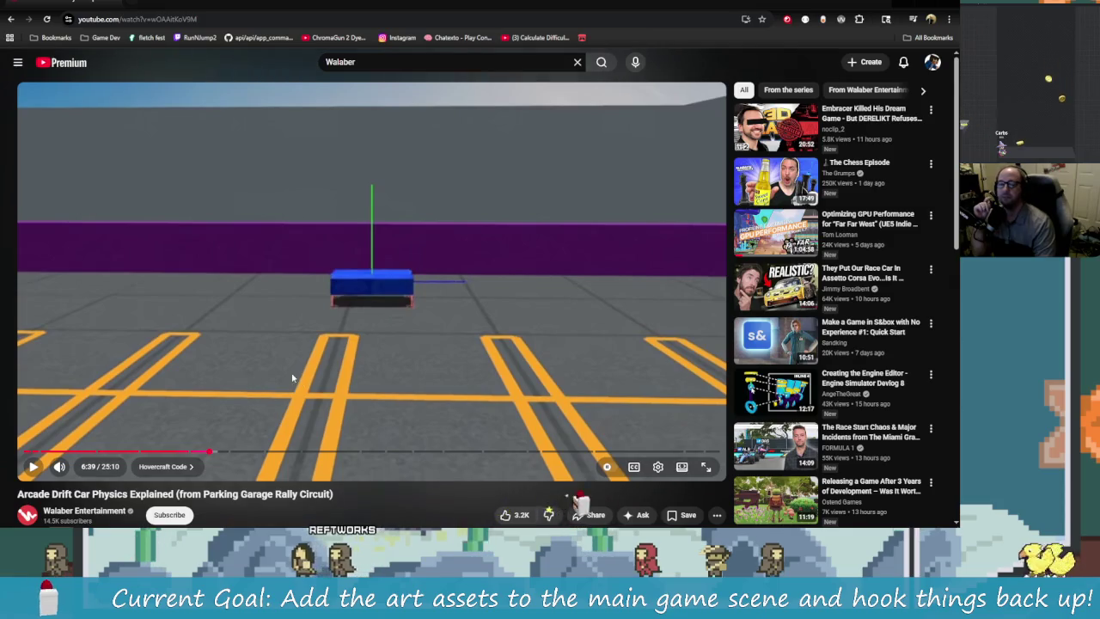
pyautogui.click(375, 345)
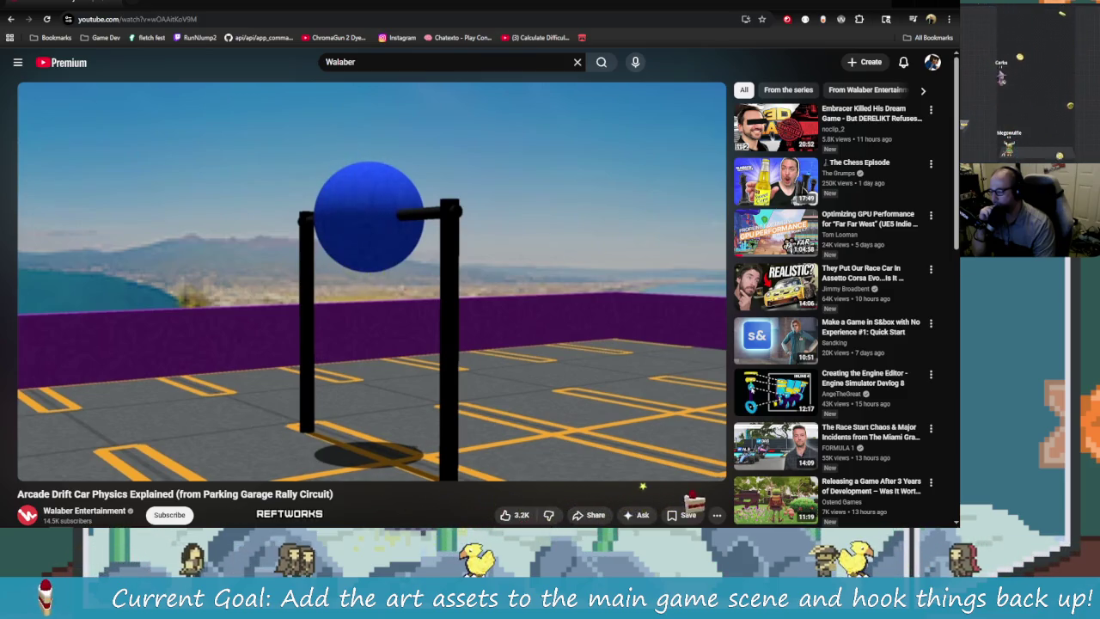
pyautogui.moveTo(244, 467)
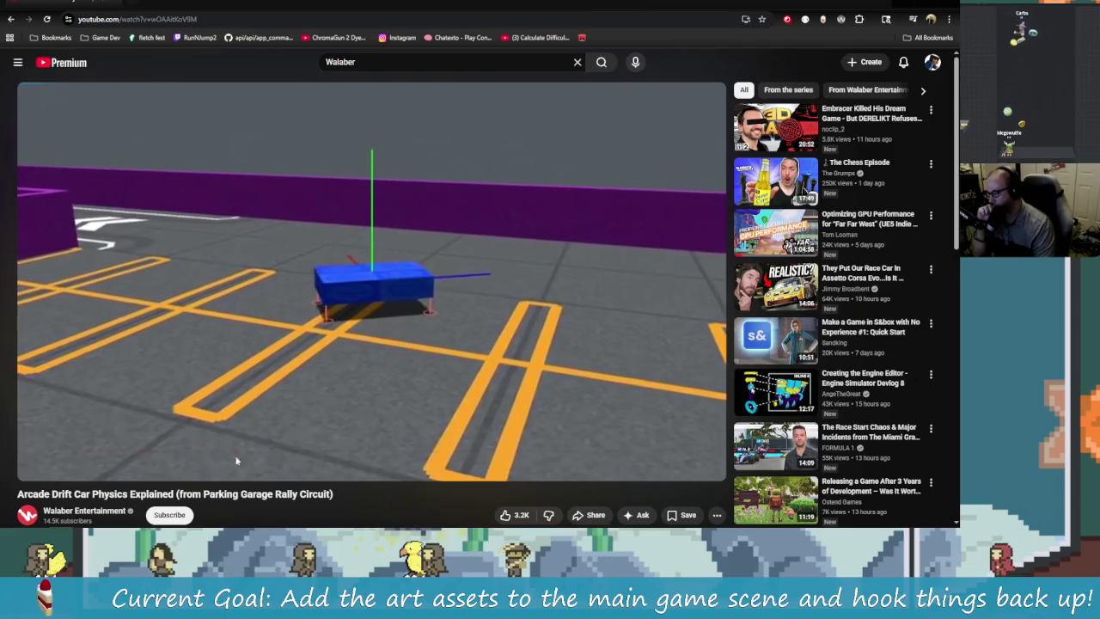
pyautogui.moveTo(33, 467)
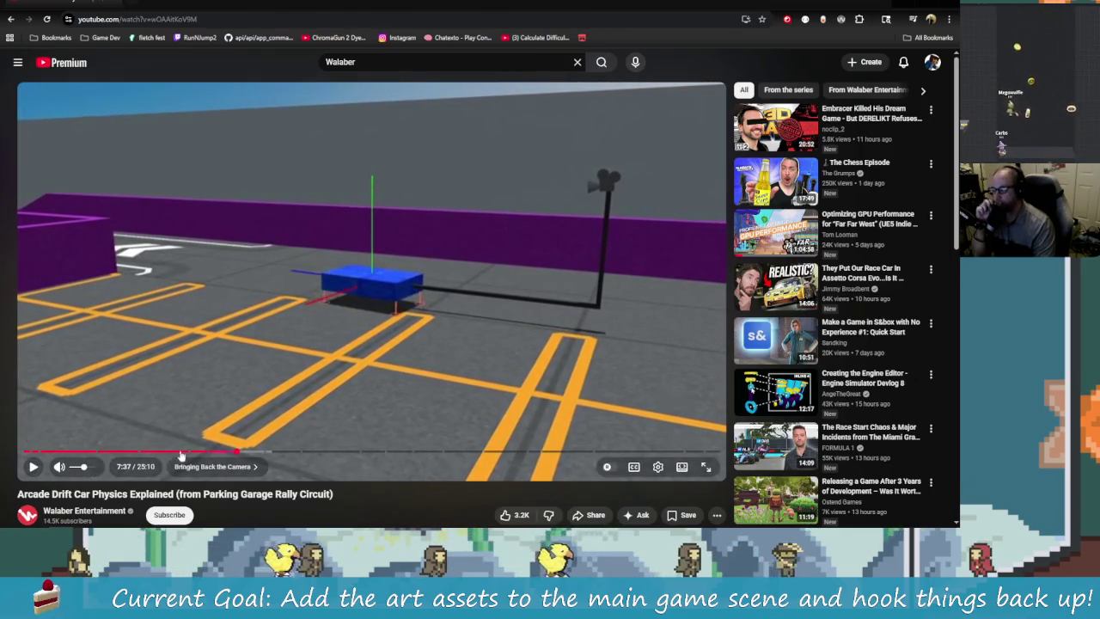
# - Jump back to about 5:00, play briefly, then pause
pyautogui.moveTo(232, 451)
pyautogui.mouseDown()
pyautogui.moveTo(104, 458)
pyautogui.moveTo(148, 458)
pyautogui.mouseUp()
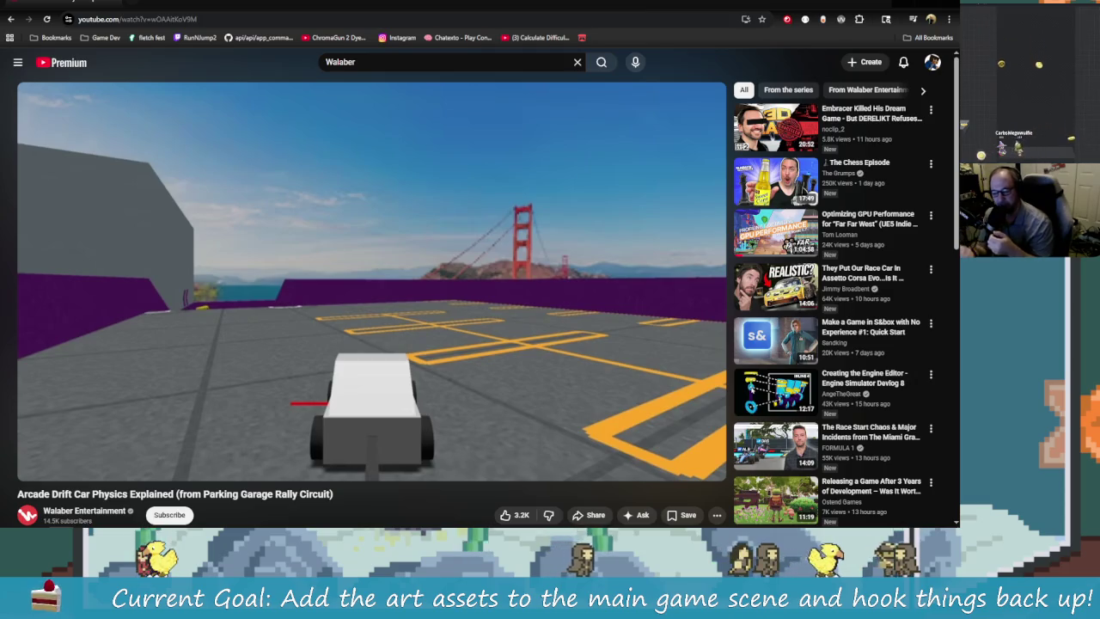
pyautogui.moveTo(361, 406)
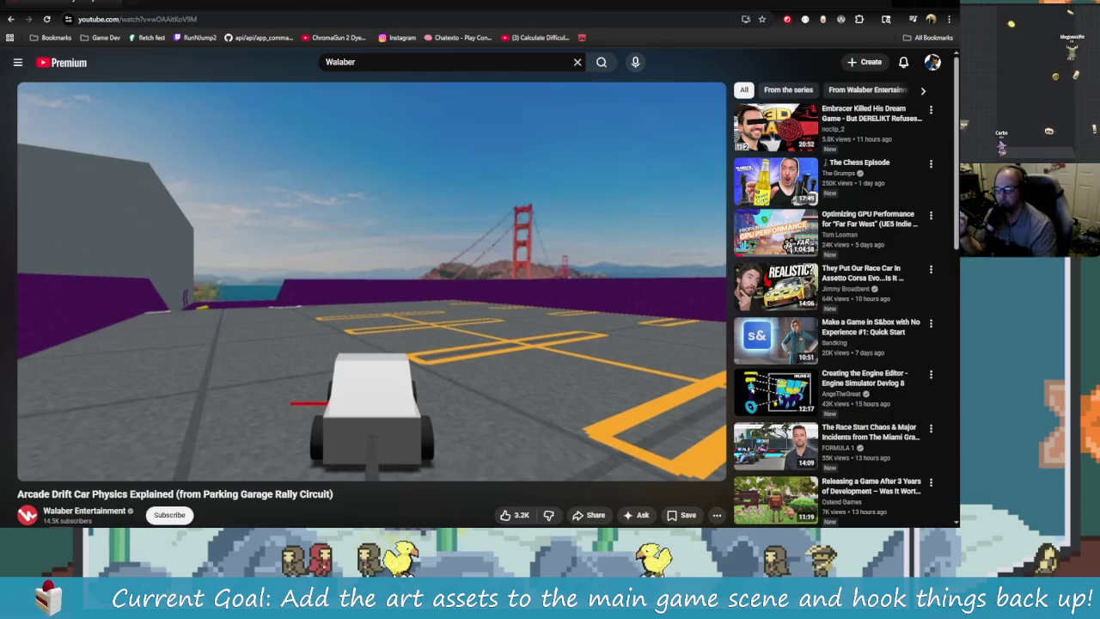
pyautogui.moveTo(153, 454); pyautogui.dragTo(157, 453)
pyautogui.click(378, 399)
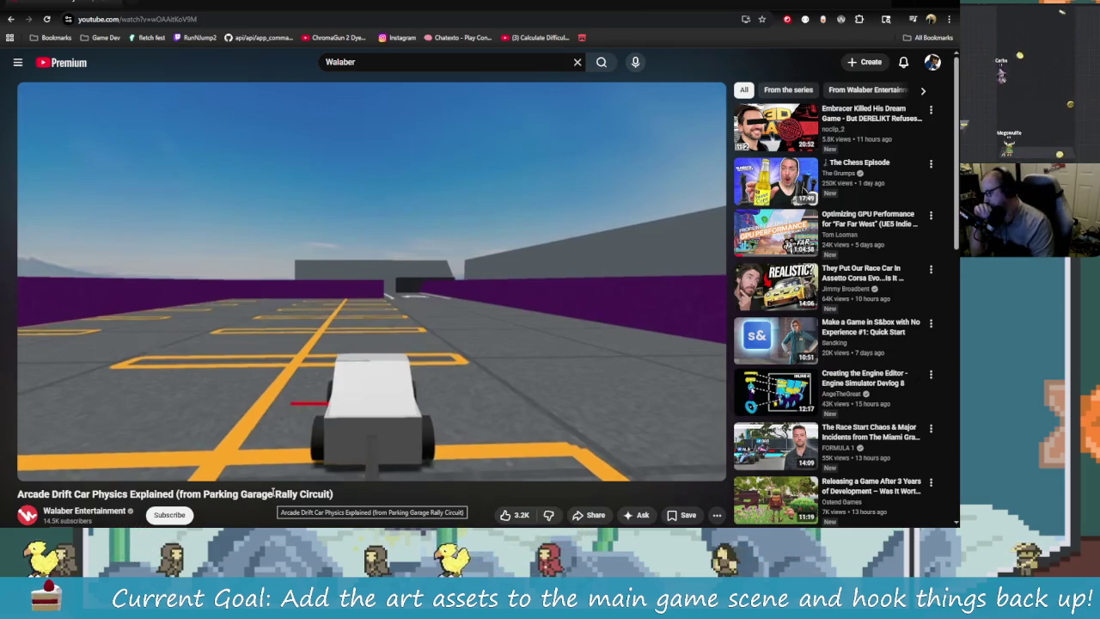
pyautogui.click(230, 395)
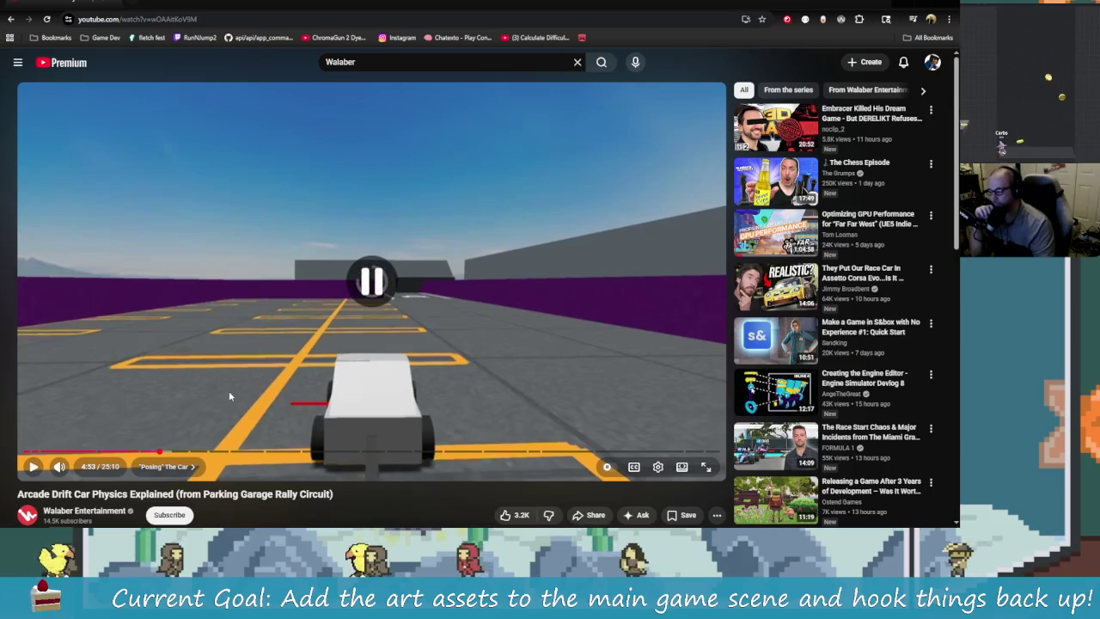
# - Reload the video page, jump to 5:33, and pause with Space
pyautogui.press('F5')
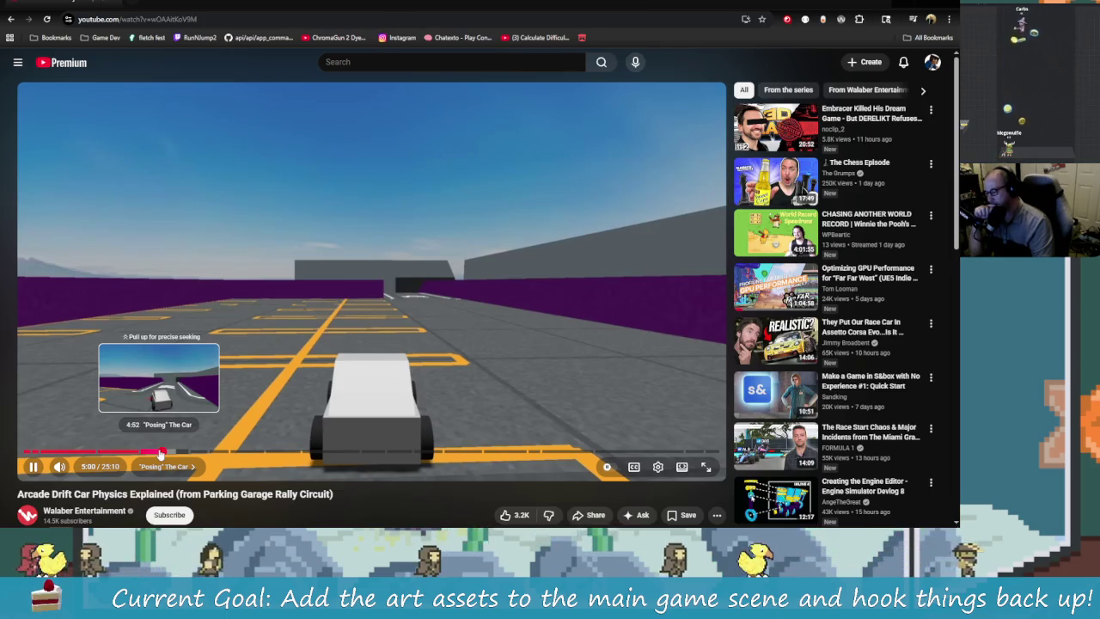
pyautogui.moveTo(163, 453)
pyautogui.mouseDown()
pyautogui.moveTo(465, 458)
pyautogui.moveTo(453, 457)
pyautogui.mouseUp()
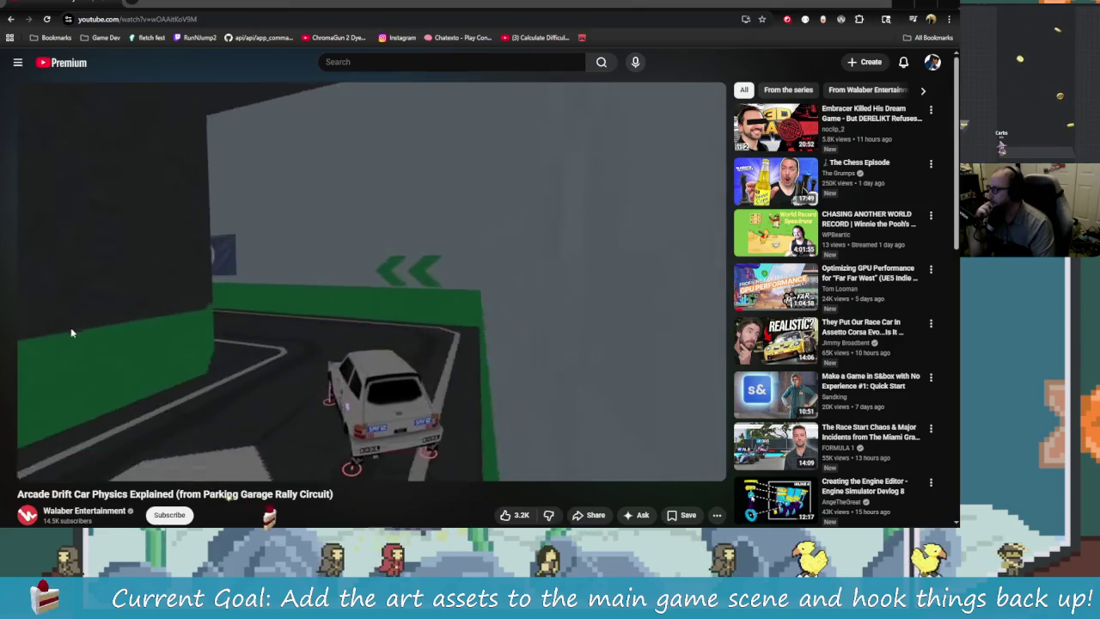
pyautogui.press('space')
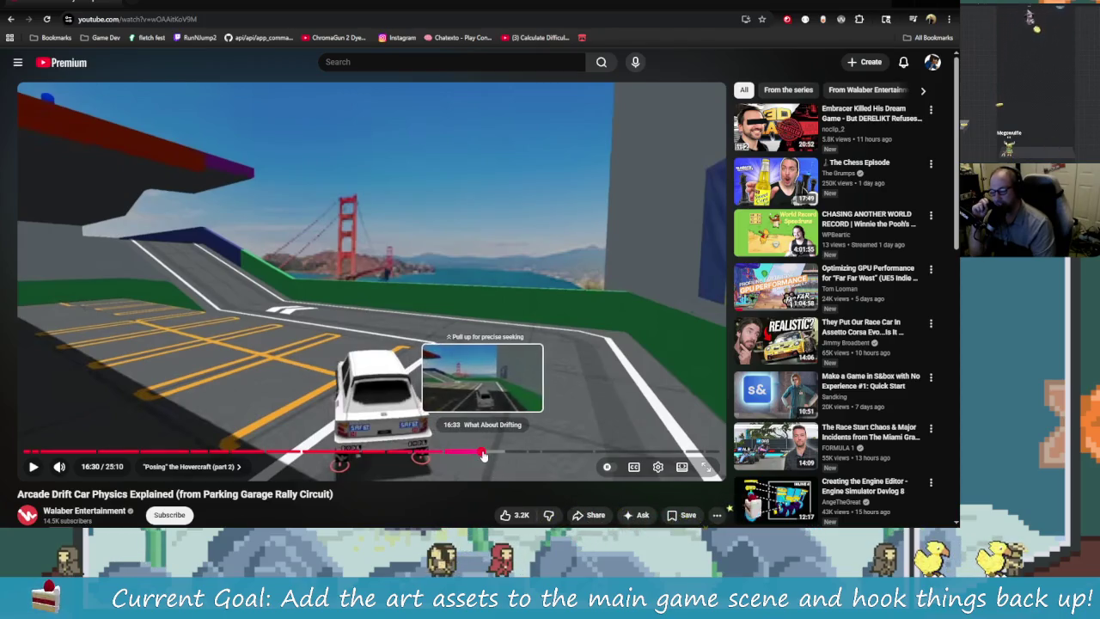
# - Play the drift car physics video from 17:15, pause at about 20:29, and return to Godot
pyautogui.moveTo(484, 454); pyautogui.dragTo(532, 457)
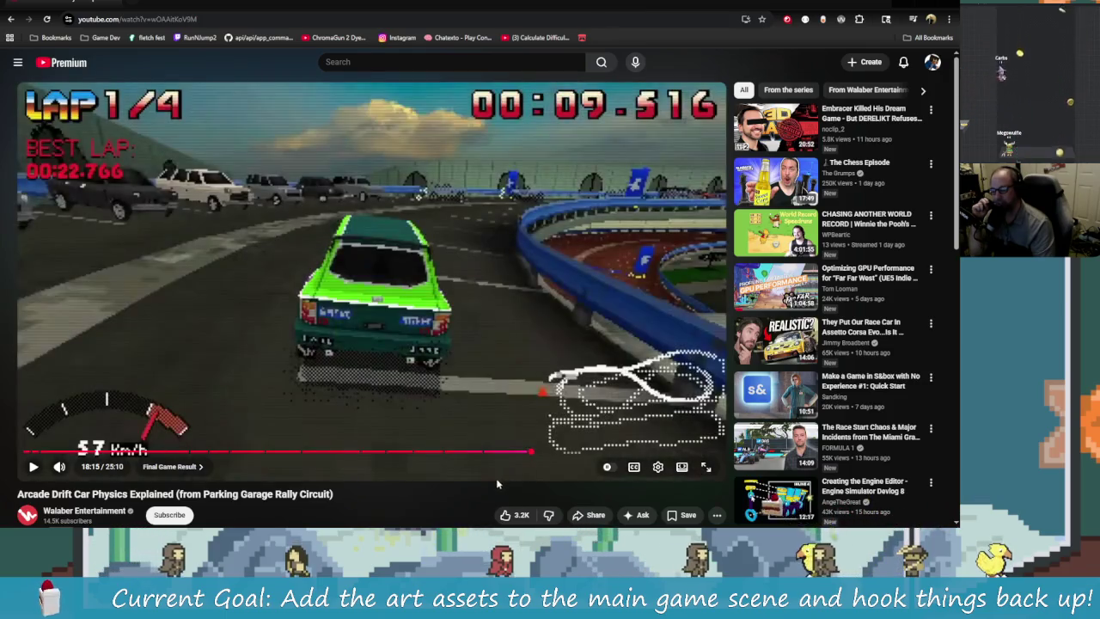
pyautogui.click(297, 395)
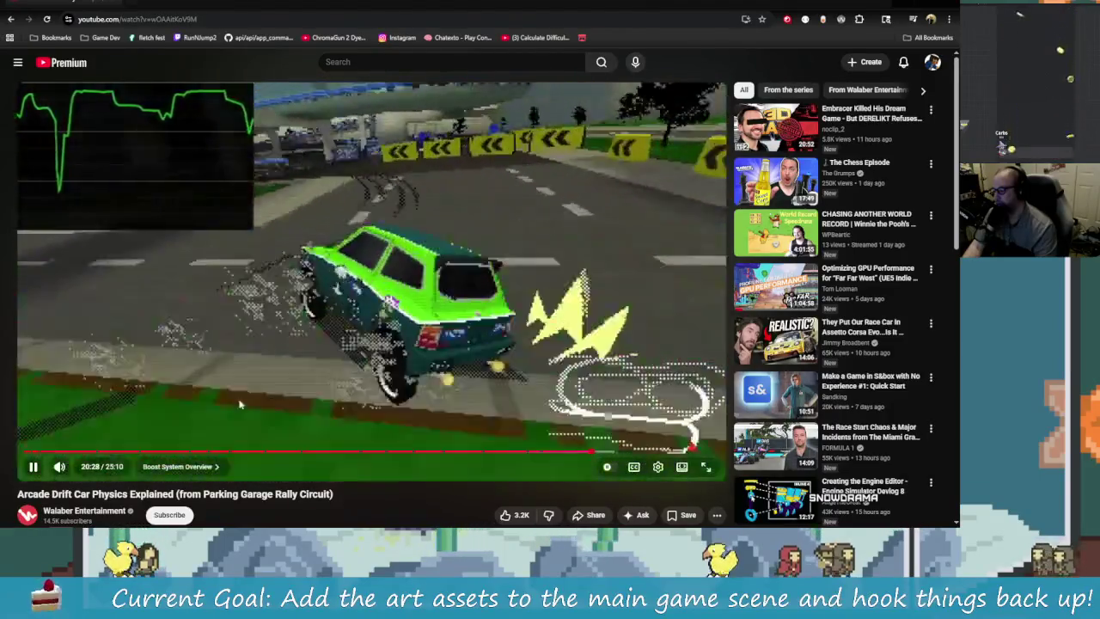
pyautogui.click(258, 386)
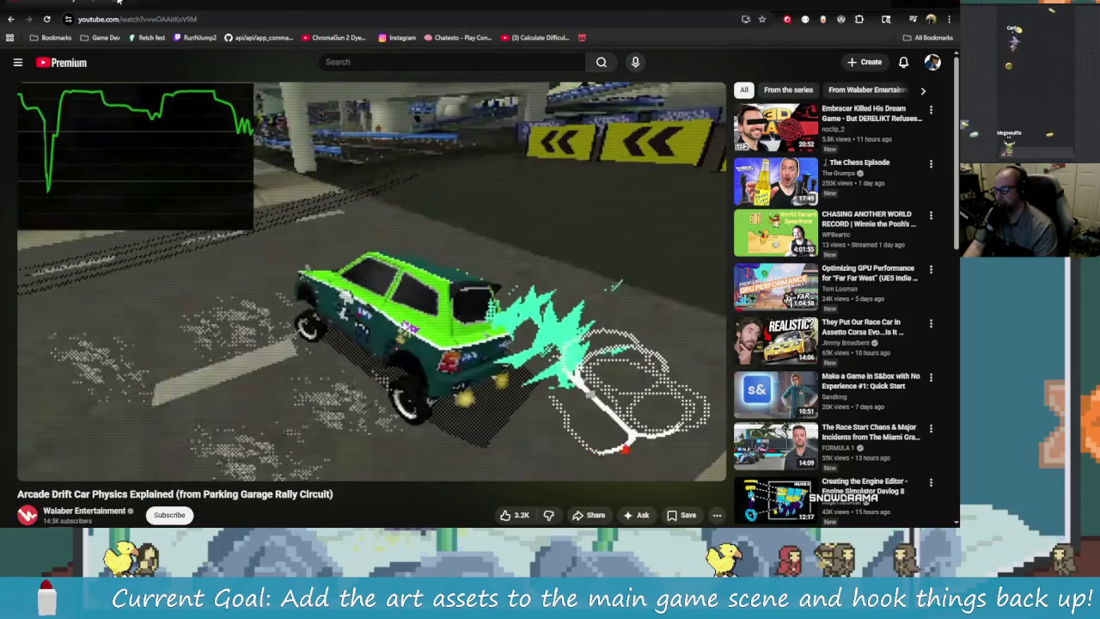
pyautogui.hotkey('alt', 'Tab')
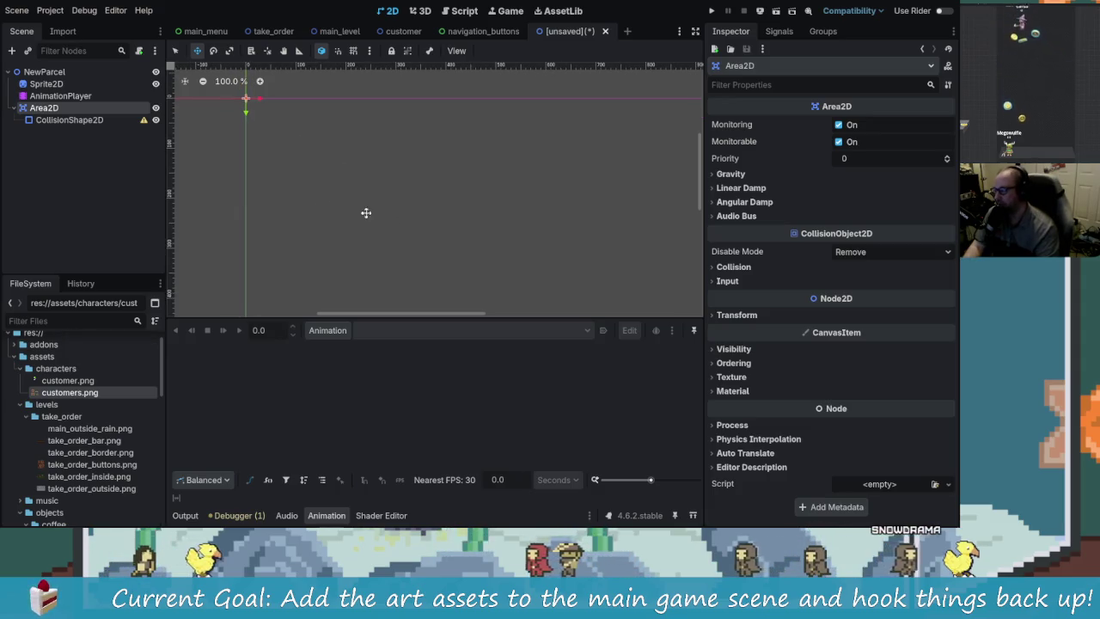
# - Give the CollisionShape2D a RectangleShape2D shape, then select the Sprite2D node
pyautogui.press('Down')
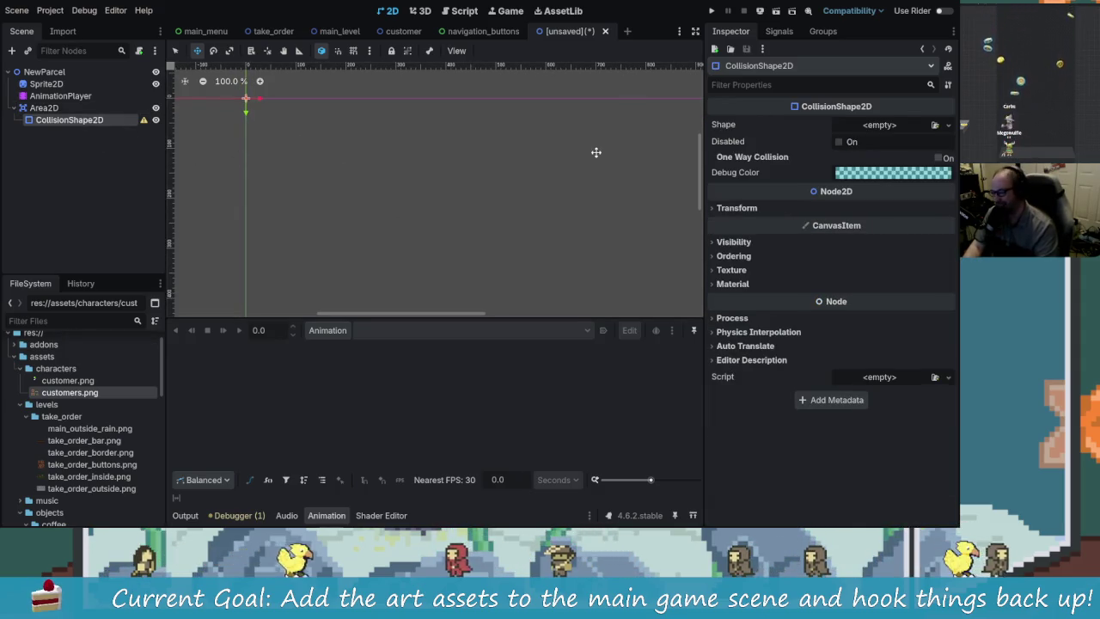
pyautogui.click(948, 127)
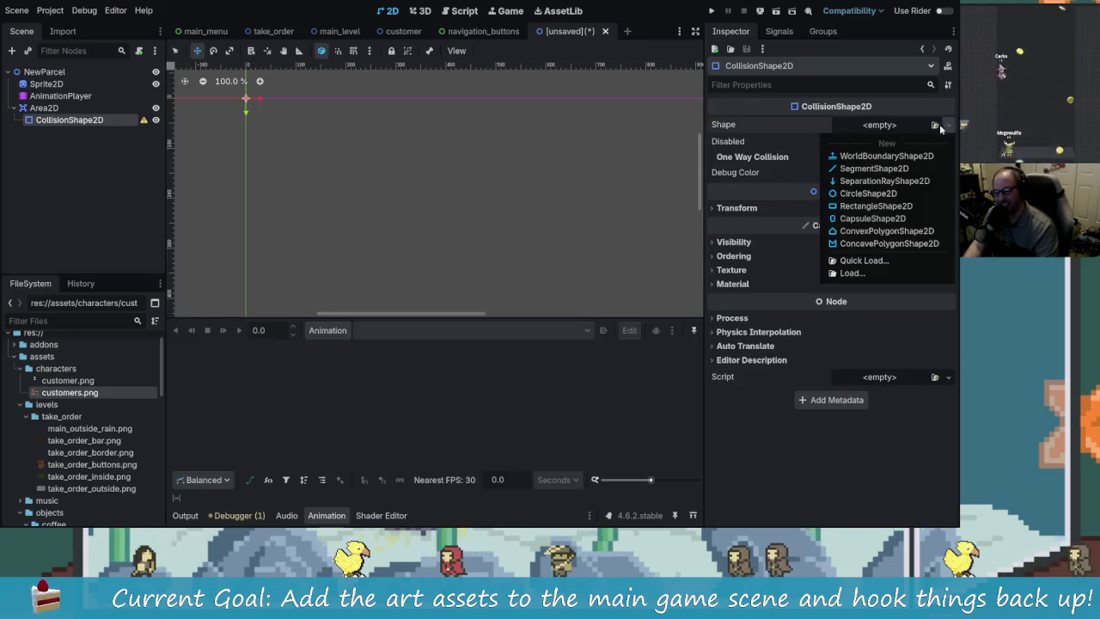
pyautogui.click(902, 205)
pyautogui.click(116, 154)
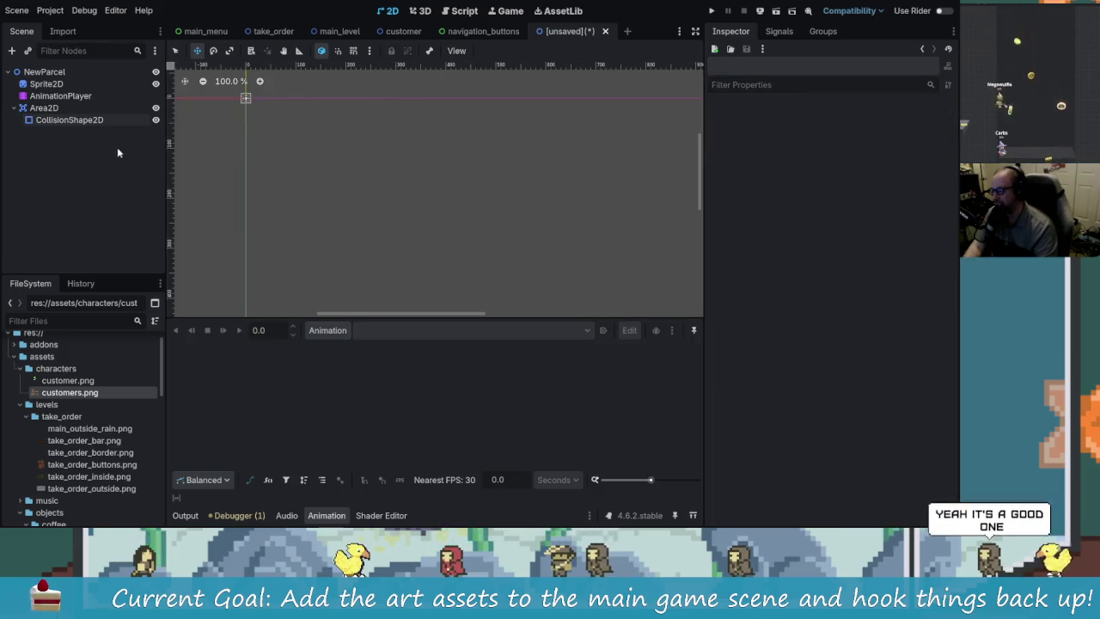
pyautogui.click(91, 109)
pyautogui.press('Up')
pyautogui.press('Up')
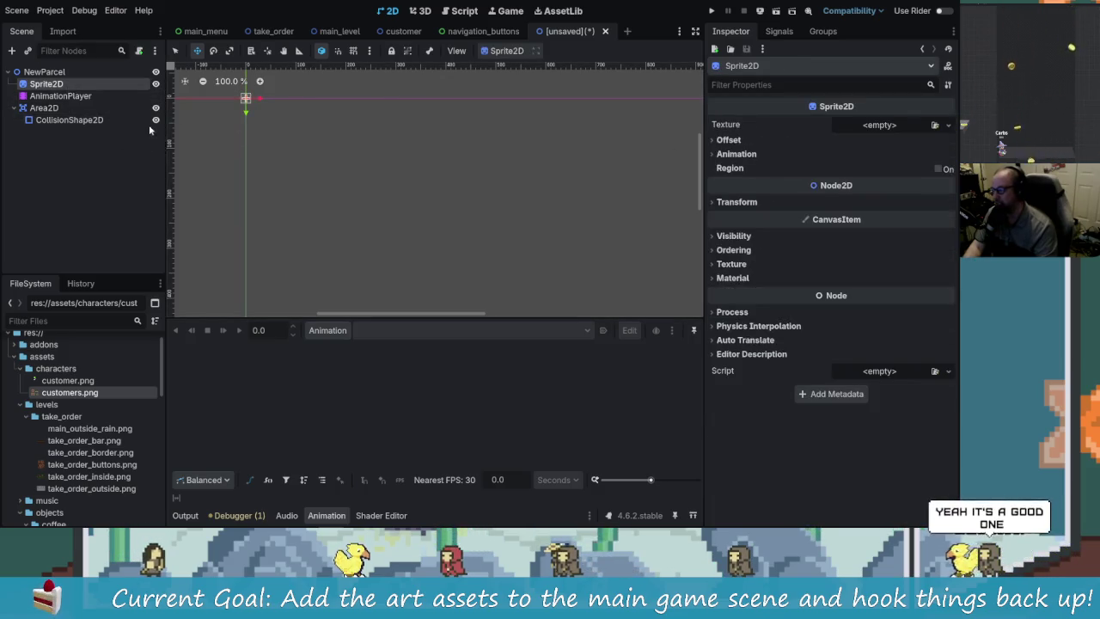
pyautogui.hotkey('alt', 'Tab')
pyautogui.hotkey('alt', 'Tab')
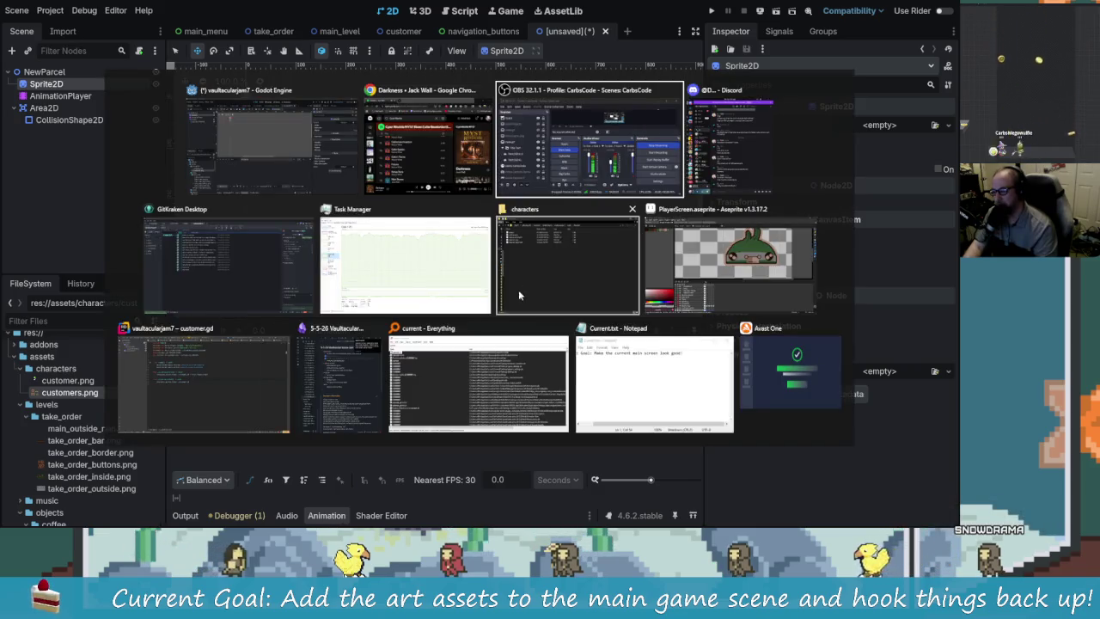
# - Switch to Aseprite and make the NewParcel layer visible
pyautogui.click(730, 258)
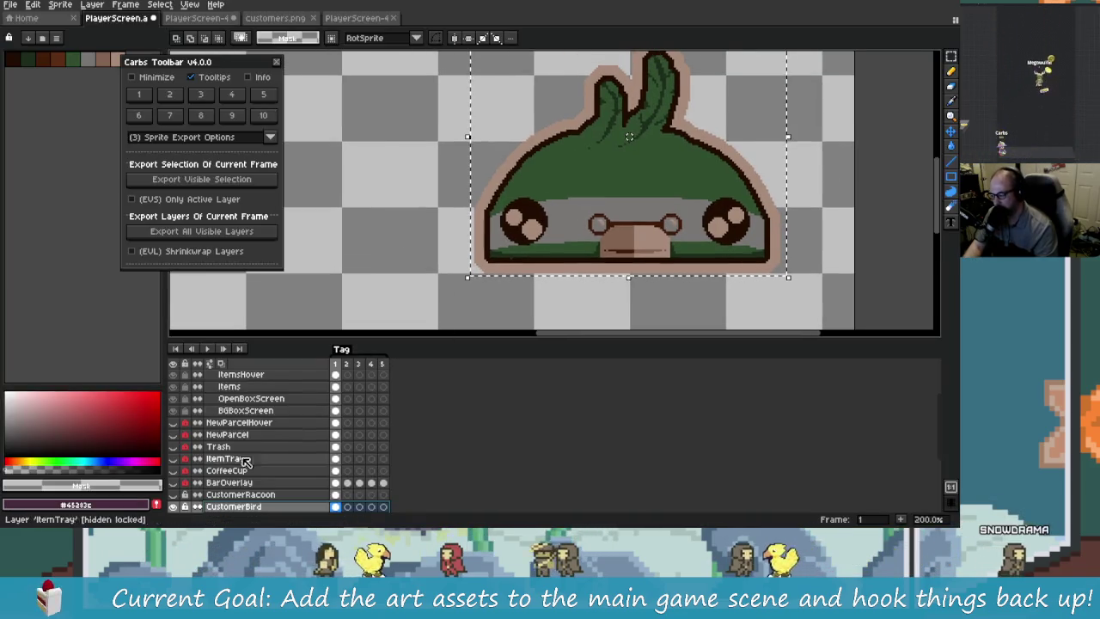
pyautogui.scroll(2, 223, 455)
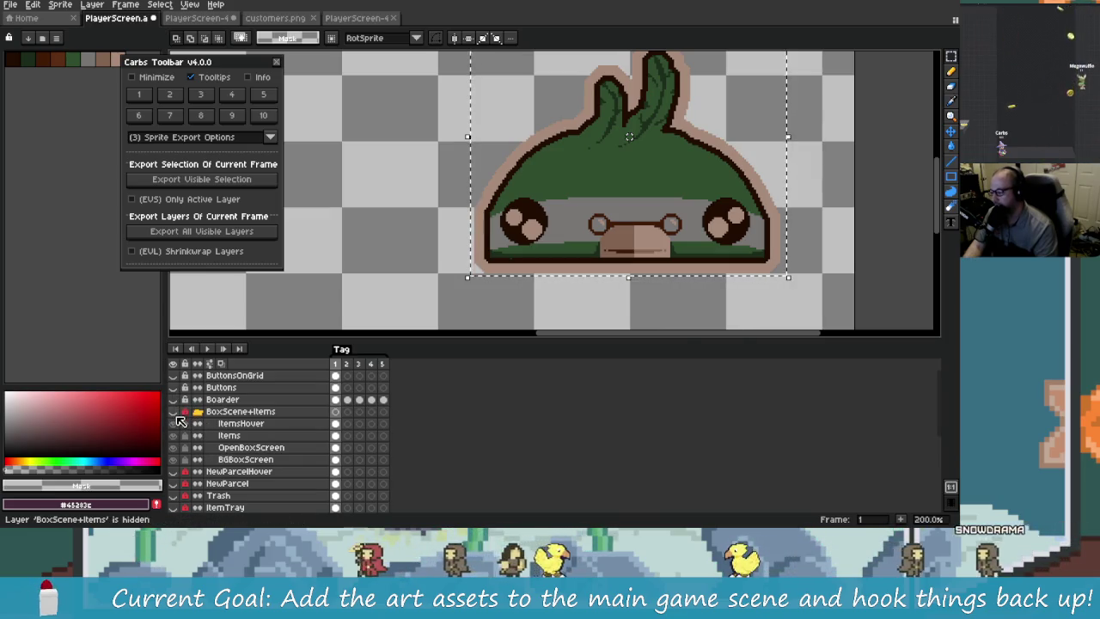
pyautogui.scroll(-2, 223, 447)
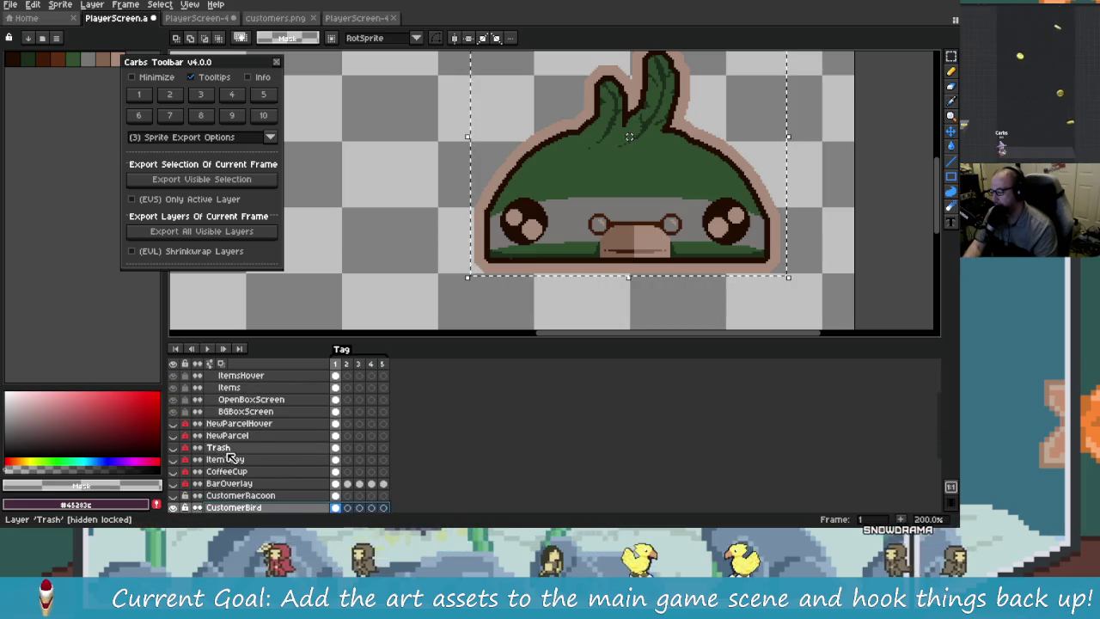
pyautogui.scroll(-1, 228, 455)
pyautogui.click(175, 425)
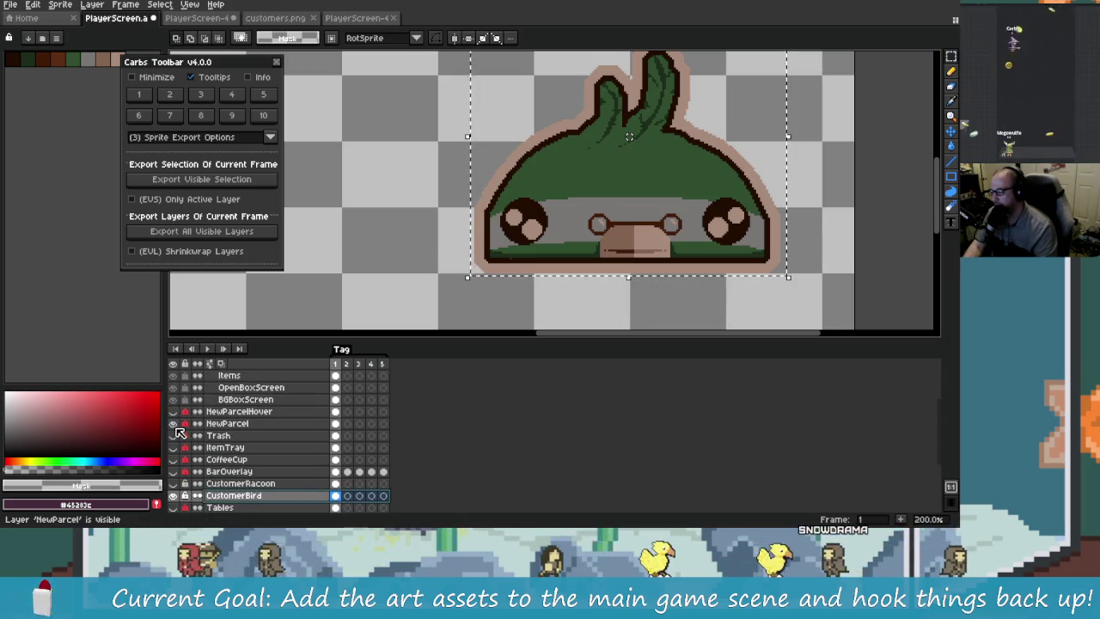
pyautogui.scroll(-4, 329, 306)
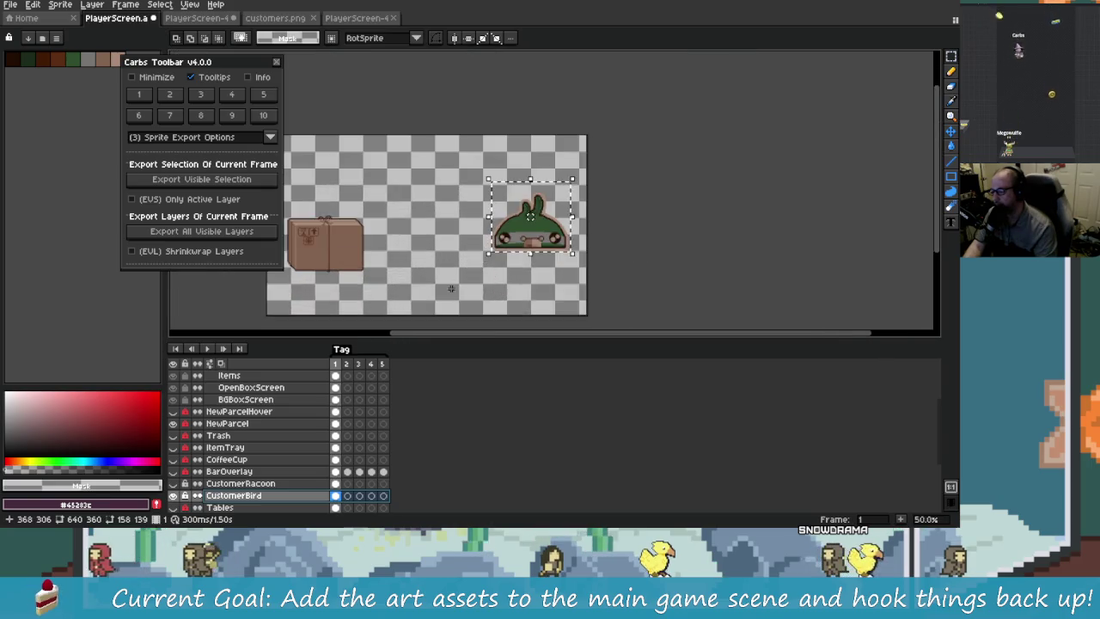
# - Marquee the parcel, shrink-wrap the selection, and export the visible selection
pyautogui.moveTo(422, 238)
pyautogui.mouseDown()
pyautogui.moveTo(453, 245)
pyautogui.moveTo(493, 276)
pyautogui.mouseUp()
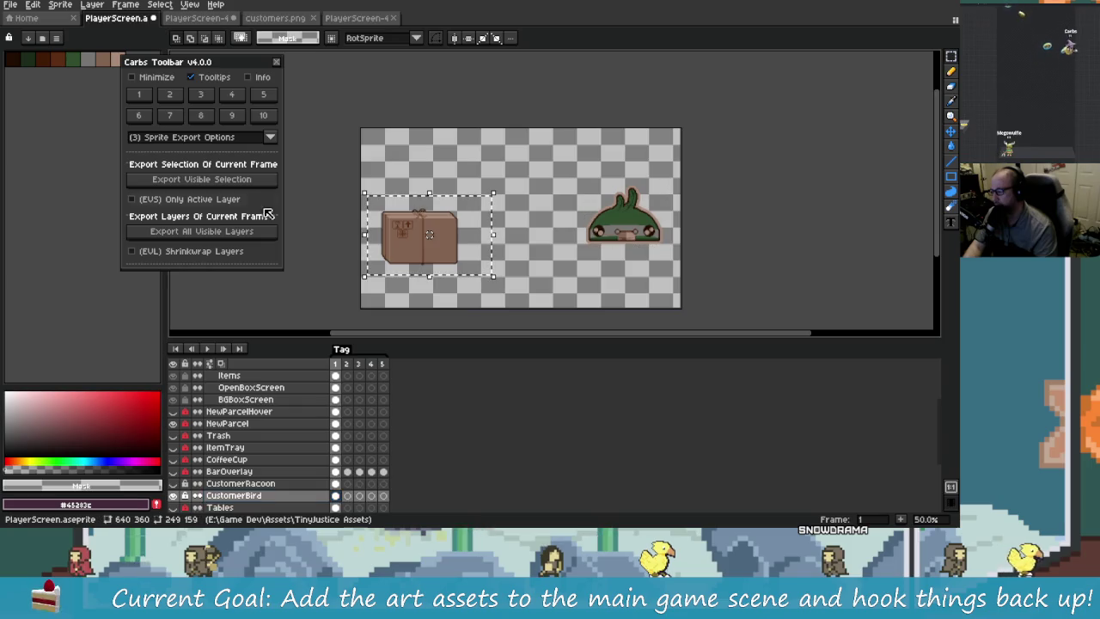
pyautogui.click(180, 98)
pyautogui.click(220, 165)
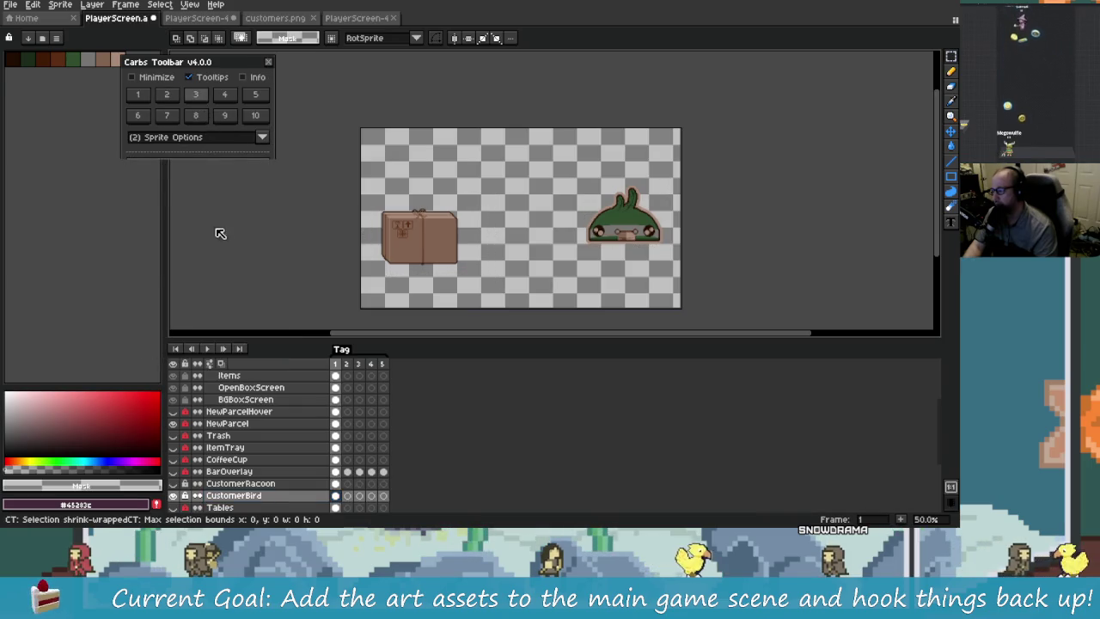
pyautogui.click(220, 231)
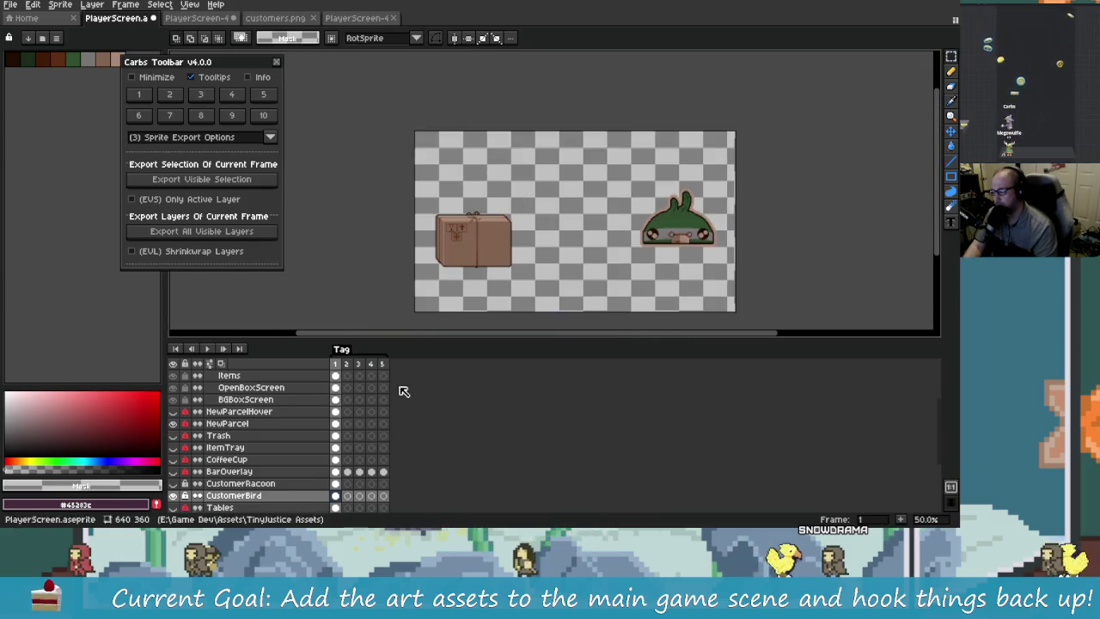
# - Make NewParcel the active layer and draw a rectangular selection around the parcel box
pyautogui.scroll(-1, 255, 509)
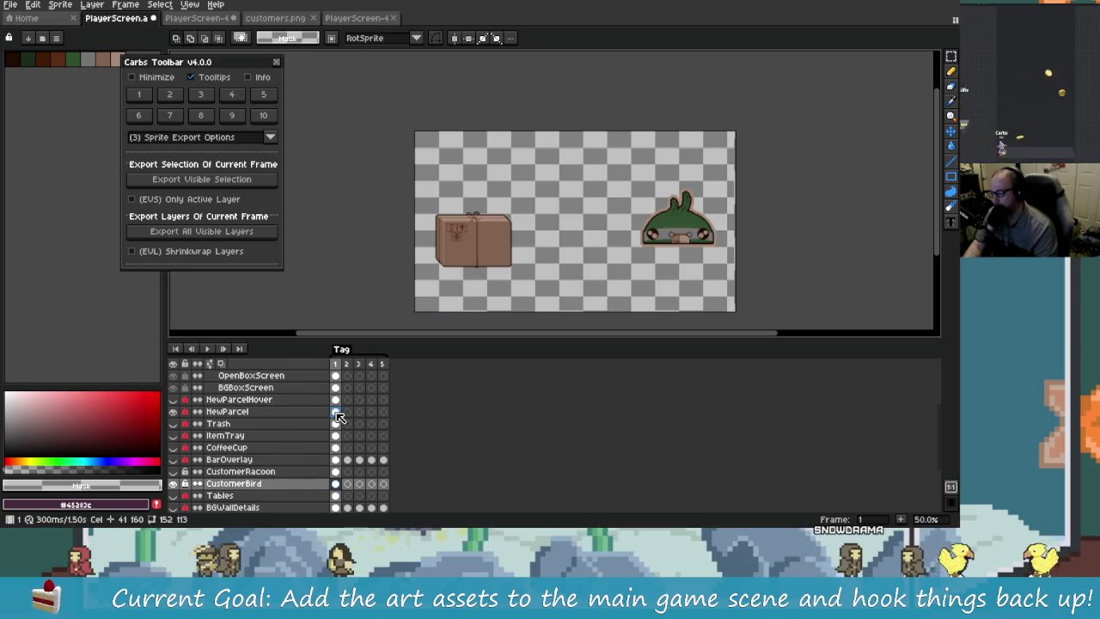
pyautogui.click(210, 413)
pyautogui.moveTo(419, 267); pyautogui.dragTo(418, 297)
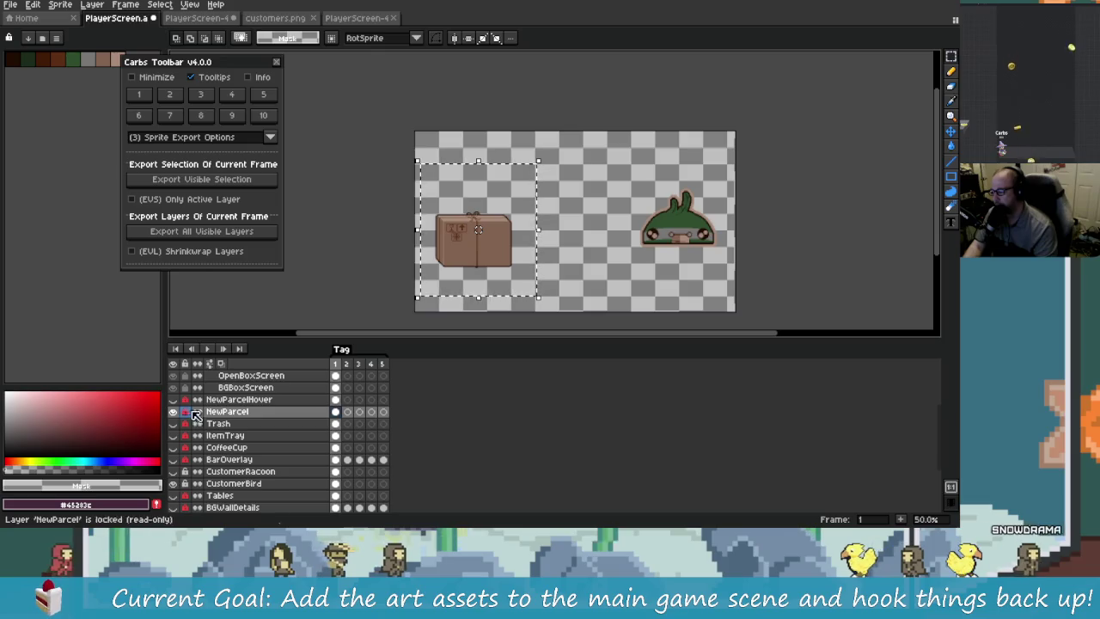
pyautogui.scroll(1, 221, 138)
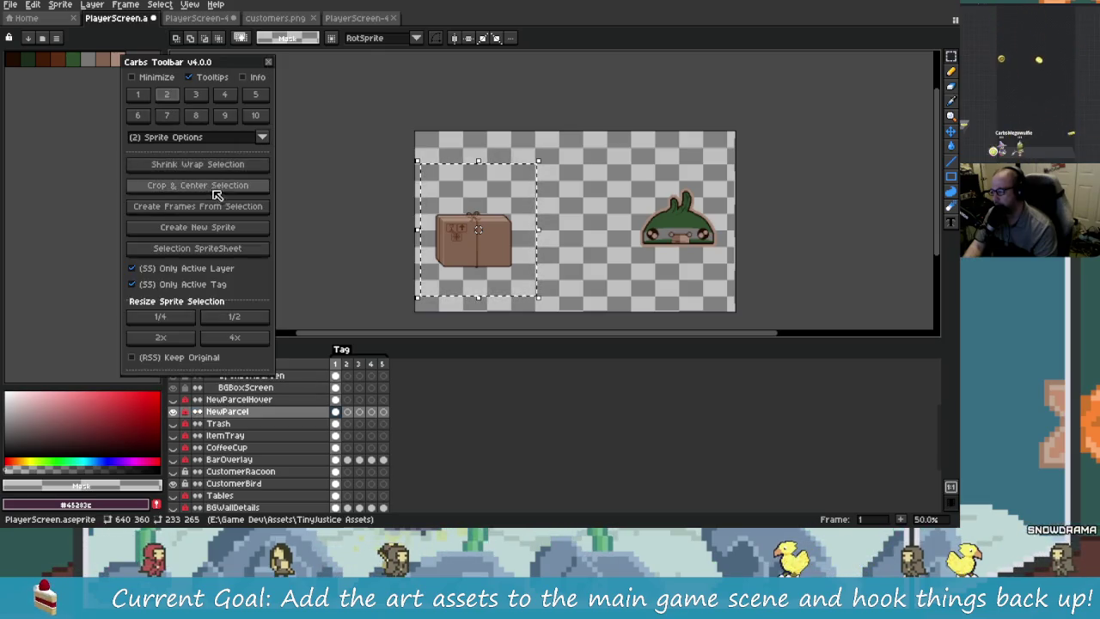
# - Shrink-wrap the parcel selection and export it to the assets folder
pyautogui.click(228, 164)
pyautogui.scroll(1, 566, 281)
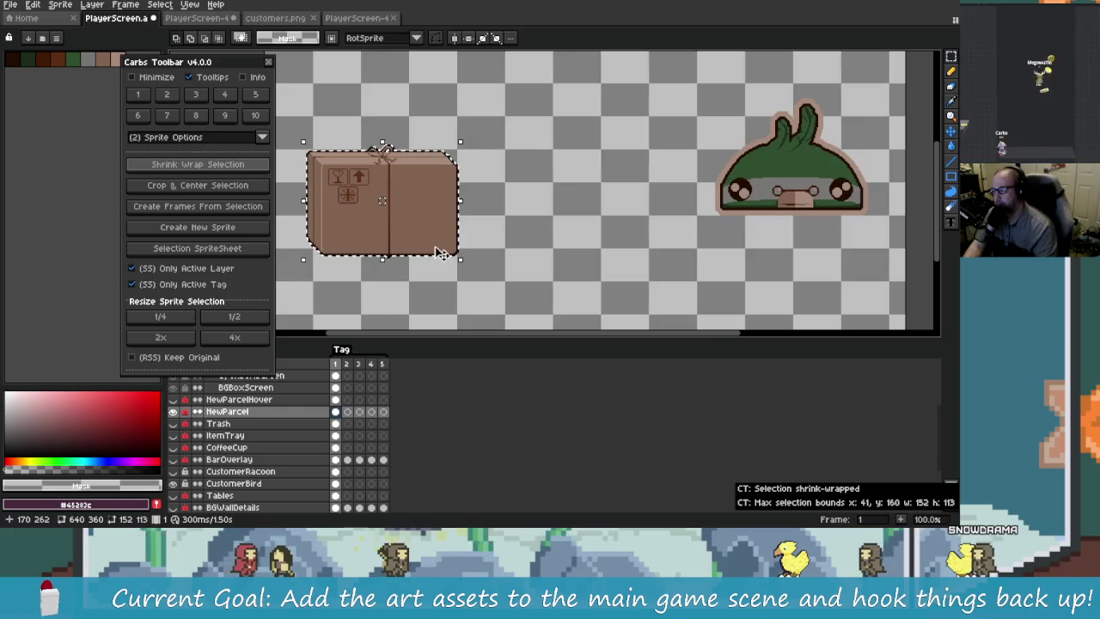
pyautogui.scroll(-1, 243, 137)
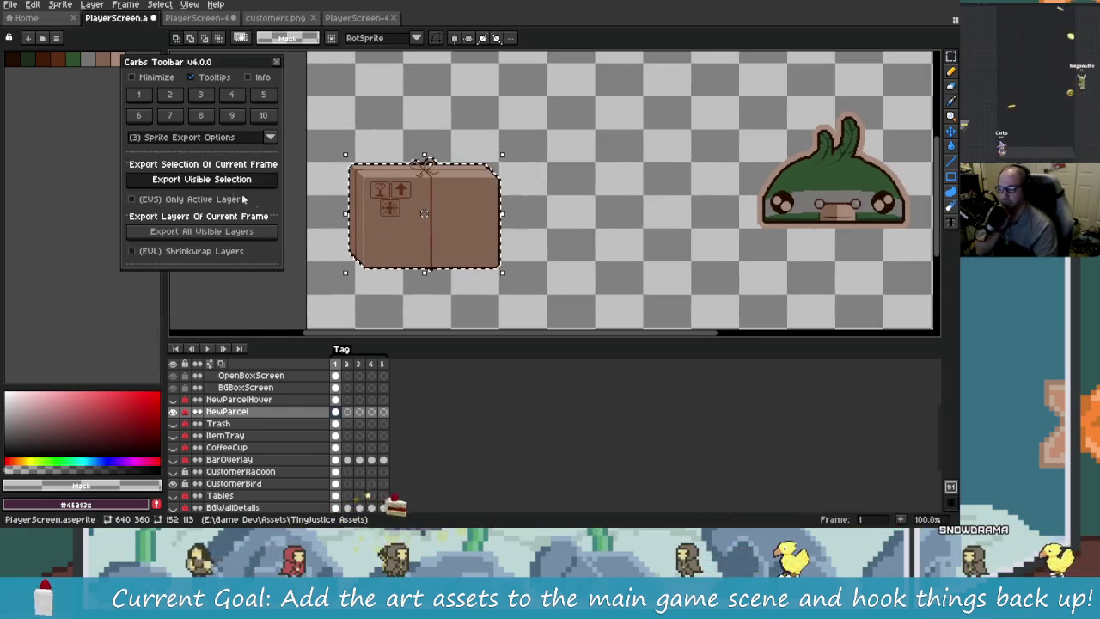
pyautogui.click(227, 180)
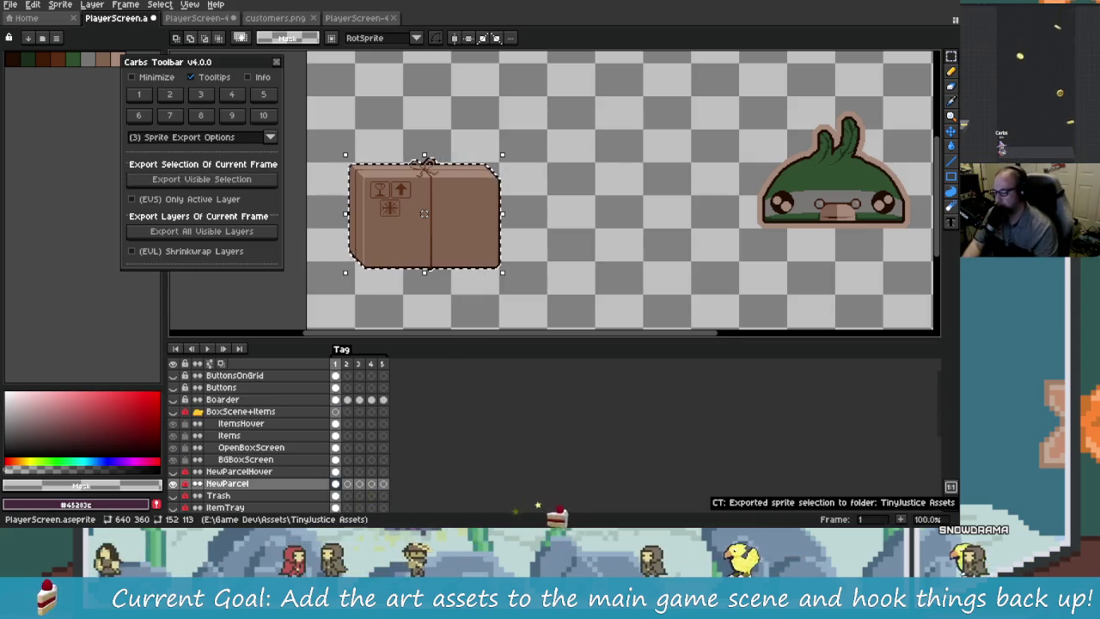
# - Glance at Godot, then return to Aseprite and dismiss the document tab menu
pyautogui.hotkey('alt', 'Tab')
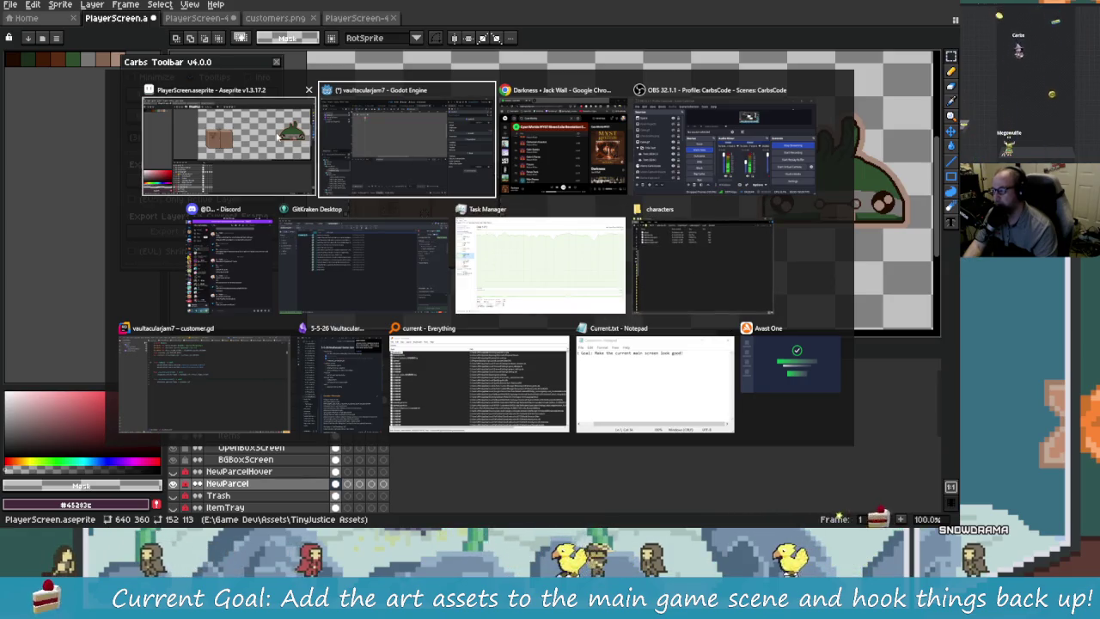
pyautogui.hotkey('alt', 'Tab')
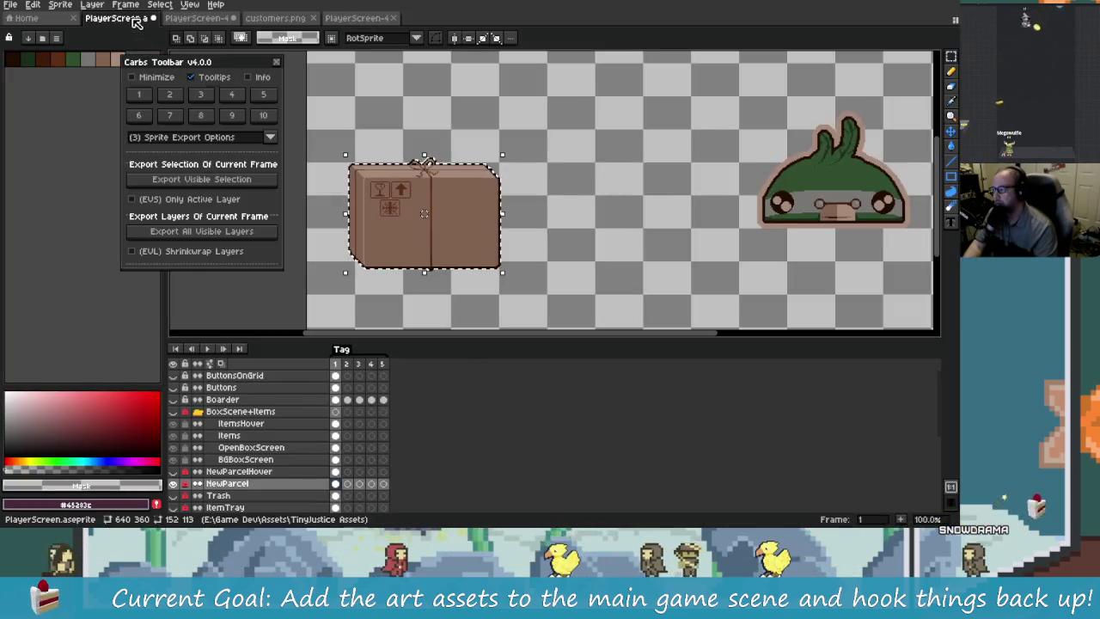
pyautogui.rightClick(131, 18)
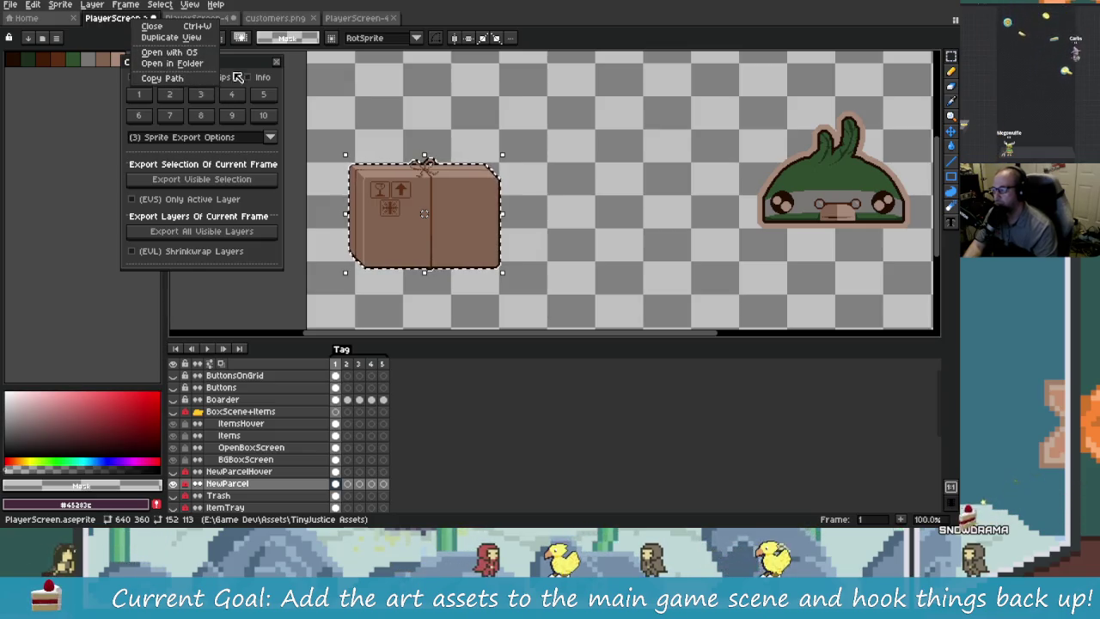
pyautogui.click(376, 228)
# - Create a new sprite from the parcel selection and bring it into view
pyautogui.moveTo(424, 223)
pyautogui.mouseDown()
pyautogui.moveTo(473, 236)
pyautogui.moveTo(460, 171)
pyautogui.moveTo(465, 253)
pyautogui.mouseUp()
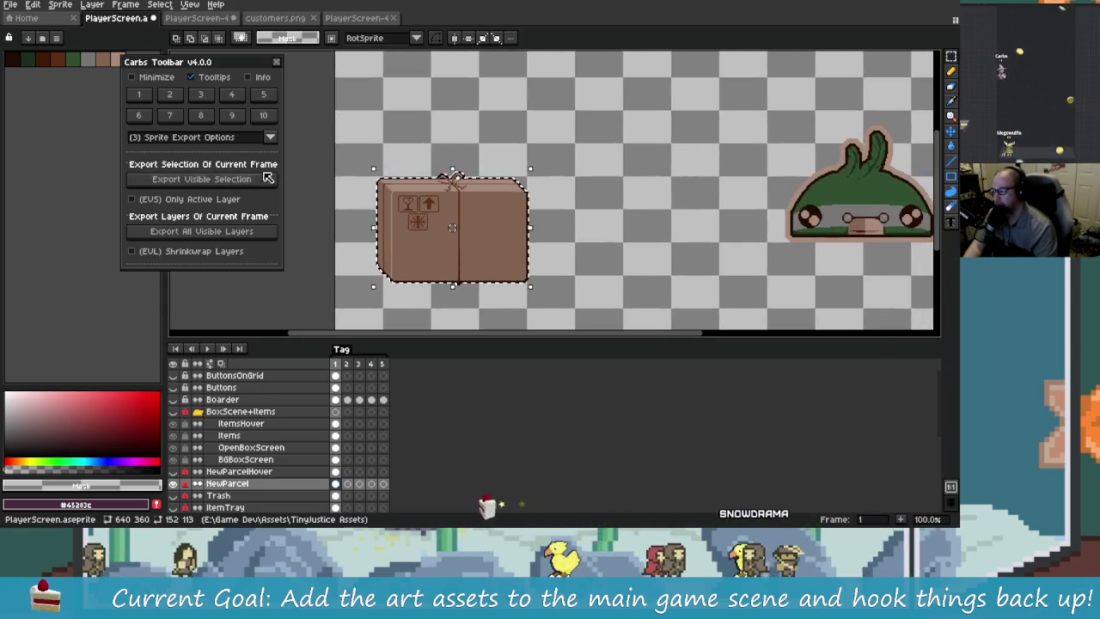
pyautogui.scroll(1, 243, 137)
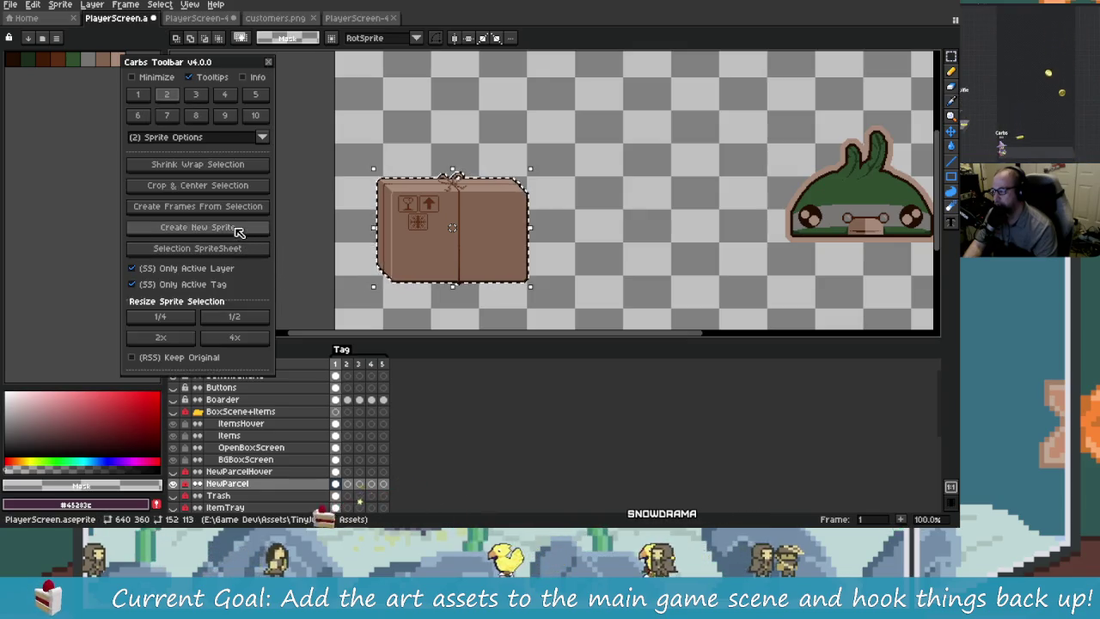
pyautogui.click(197, 227)
pyautogui.moveTo(350, 247); pyautogui.dragTo(271, 266)
pyautogui.scroll(1, 481, 245)
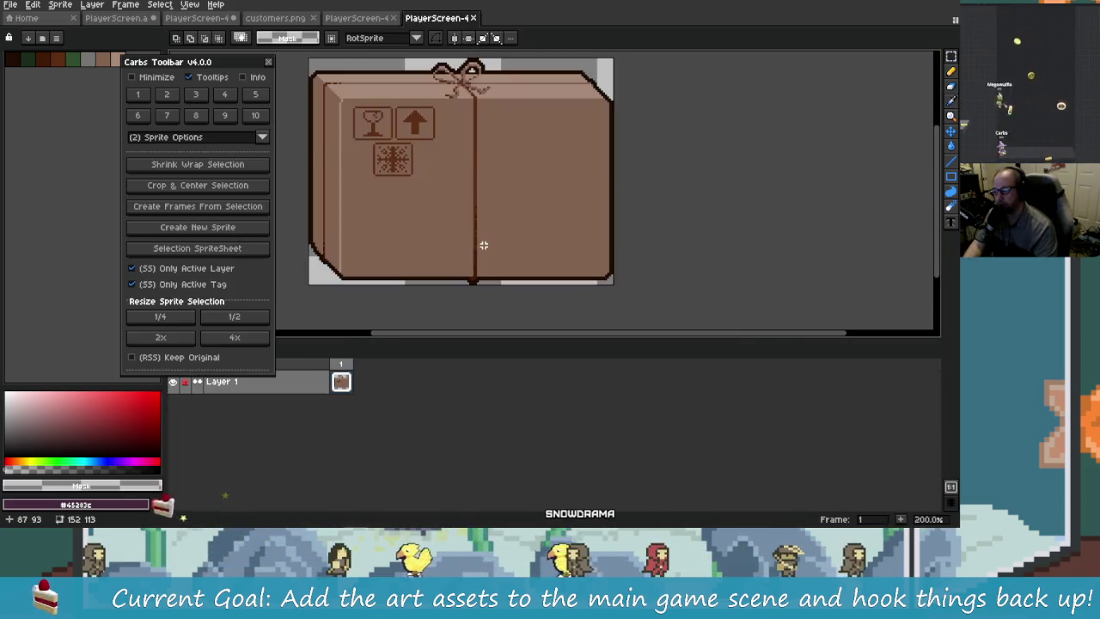
pyautogui.scroll(-1, 458, 245)
pyautogui.moveTo(456, 248); pyautogui.dragTo(520, 243)
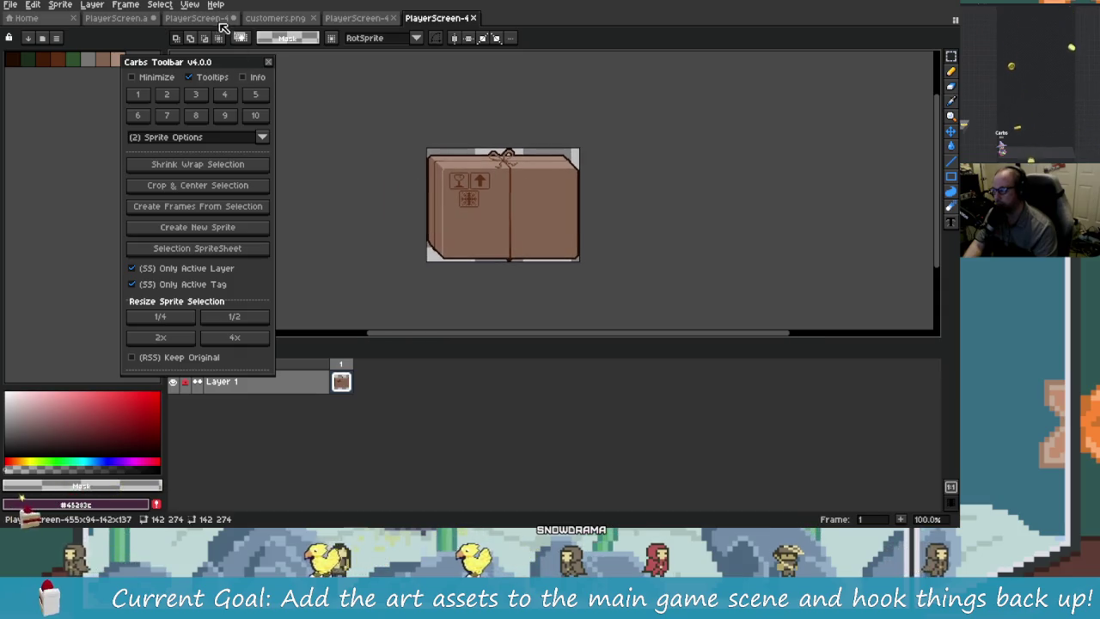
# - Close the extra parcel sprite documents, discarding their changes
pyautogui.click(472, 18)
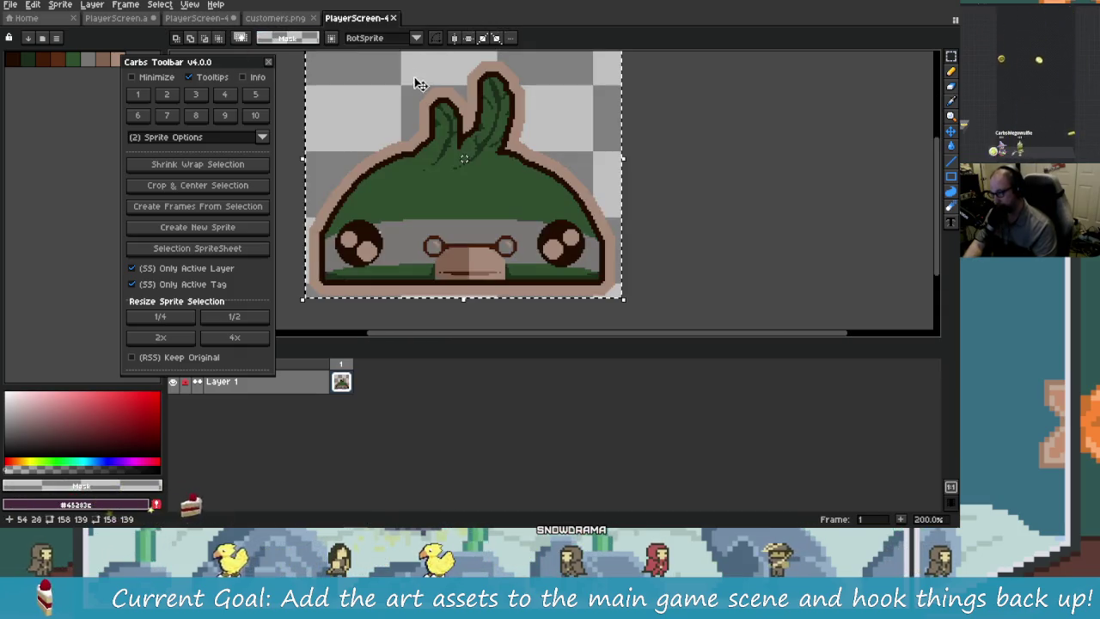
pyautogui.click(393, 18)
pyautogui.click(312, 18)
pyautogui.click(233, 18)
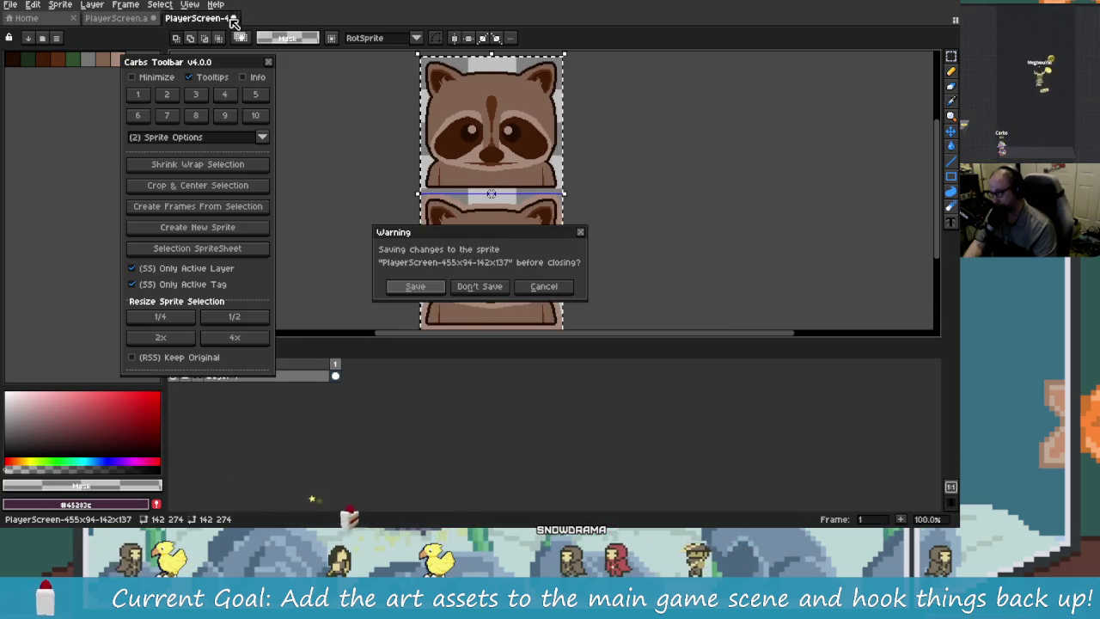
pyautogui.click(488, 291)
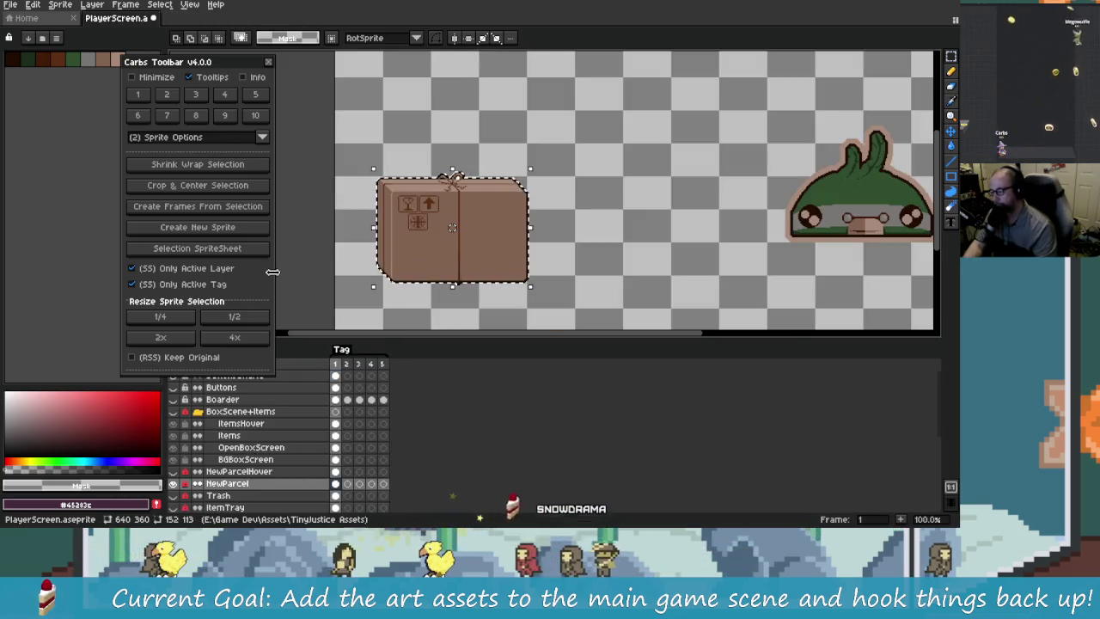
# - Reselect and shrink-wrap the parcel, make a new sprite from it, then close that sprite
pyautogui.moveTo(436, 263); pyautogui.dragTo(443, 256)
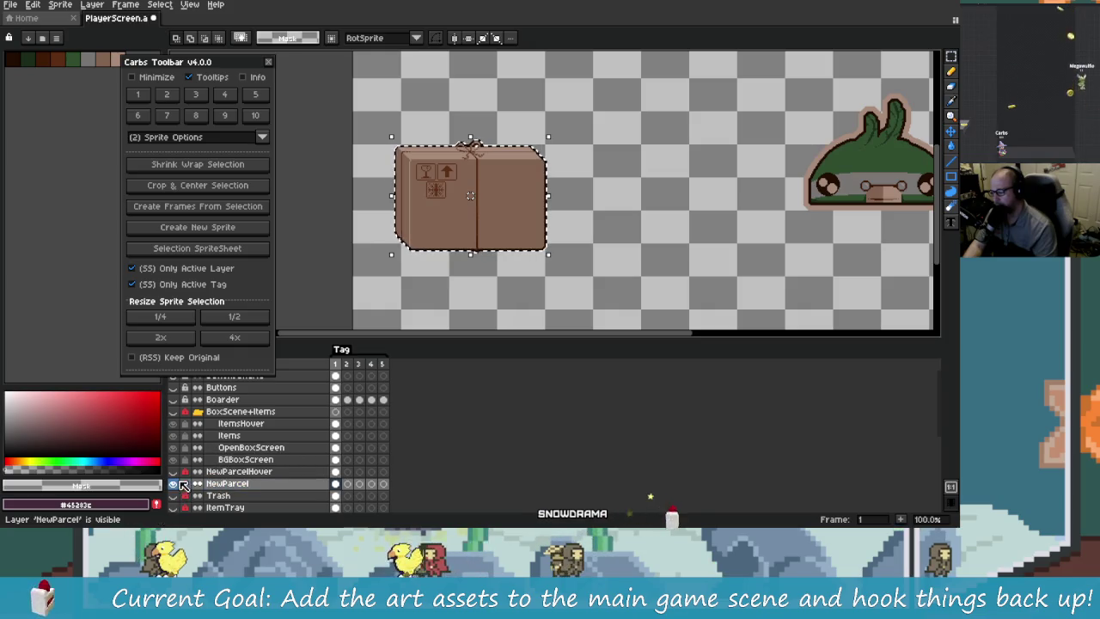
pyautogui.click(416, 218)
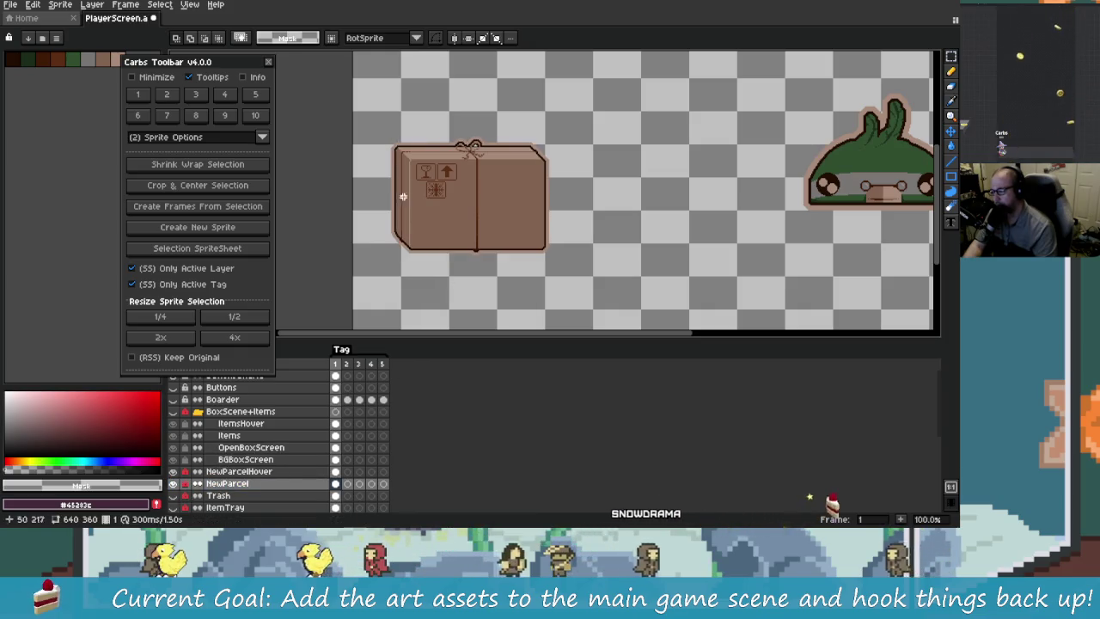
pyautogui.moveTo(373, 143); pyautogui.dragTo(619, 325)
pyautogui.click(228, 164)
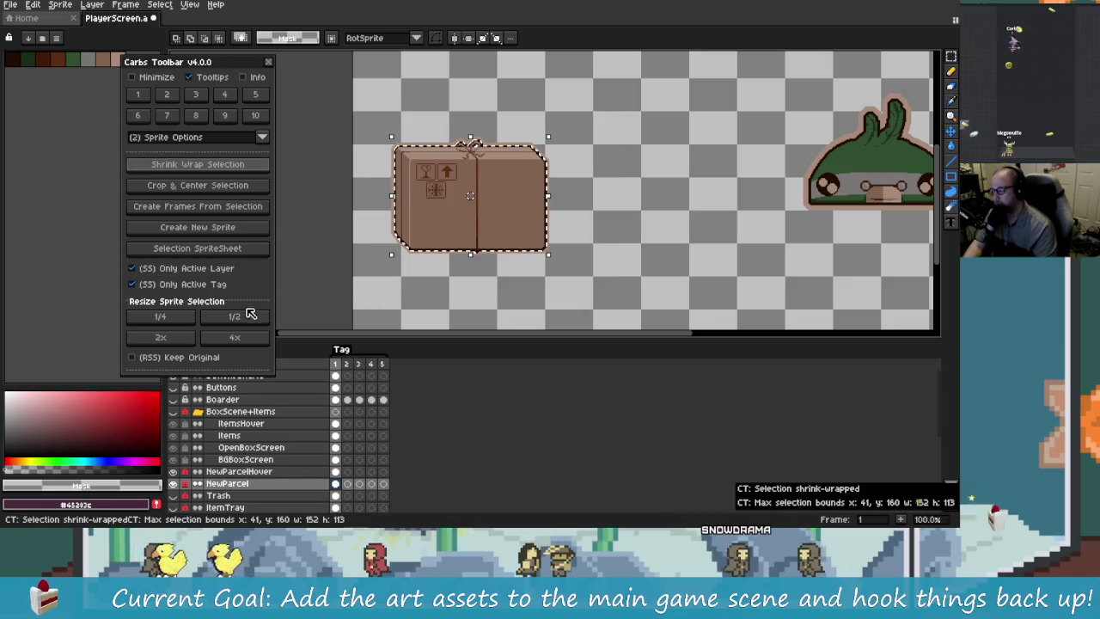
pyautogui.click(197, 227)
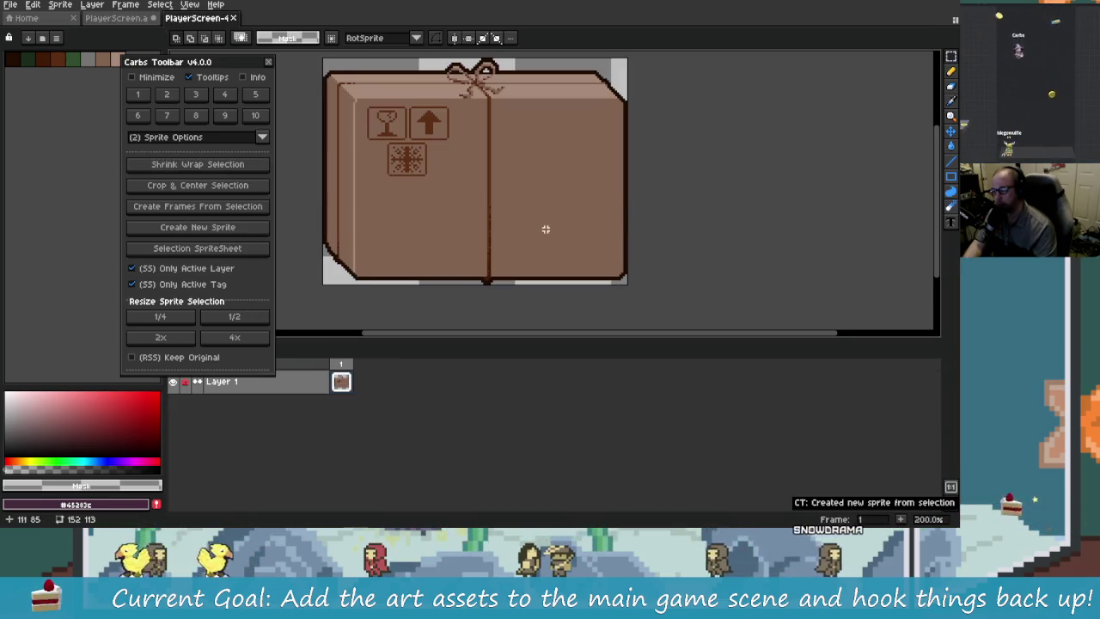
pyautogui.moveTo(552, 230); pyautogui.dragTo(515, 285)
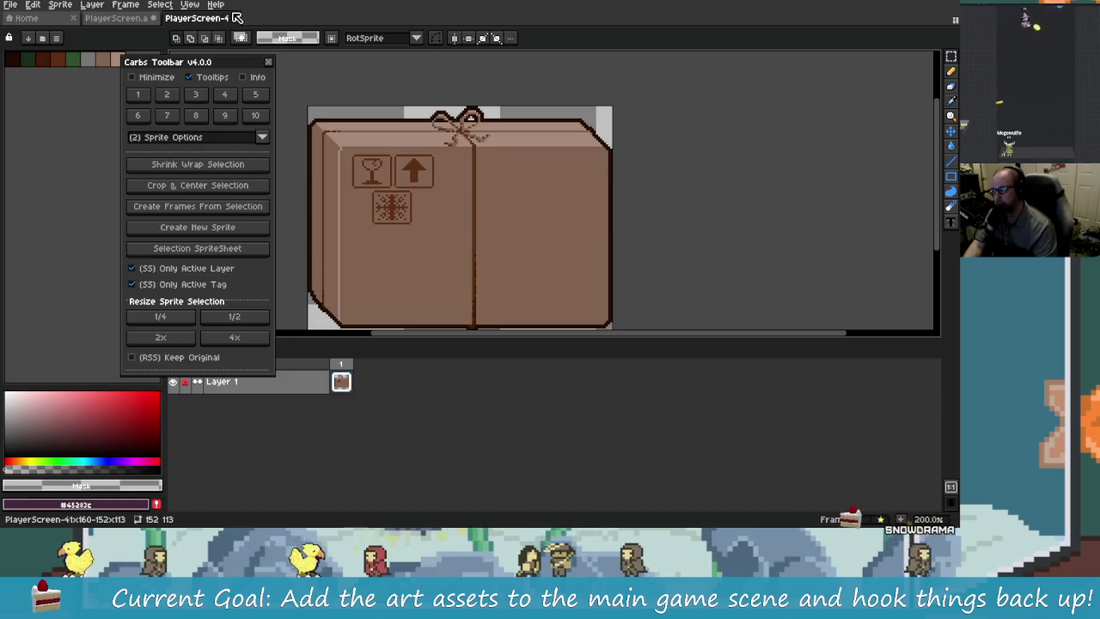
pyautogui.click(237, 18)
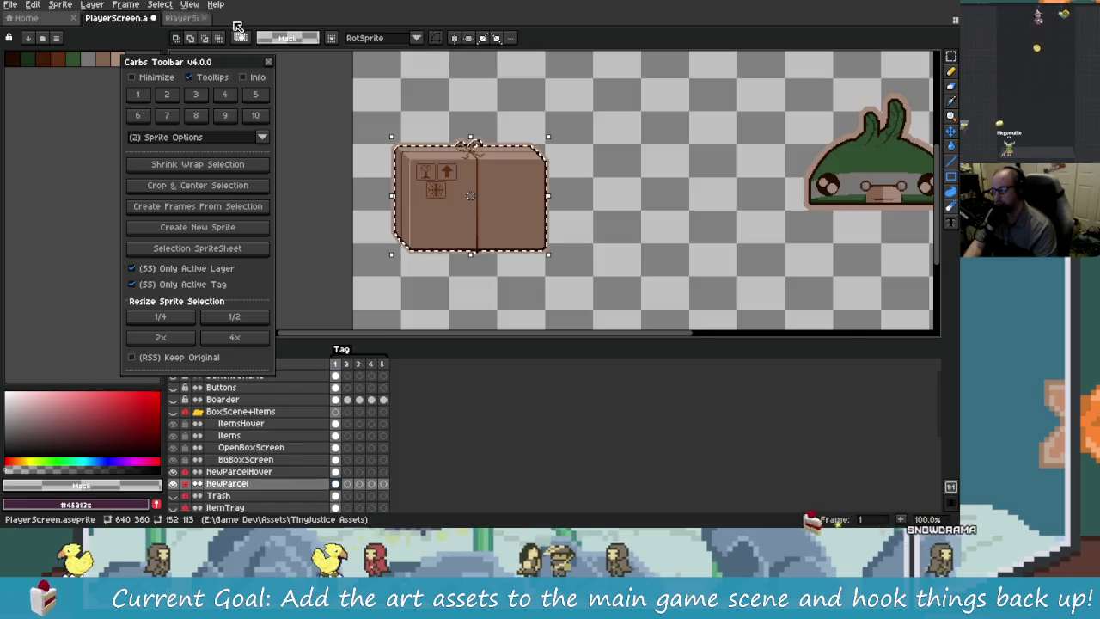
# - Make a new sprite from the NewParcelHover layer selection, check the layer, then close it
pyautogui.click(335, 471)
pyautogui.click(227, 228)
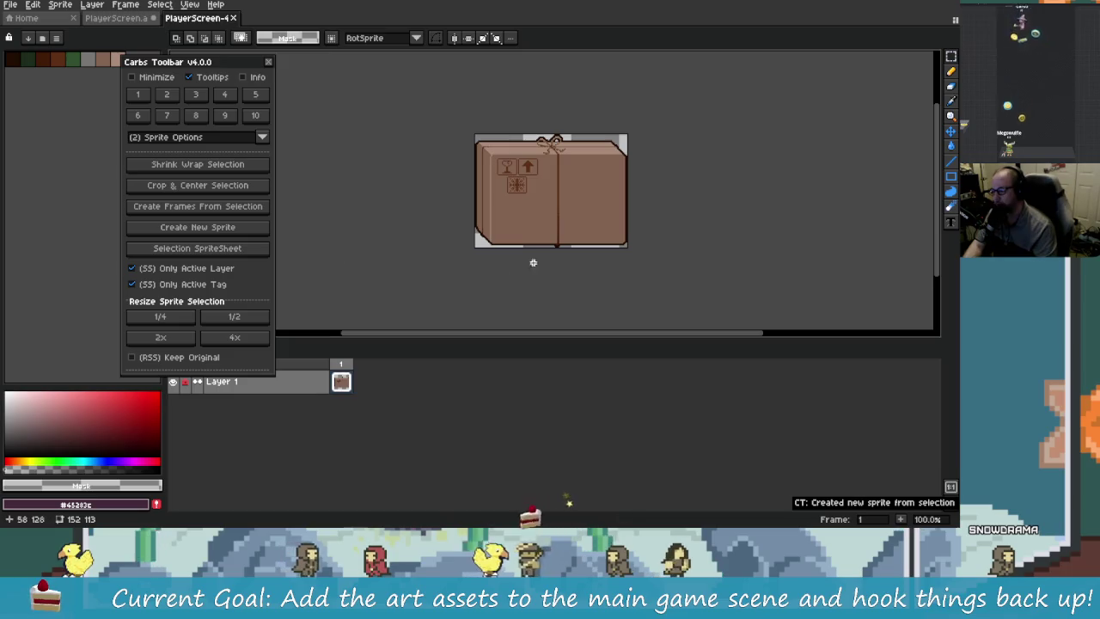
pyautogui.click(177, 386)
pyautogui.click(176, 386)
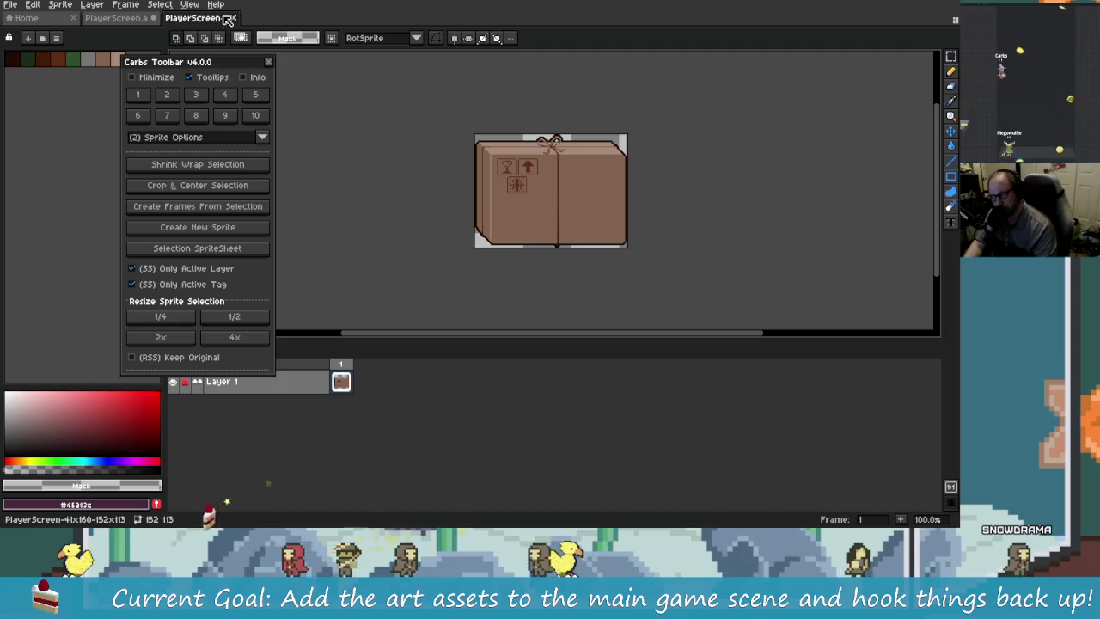
pyautogui.click(233, 17)
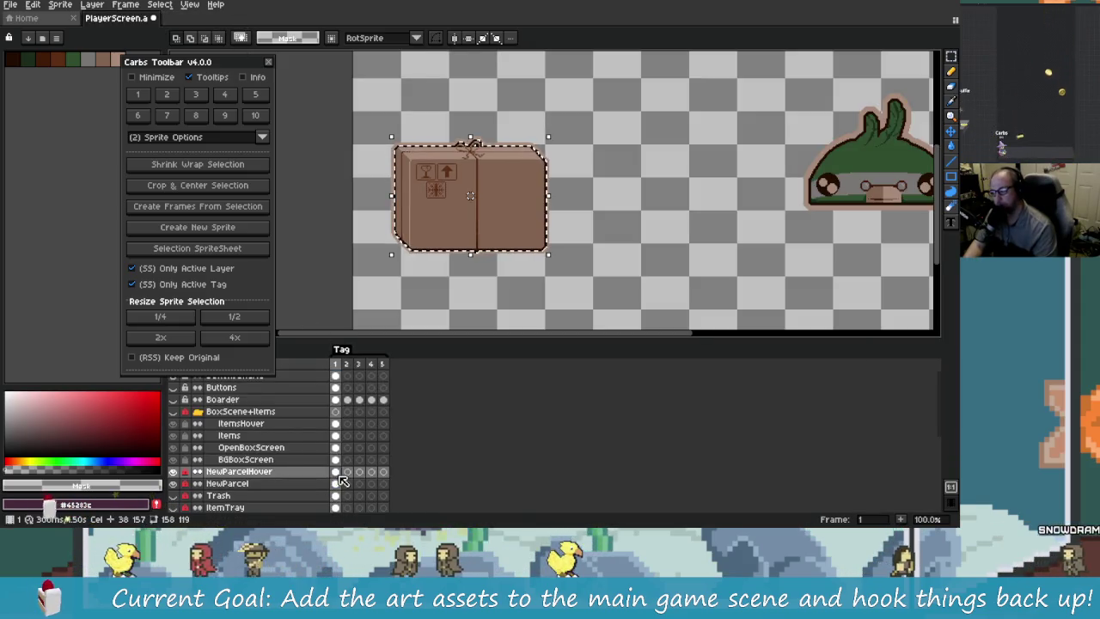
# - Make a new sprite from the shrink-wrapped box and expand its canvas down 119px to 158x238
pyautogui.moveTo(625, 118); pyautogui.dragTo(367, 294)
pyautogui.click(253, 163)
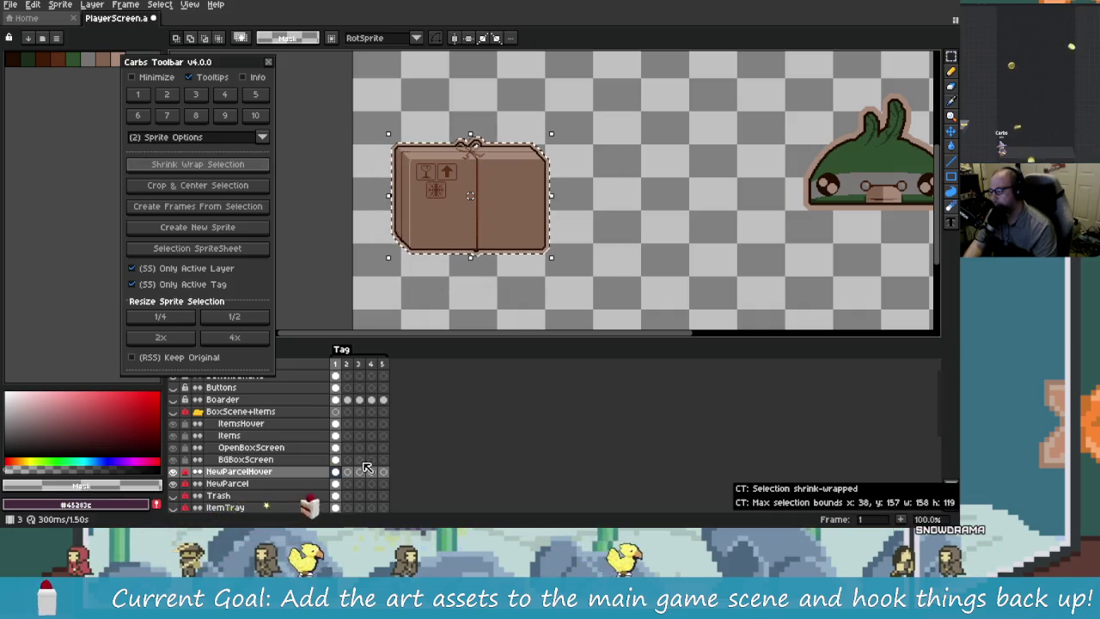
pyautogui.click(197, 227)
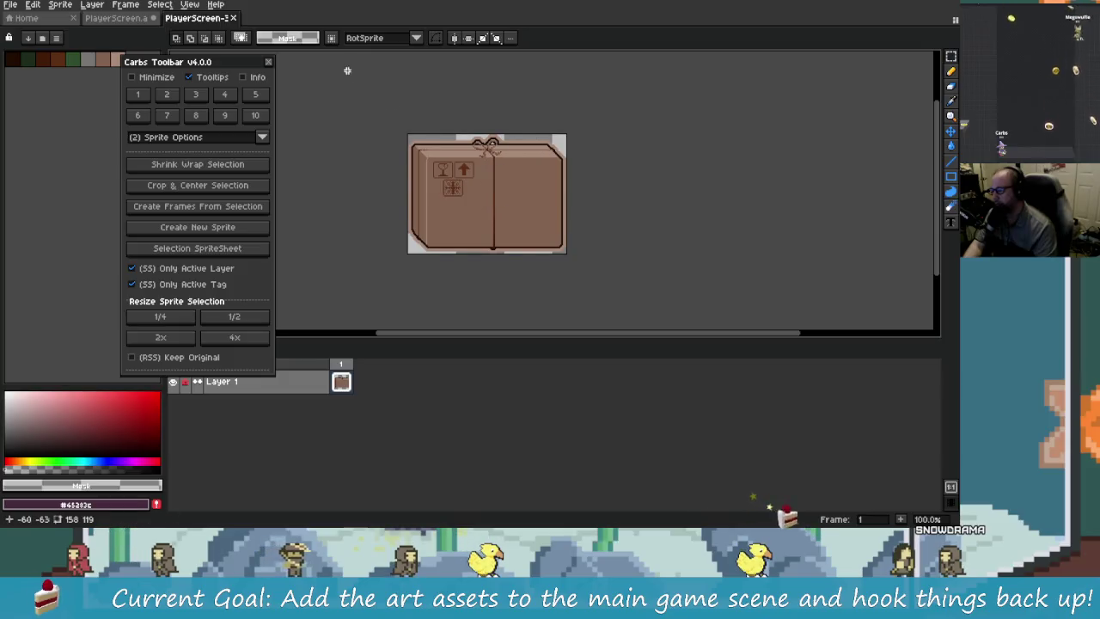
pyautogui.click(166, 115)
pyautogui.click(196, 207)
pyautogui.moveTo(579, 263)
pyautogui.mouseDown()
pyautogui.moveTo(498, 243)
pyautogui.moveTo(497, 280)
pyautogui.mouseUp()
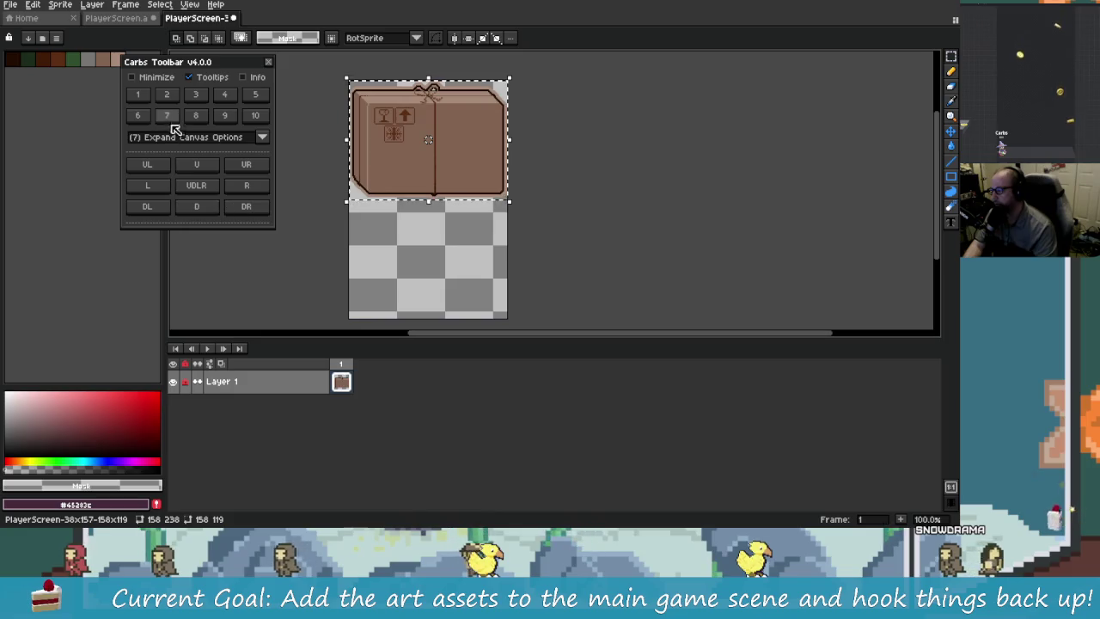
# - Reselect the box area and set the grid to the 158x119 box size
pyautogui.click(165, 95)
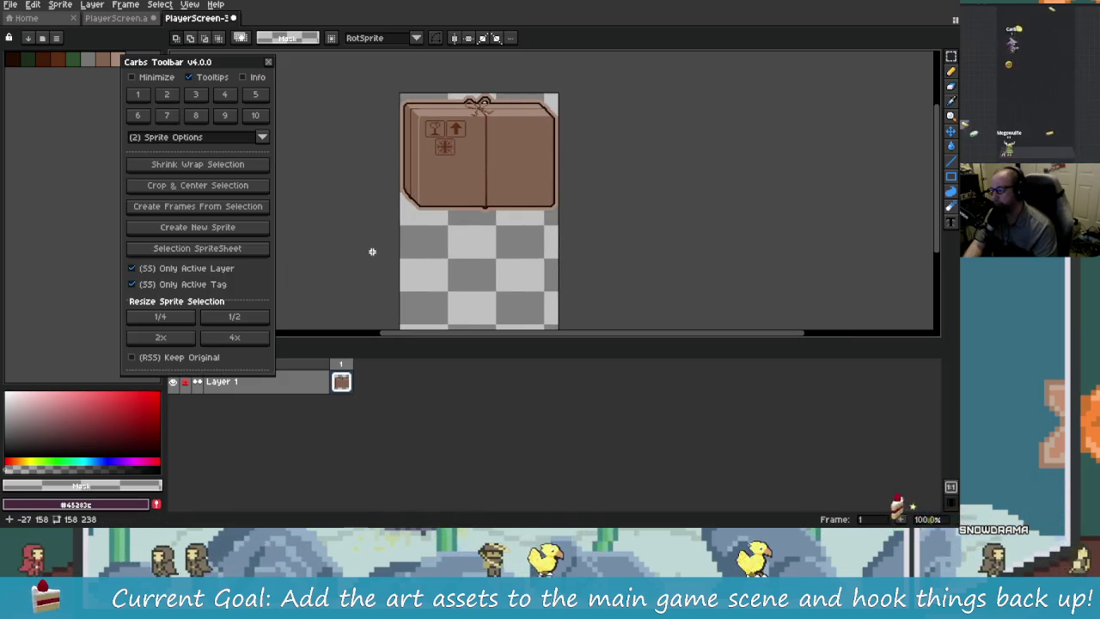
pyautogui.hotkey('ctrl', 'shift', 'd')
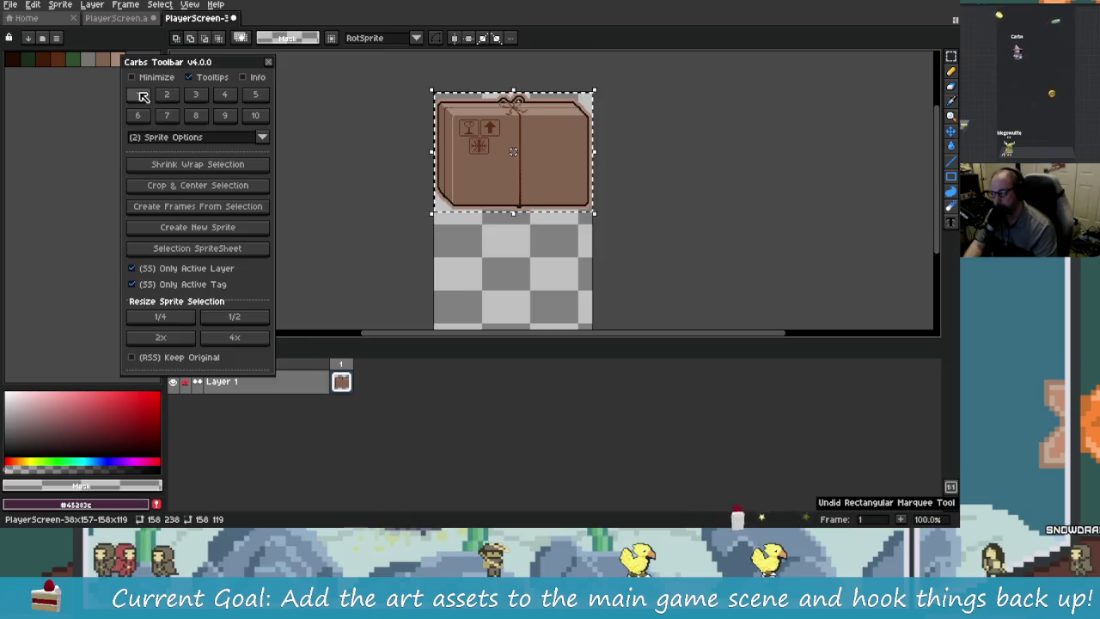
pyautogui.click(137, 95)
pyautogui.click(197, 164)
pyautogui.moveTo(447, 258); pyautogui.dragTo(401, 216)
# - Check the NewParcel layer in PlayerScreen, then return to the PlayerScreen-3 box sprite
pyautogui.hotkey('ctrl', 'Tab')
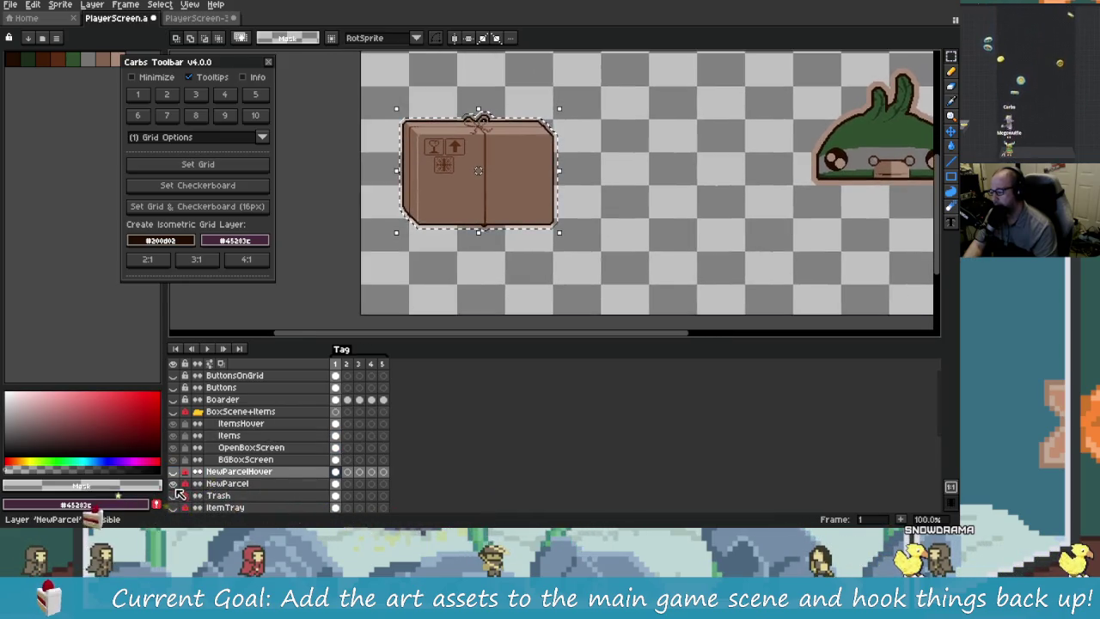
pyautogui.click(320, 484)
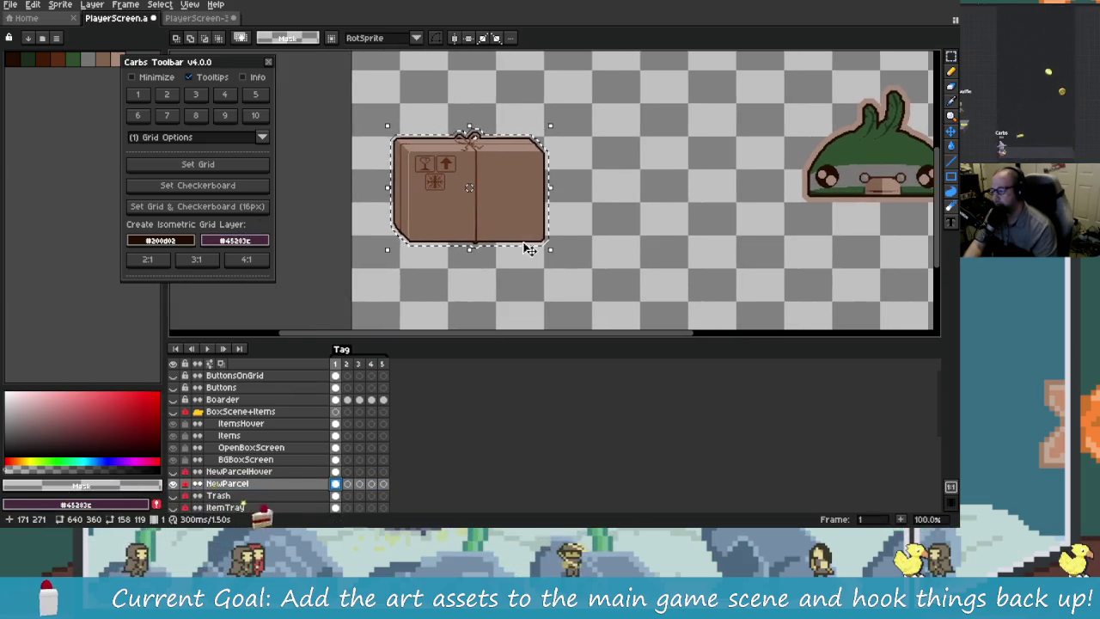
pyautogui.click(209, 17)
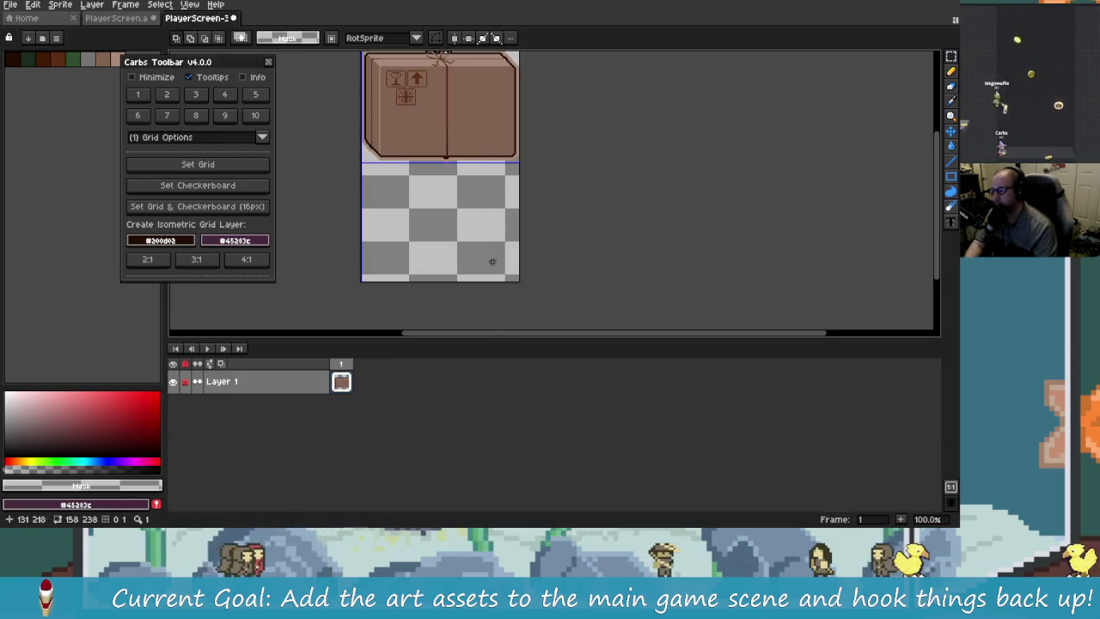
pyautogui.click(120, 17)
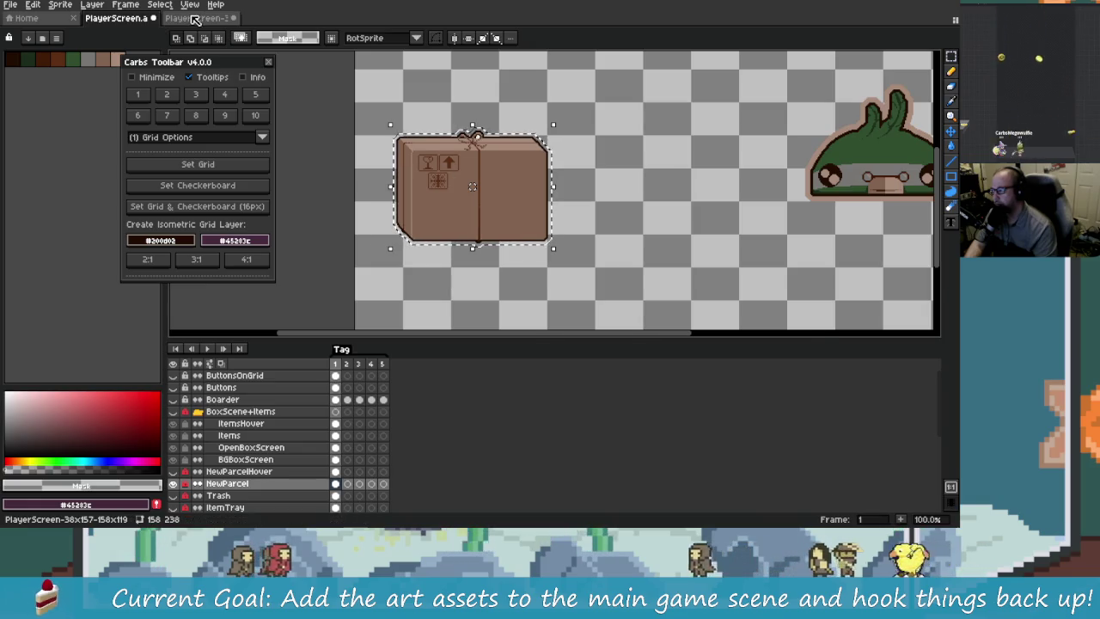
pyautogui.hotkey('ctrl', 'Tab')
pyautogui.scroll(3, 446, 158)
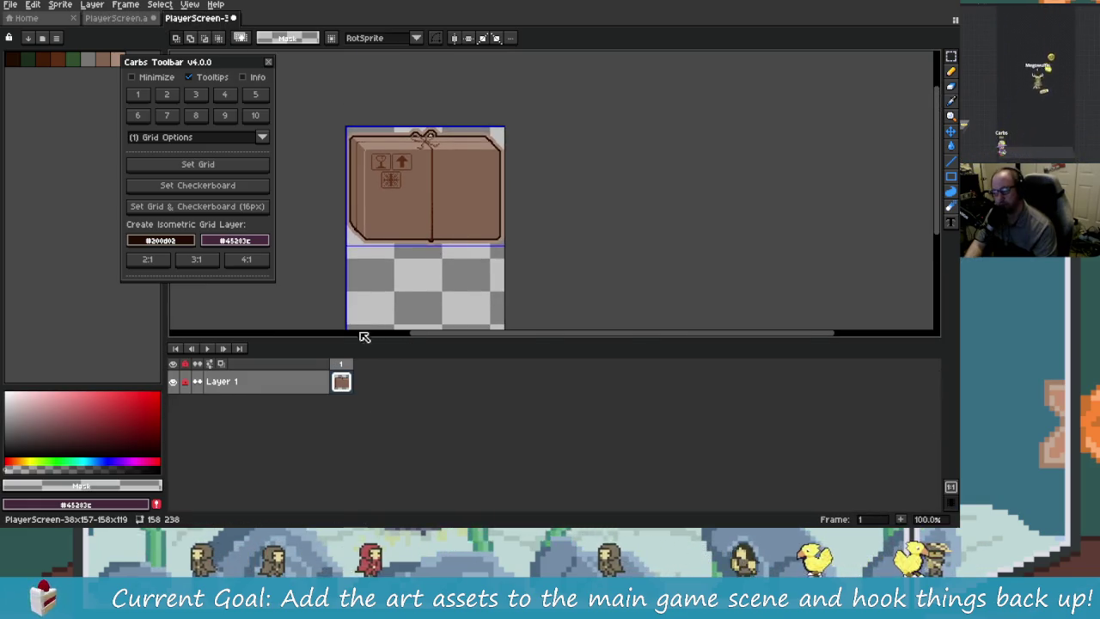
# - Paste a copy of the box below the original, then delete that copy
pyautogui.hotkey('ctrl', 'a')
pyautogui.hotkey('ctrl', 'c')
pyautogui.hotkey('ctrl', 'v')
pyautogui.moveTo(430, 226); pyautogui.dragTo(450, 283)
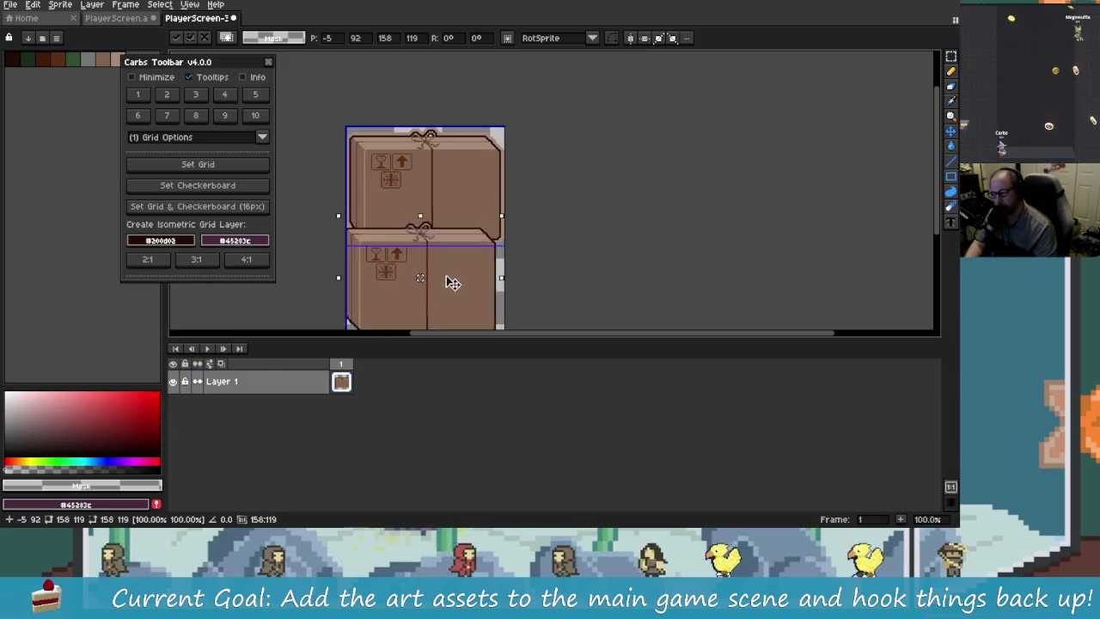
pyautogui.scroll(-3, 461, 258)
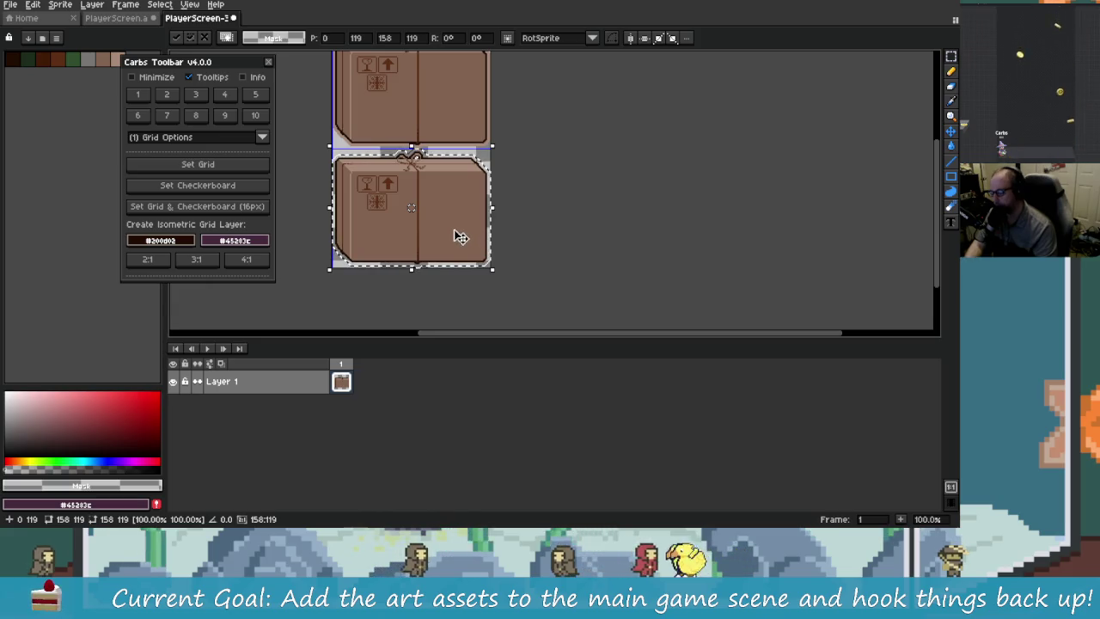
pyautogui.press('Delete')
pyautogui.scroll(1, 431, 203)
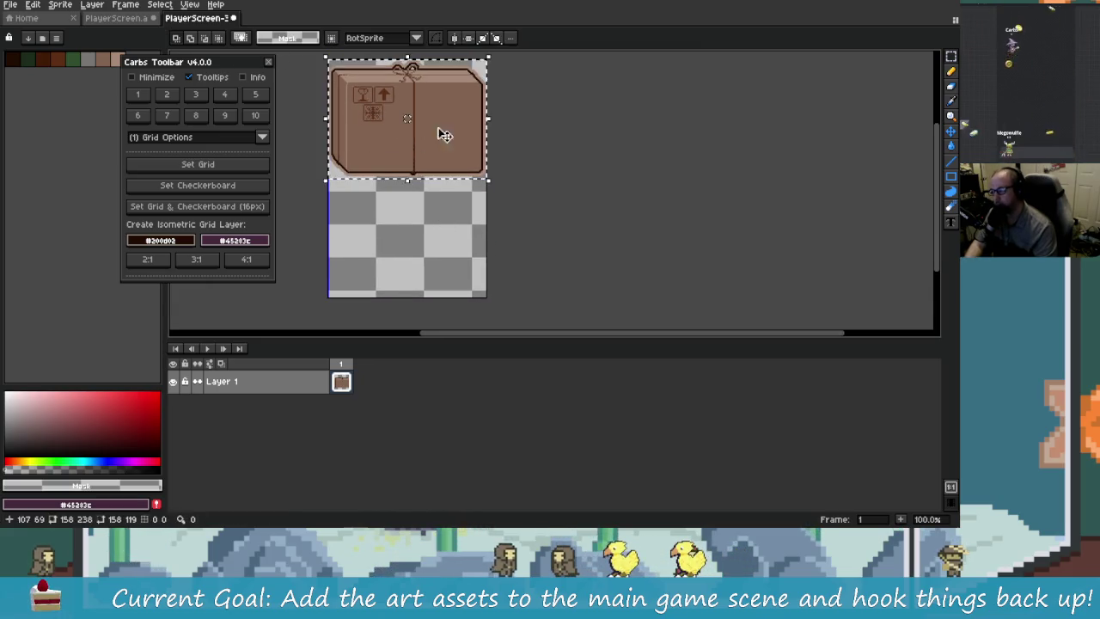
# - Move the box into the lower half and paste a second copy into the top half
pyautogui.moveTo(436, 138); pyautogui.dragTo(435, 240)
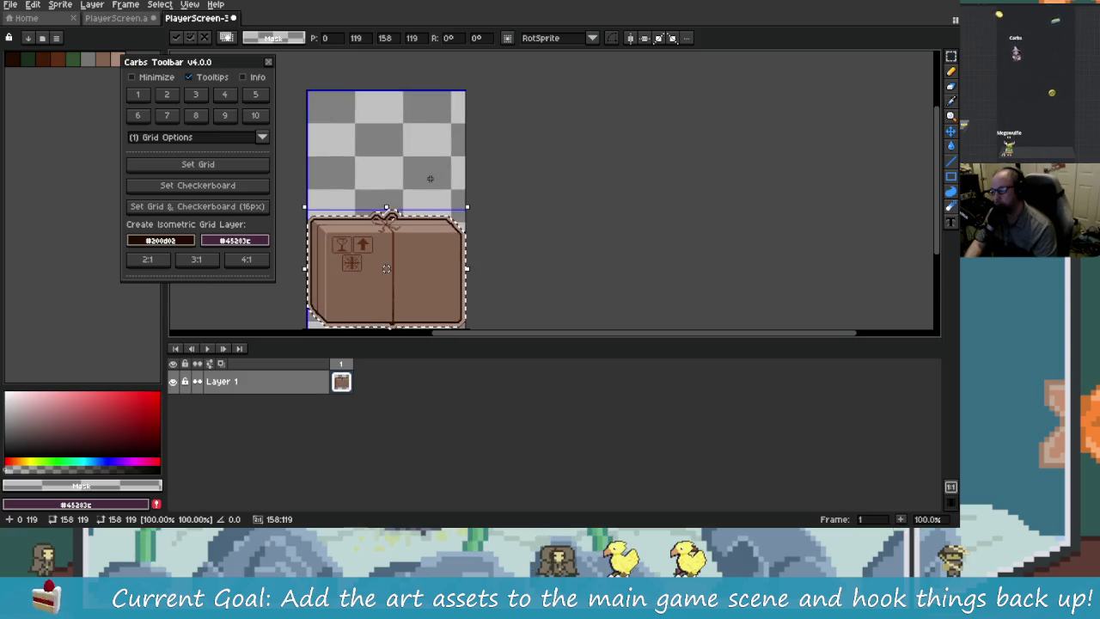
pyautogui.hotkey('ctrl', 'd')
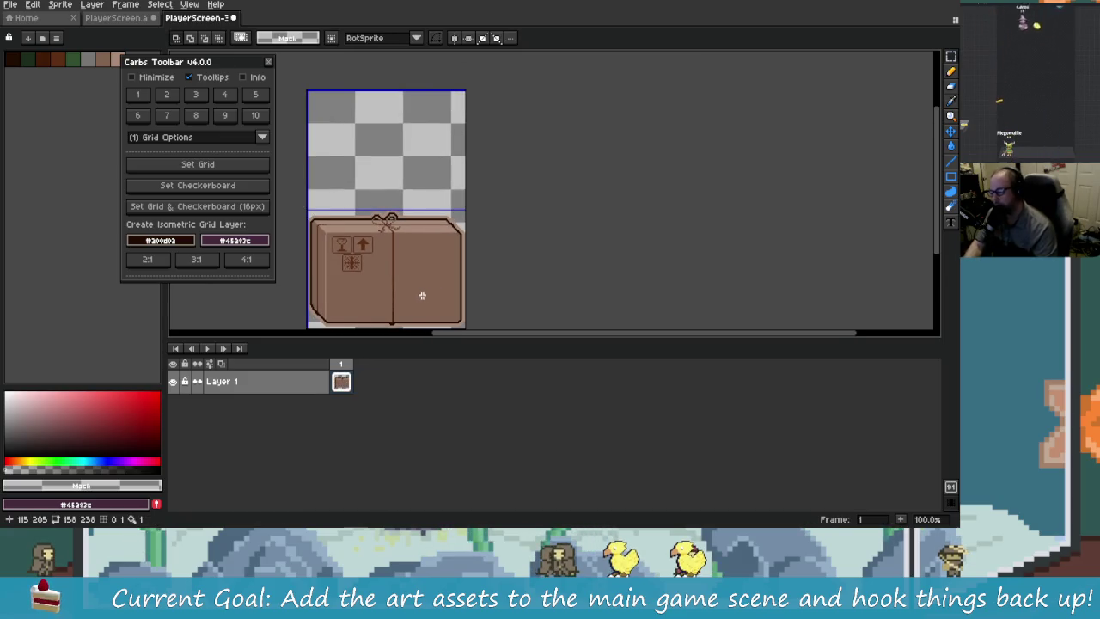
pyautogui.hotkey('ctrl', 'shift', 'd')
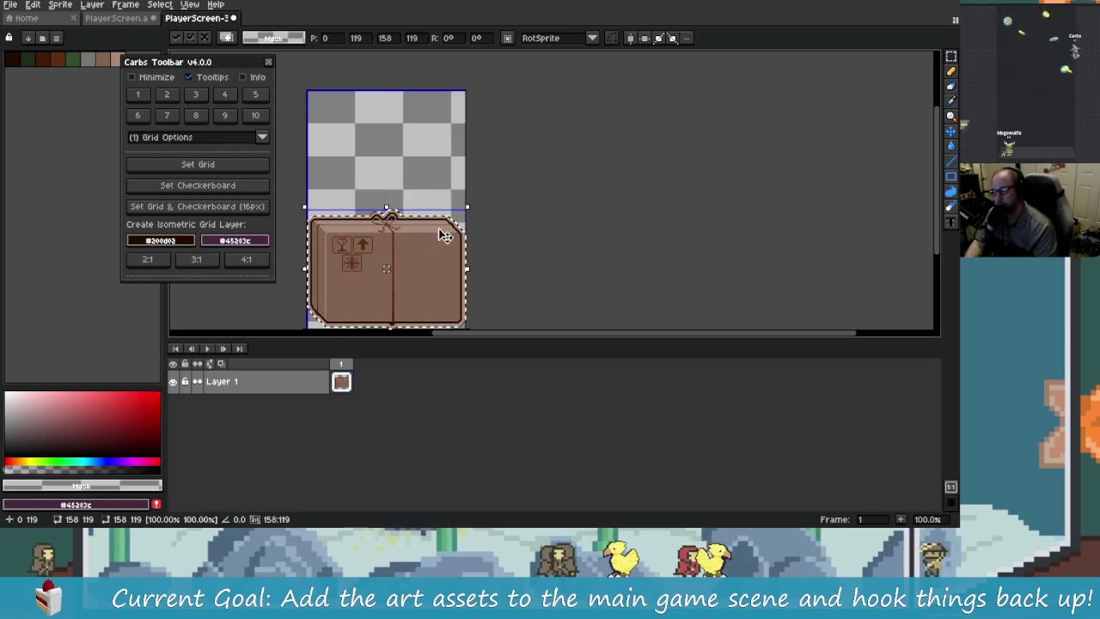
pyautogui.hotkey('ctrl', 'c')
pyautogui.hotkey('ctrl', 'v')
pyautogui.click(536, 218)
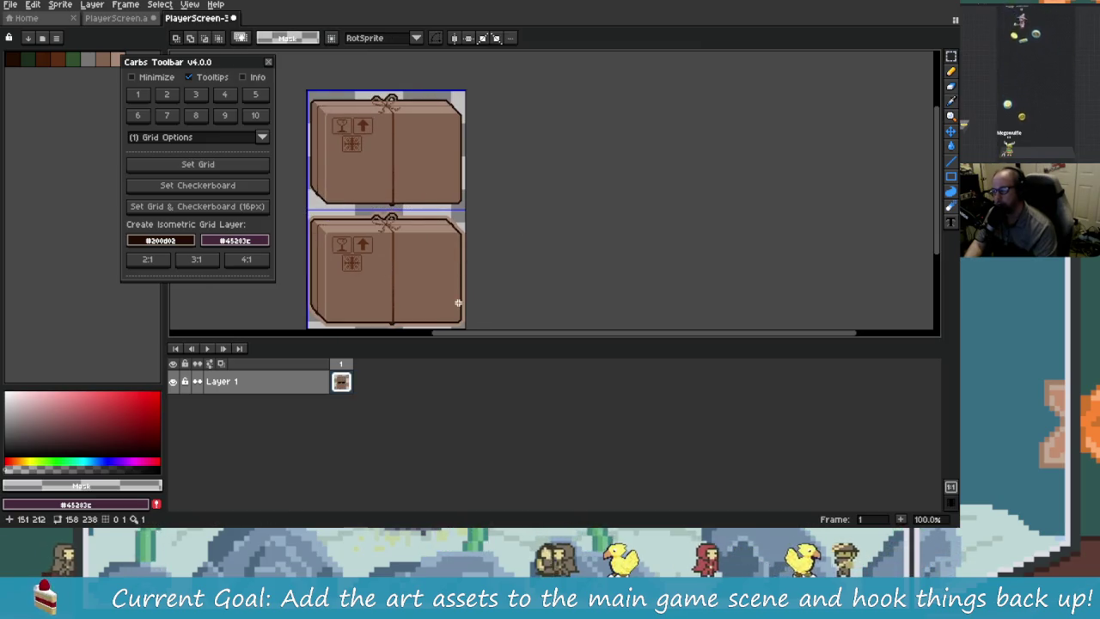
# - Copy the whole two-parcel sprite and carry it over to the PlayerScreen document
pyautogui.scroll(3, 442, 278)
pyautogui.scroll(-3, 445, 184)
pyautogui.moveTo(447, 187); pyautogui.dragTo(424, 223)
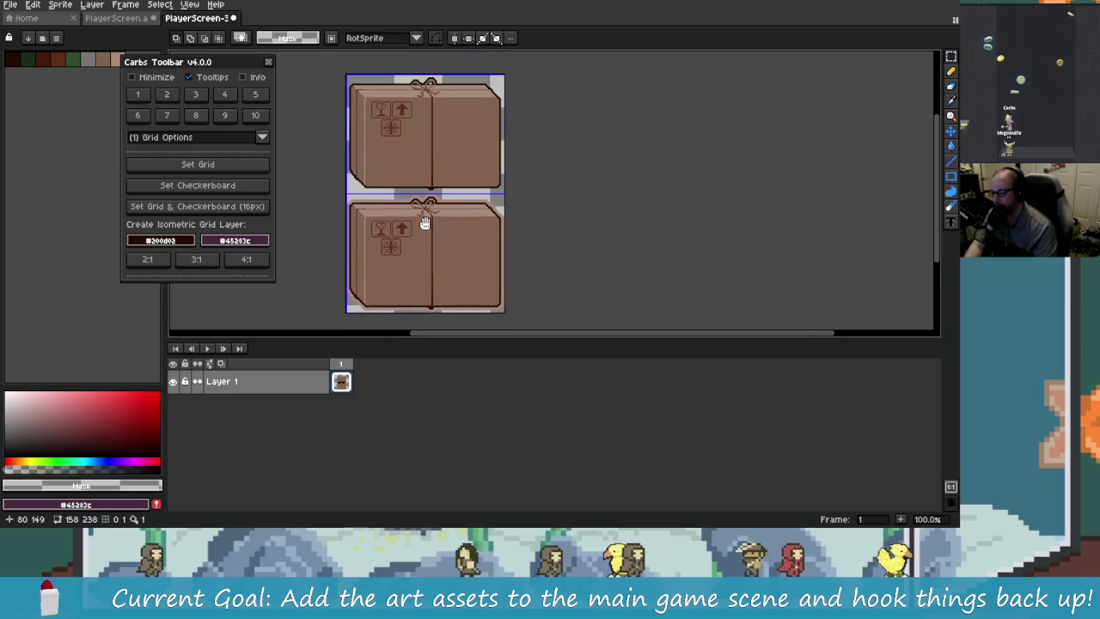
pyautogui.hscroll(-2, 387, 189)
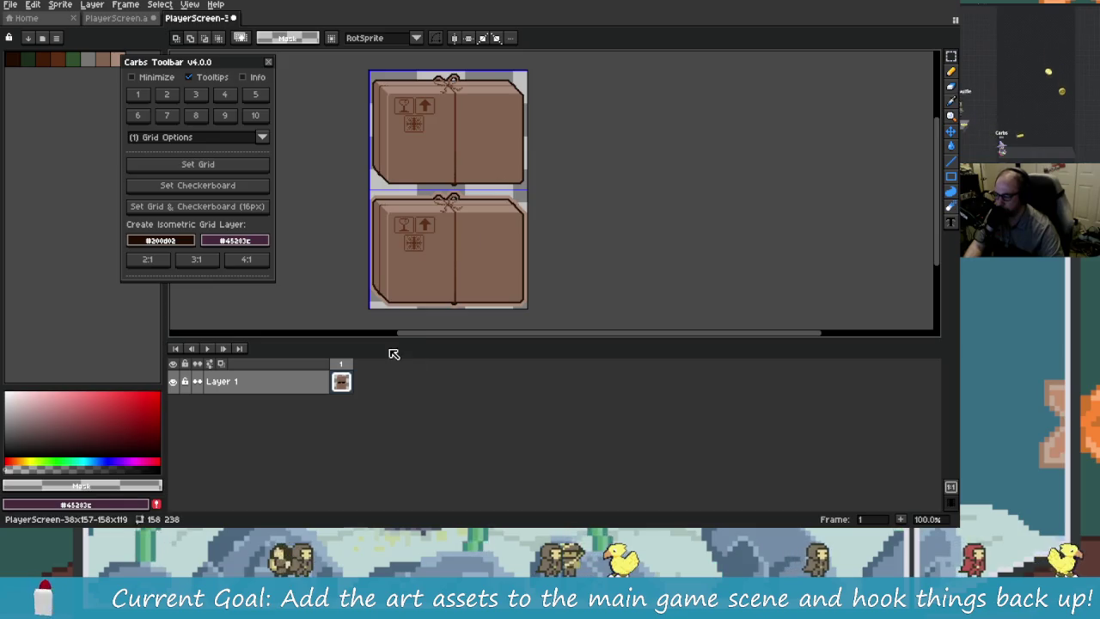
pyautogui.scroll(-2, 344, 404)
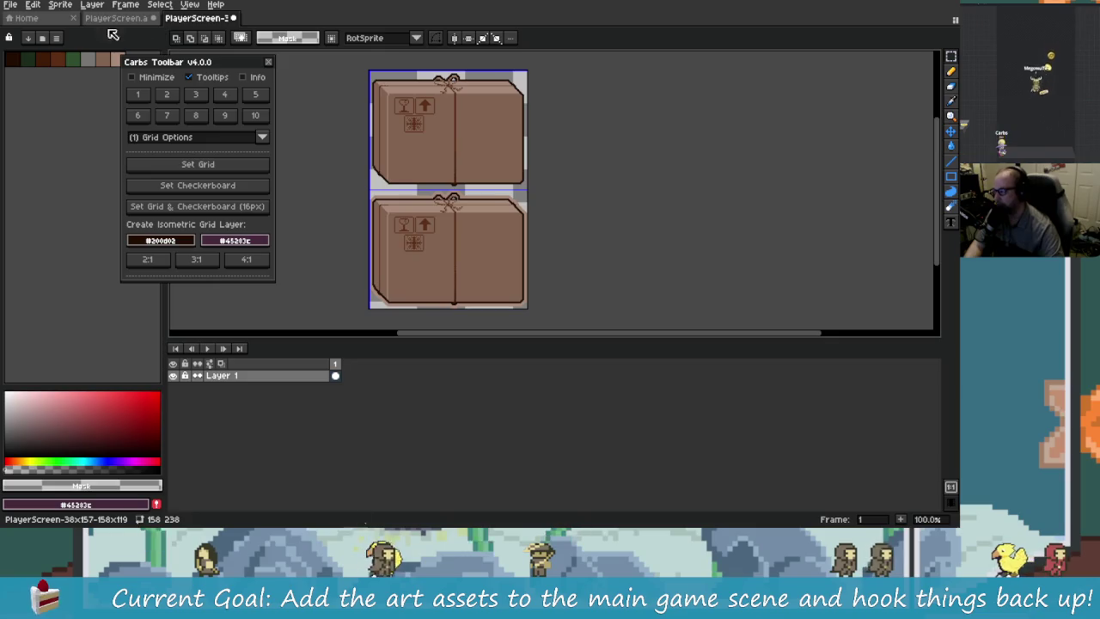
pyautogui.scroll(-1, 482, 266)
pyautogui.hotkey('ctrl', 'a')
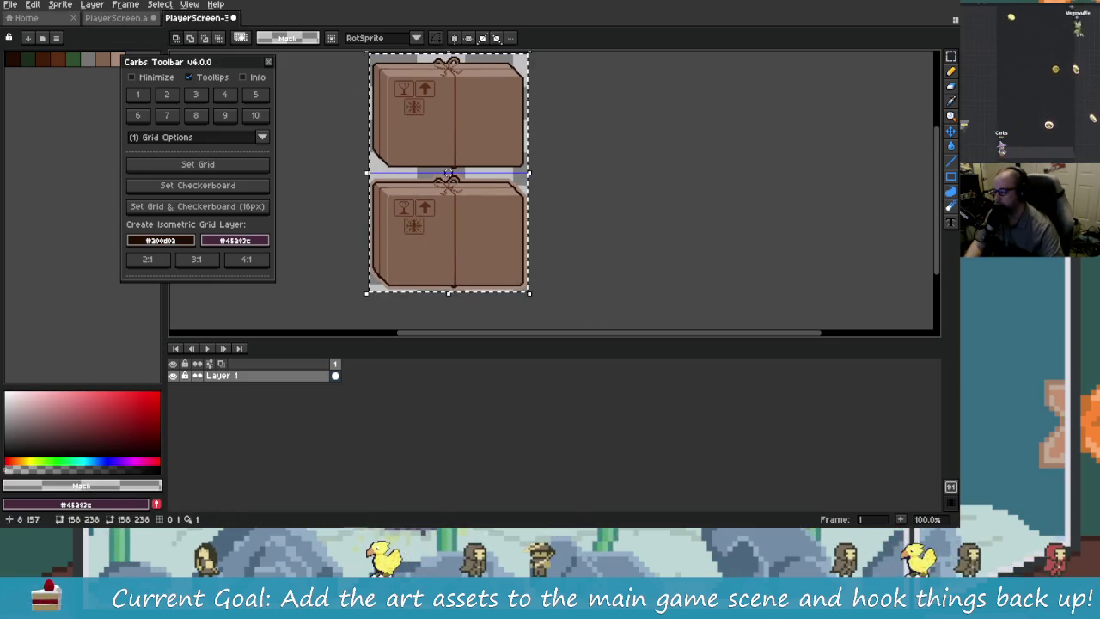
pyautogui.hotkey('ctrl', 'c')
pyautogui.hotkey('ctrl', 'Tab')
pyautogui.hotkey('ctrl', 'v')
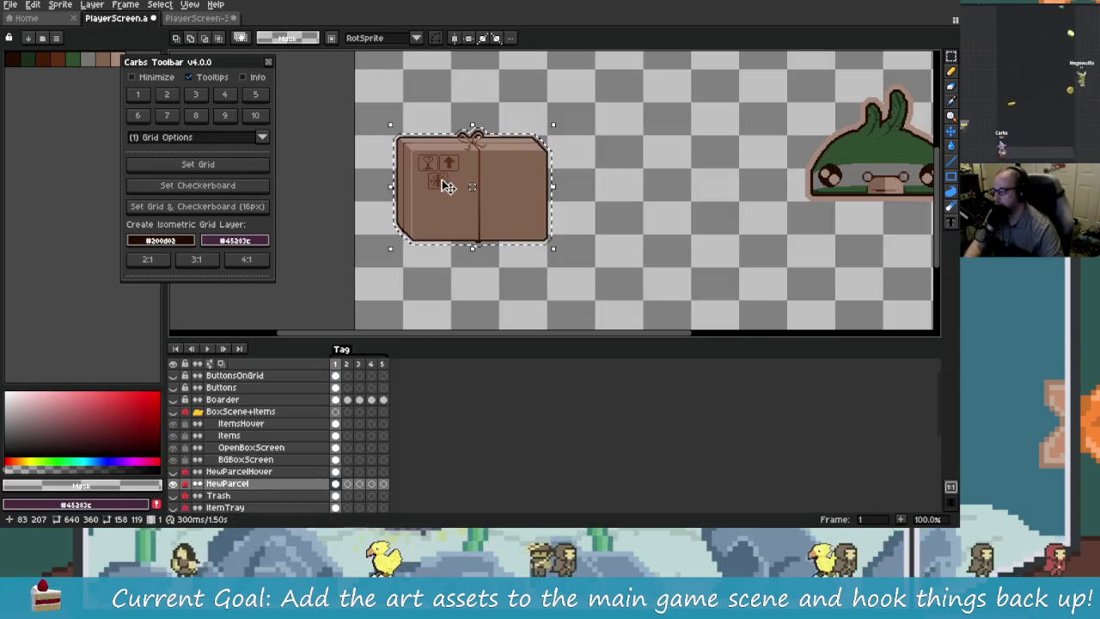
# - Paste the stacked parcels into PlayerScreen, centre them, and dismiss a failed export's error
pyautogui.hscroll(3, 447, 205)
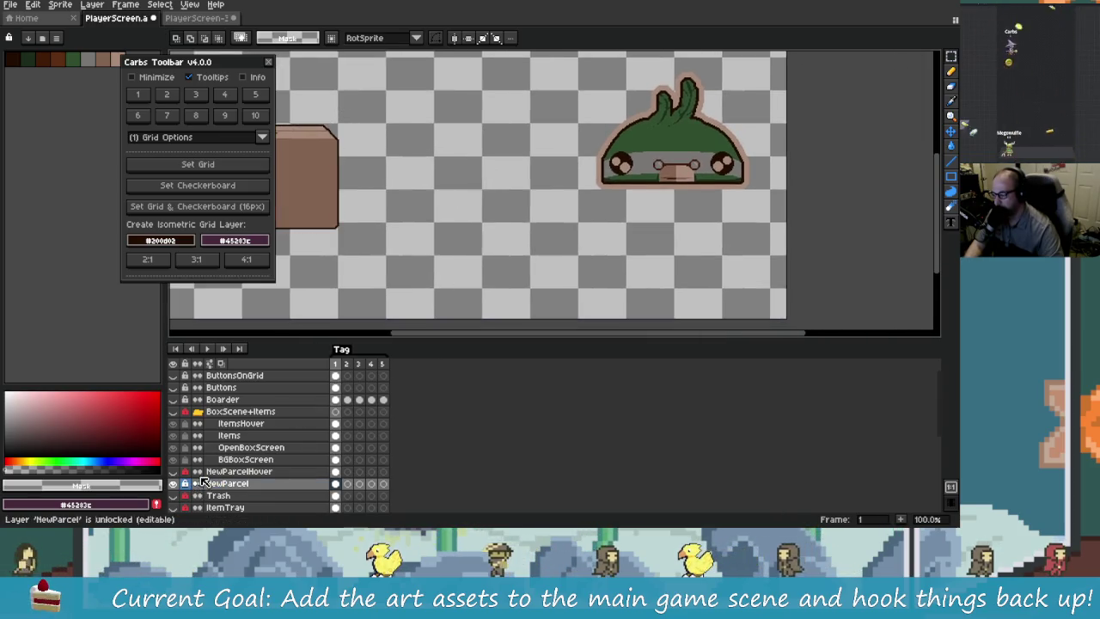
pyautogui.hotkey('ctrl', 'v')
pyautogui.scroll(-3, 437, 249)
pyautogui.moveTo(388, 183); pyautogui.dragTo(453, 196)
pyautogui.click(194, 96)
pyautogui.click(247, 176)
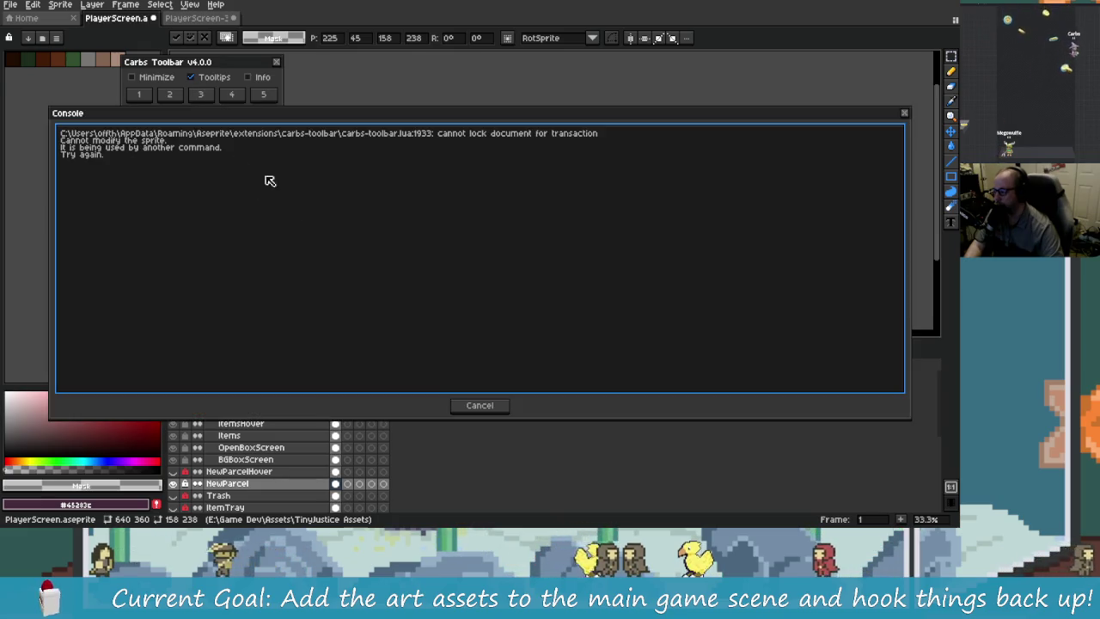
pyautogui.click(487, 406)
# - Rectangle-select both stacked parcels and shrink-wrap the selection around them
pyautogui.scroll(2, 544, 248)
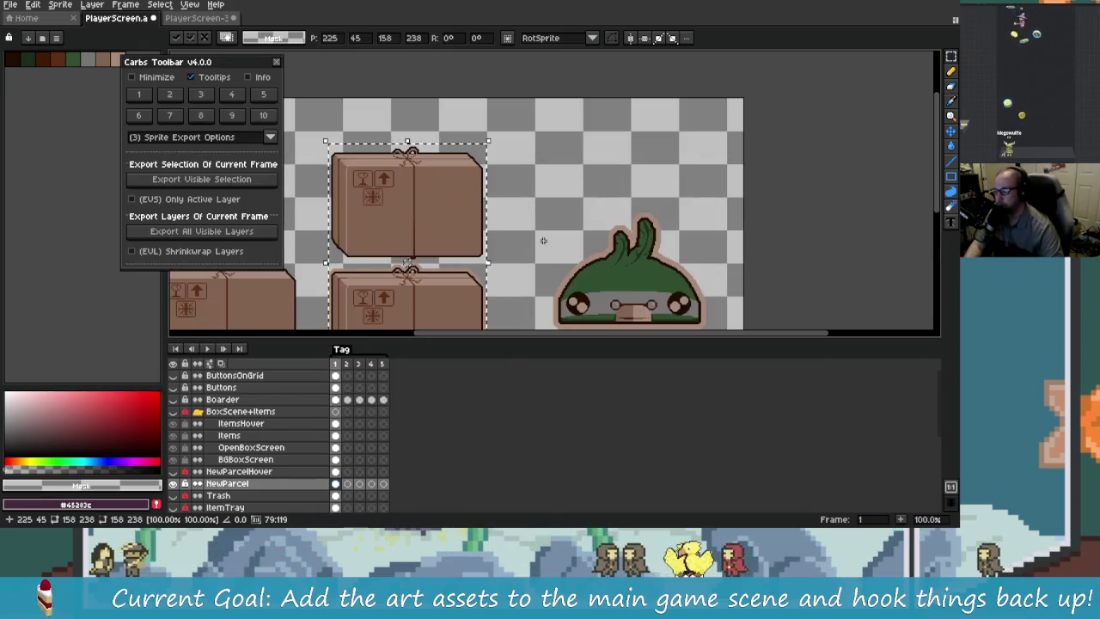
pyautogui.scroll(-1, 544, 247)
pyautogui.press('m')
pyautogui.moveTo(421, 190); pyautogui.dragTo(526, 327)
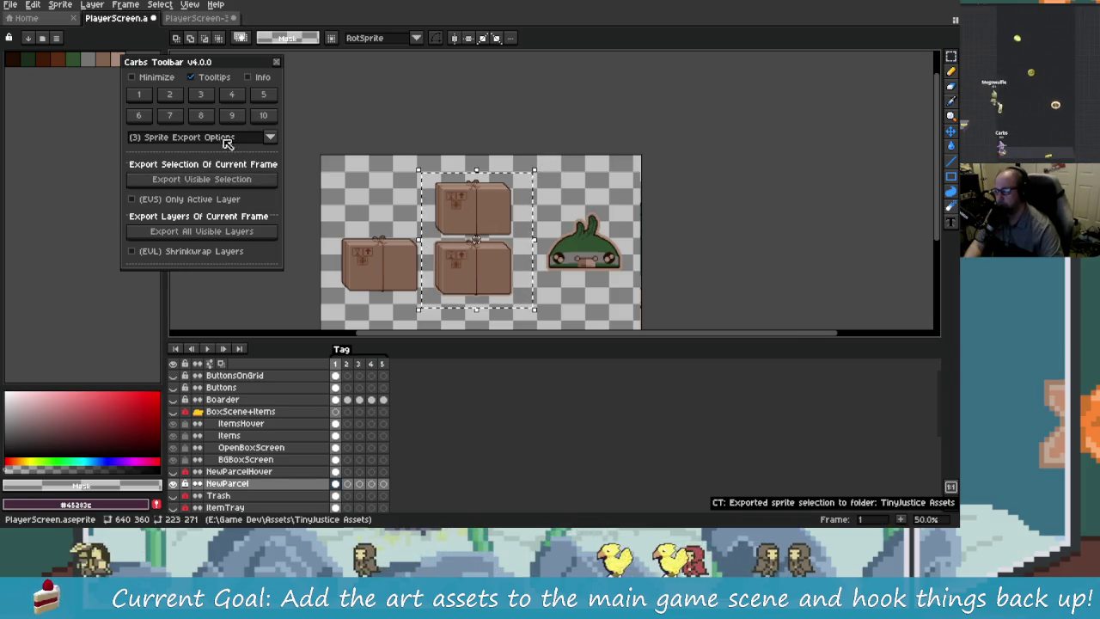
pyautogui.click(168, 96)
pyautogui.click(225, 163)
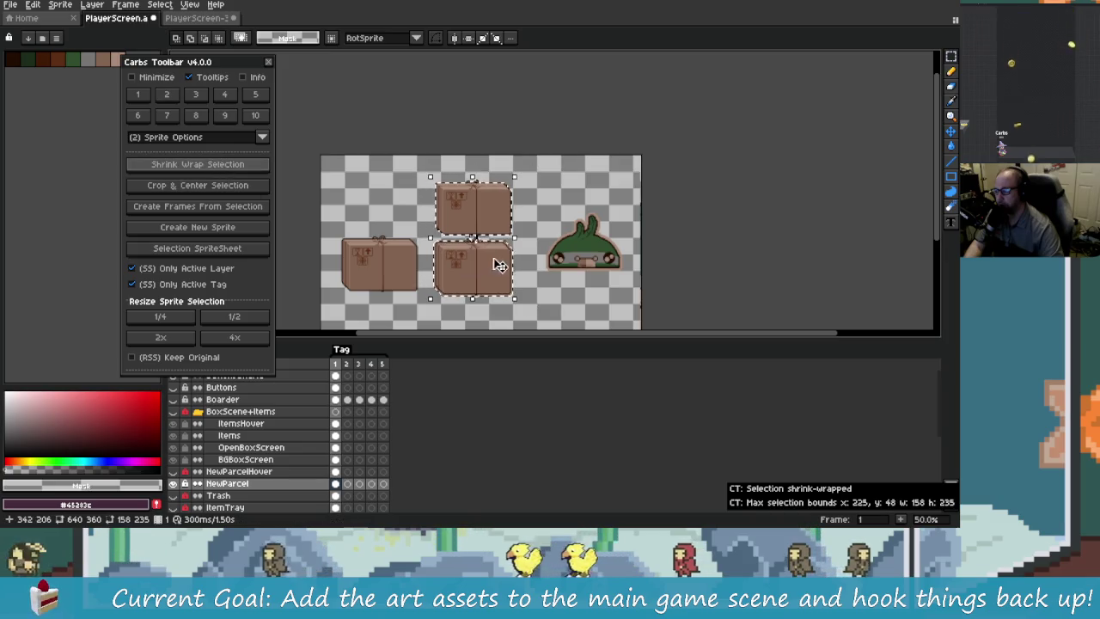
# - Export the selected parcel pair as an image to the TinyJustice Assets folder
pyautogui.scroll(1, 497, 221)
pyautogui.scroll(-1, 493, 221)
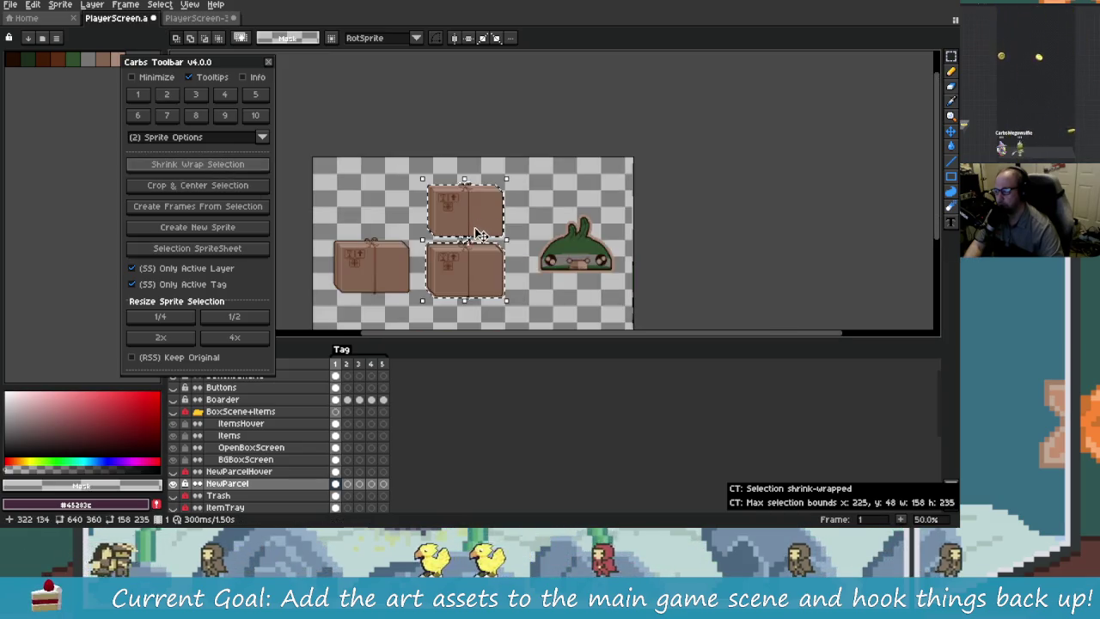
pyautogui.scroll(1, 489, 208)
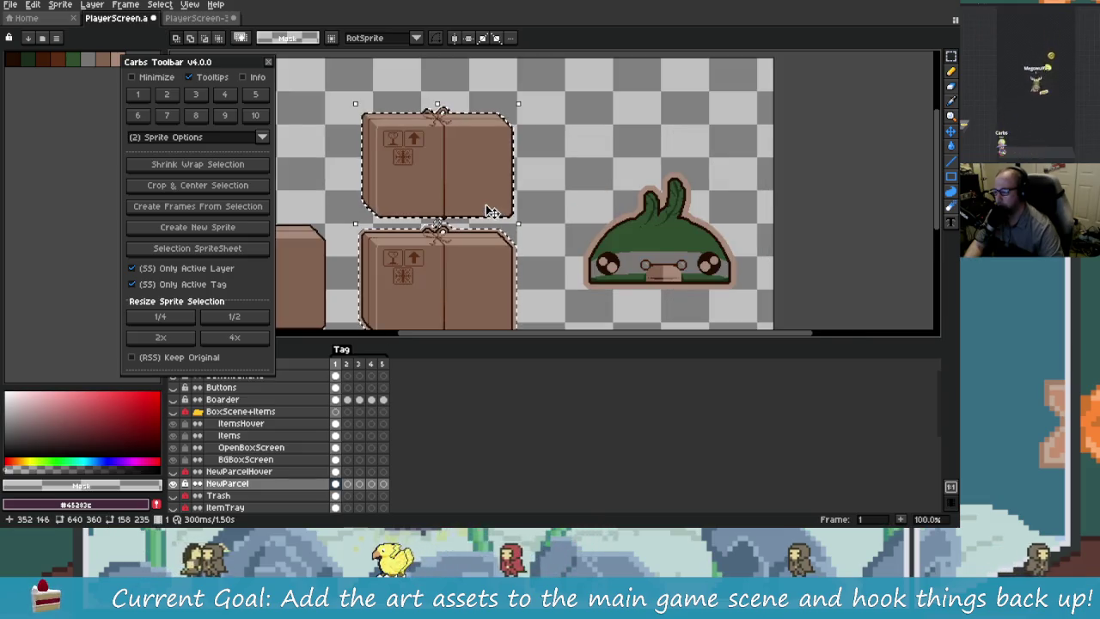
pyautogui.scroll(-1, 483, 208)
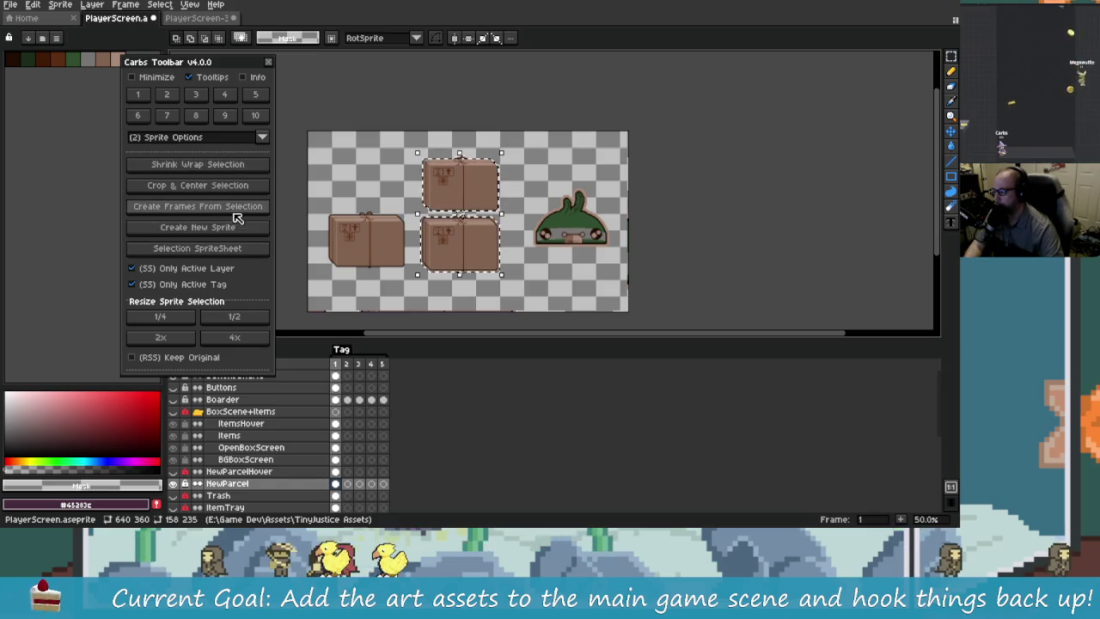
pyautogui.click(201, 104)
pyautogui.click(201, 179)
pyautogui.rightClick(135, 23)
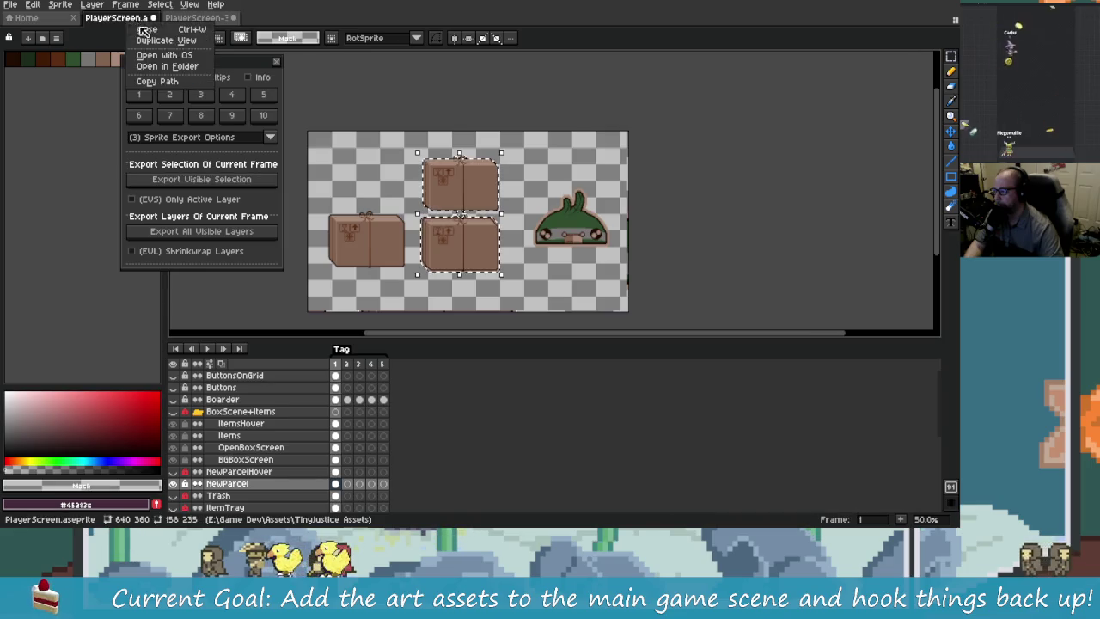
# - Rename the exported image in its folder to parcel.png
pyautogui.click(166, 66)
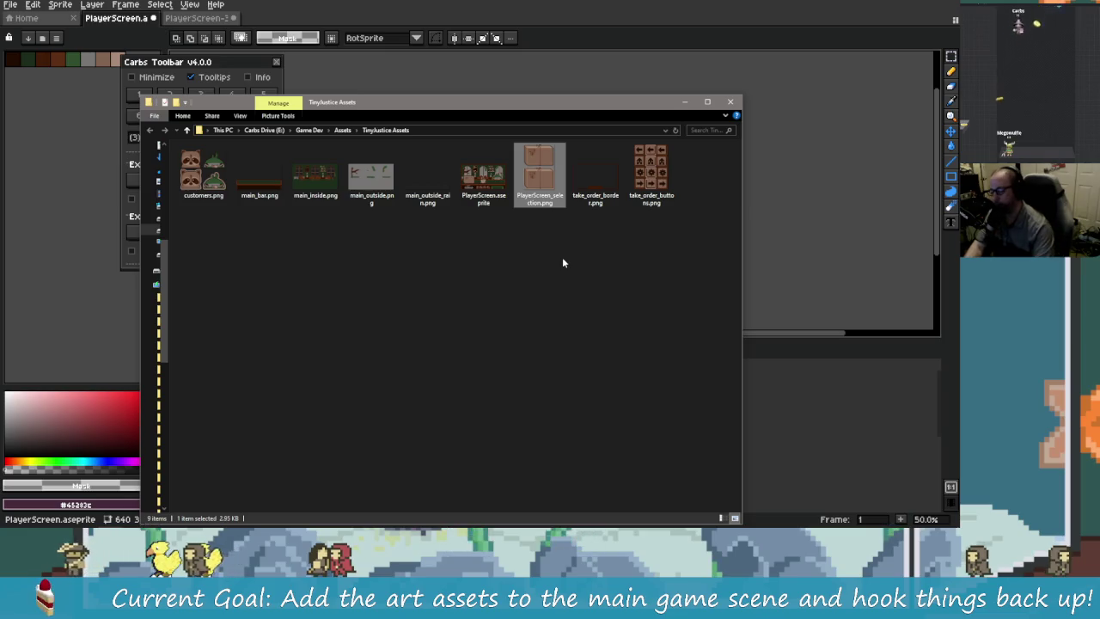
pyautogui.press('F2')
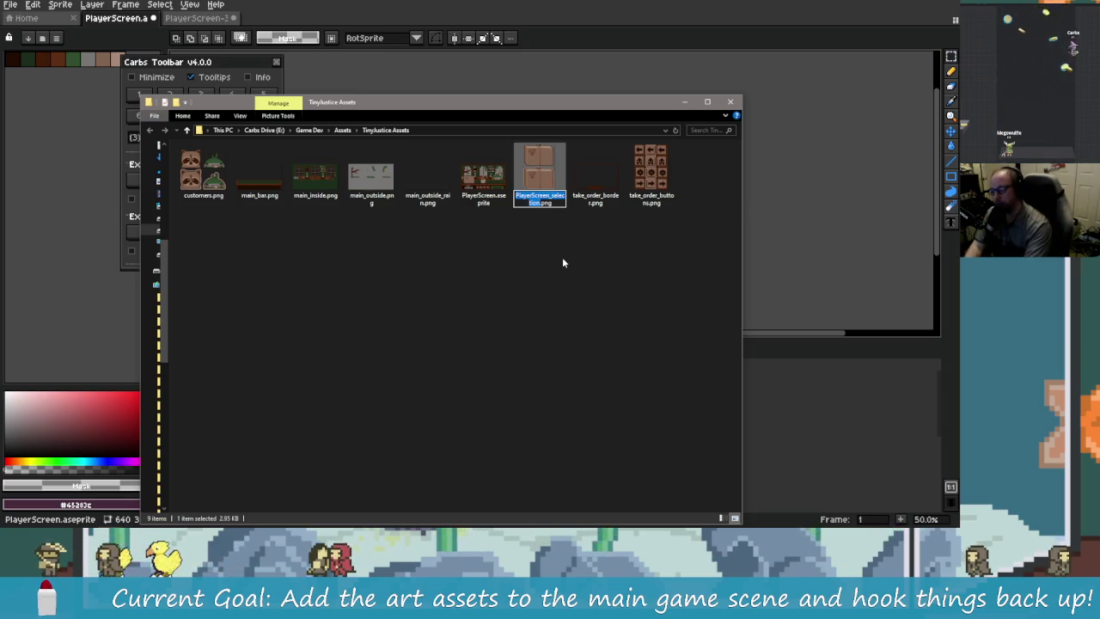
pyautogui.write('parcel')
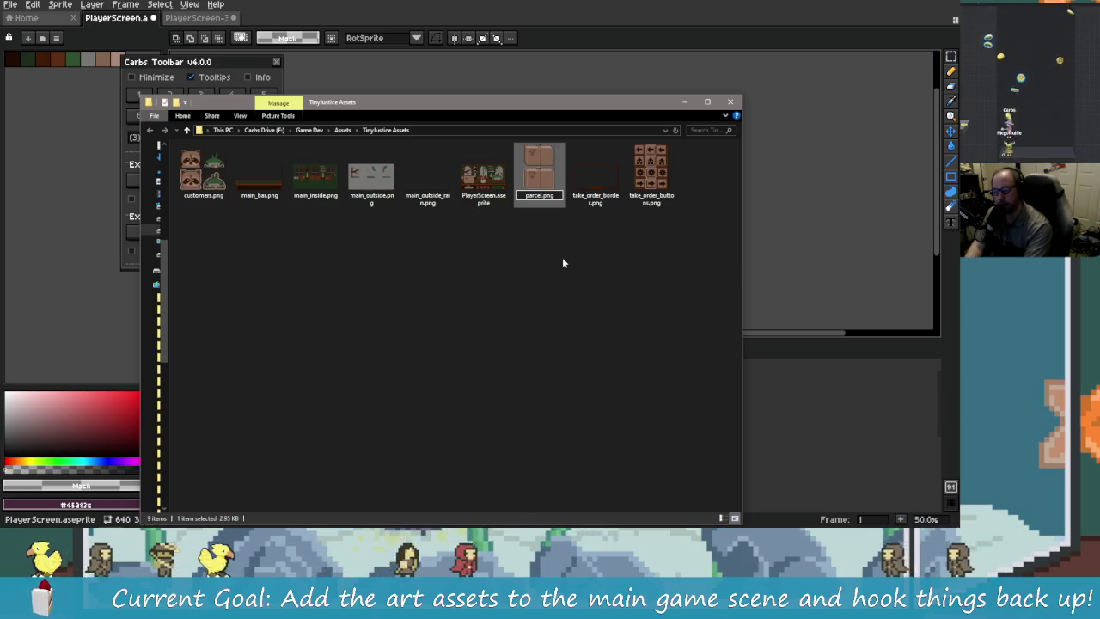
pyautogui.write('_i')
pyautogui.press('BackSpace')
pyautogui.press('BackSpace')
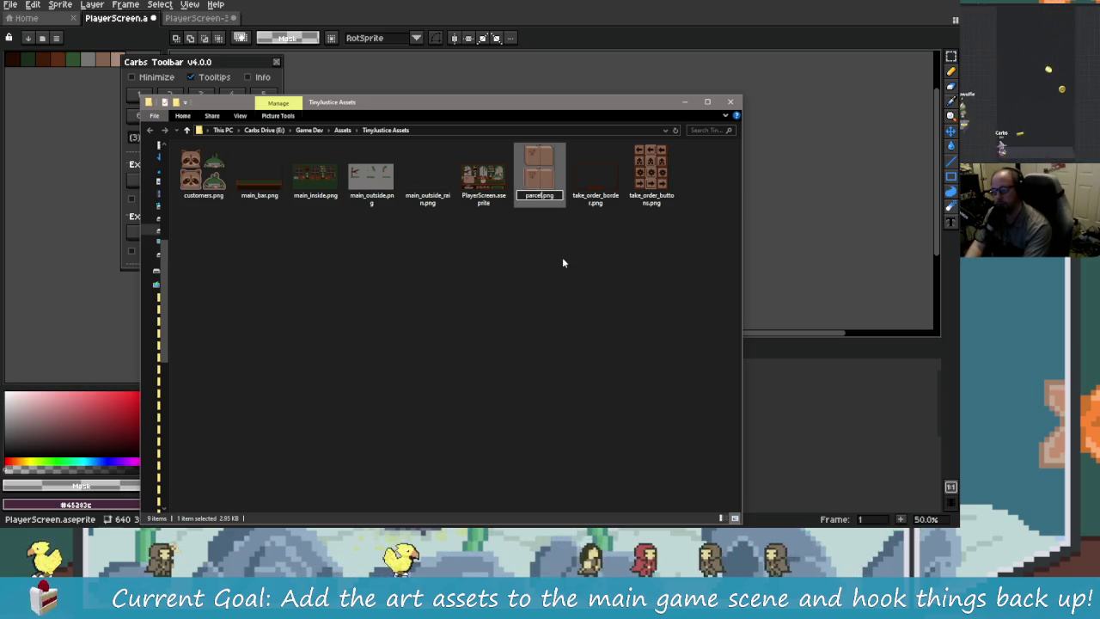
pyautogui.press('Return')
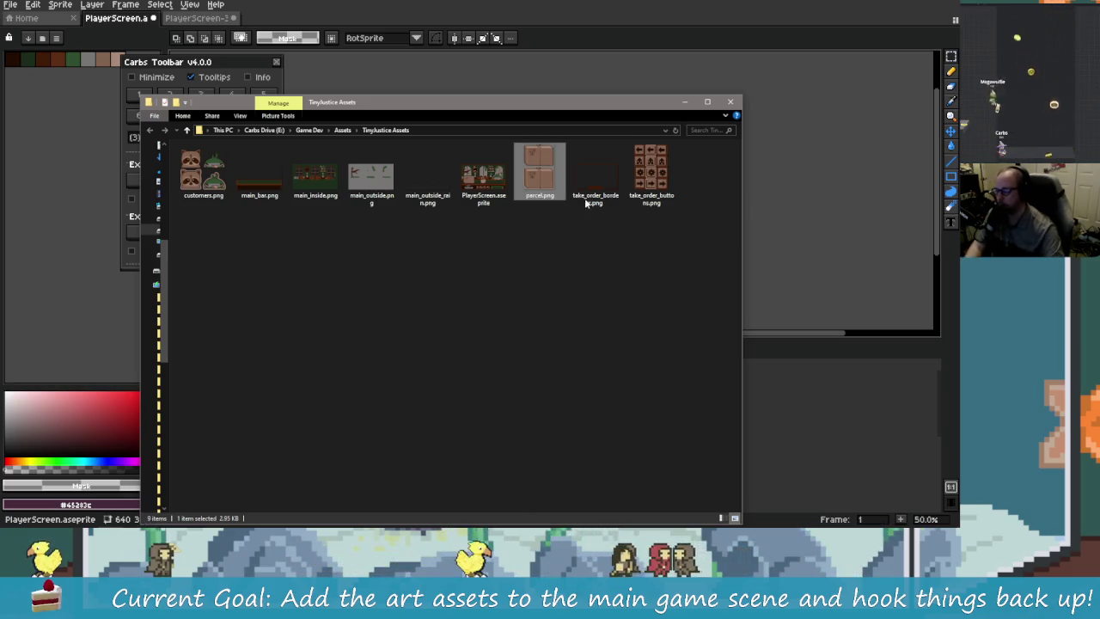
# - Switch to the project folder window and browse the vaultacularjam7 assets and textures folders
pyautogui.hotkey('alt', 'Tab')
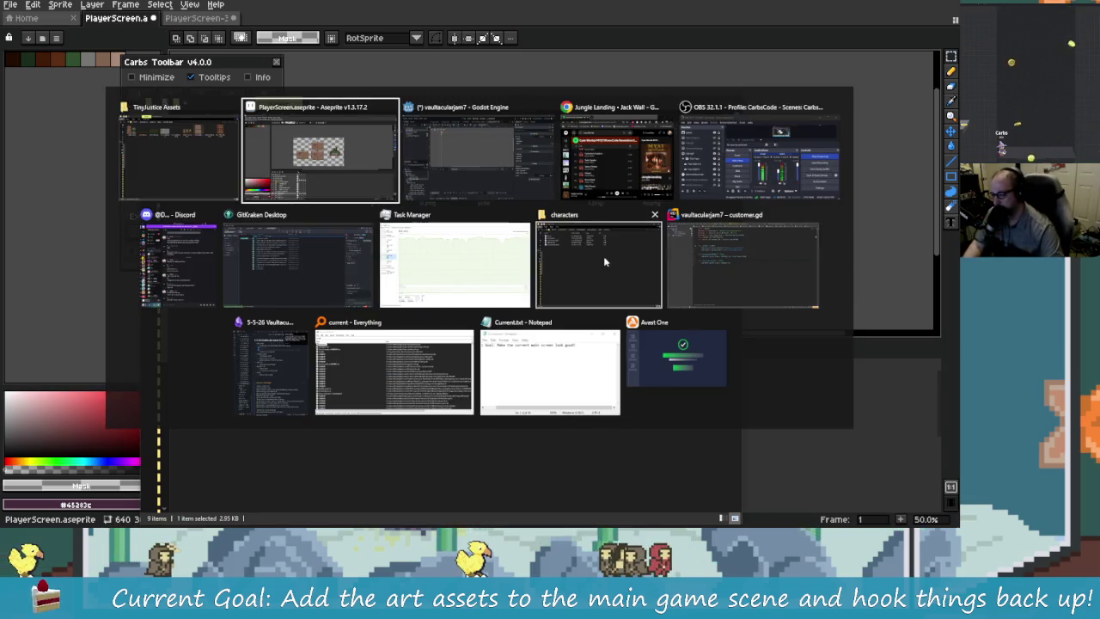
pyautogui.hotkey('shift', 'Tab')
pyautogui.hotkey('alt', 'Tab')
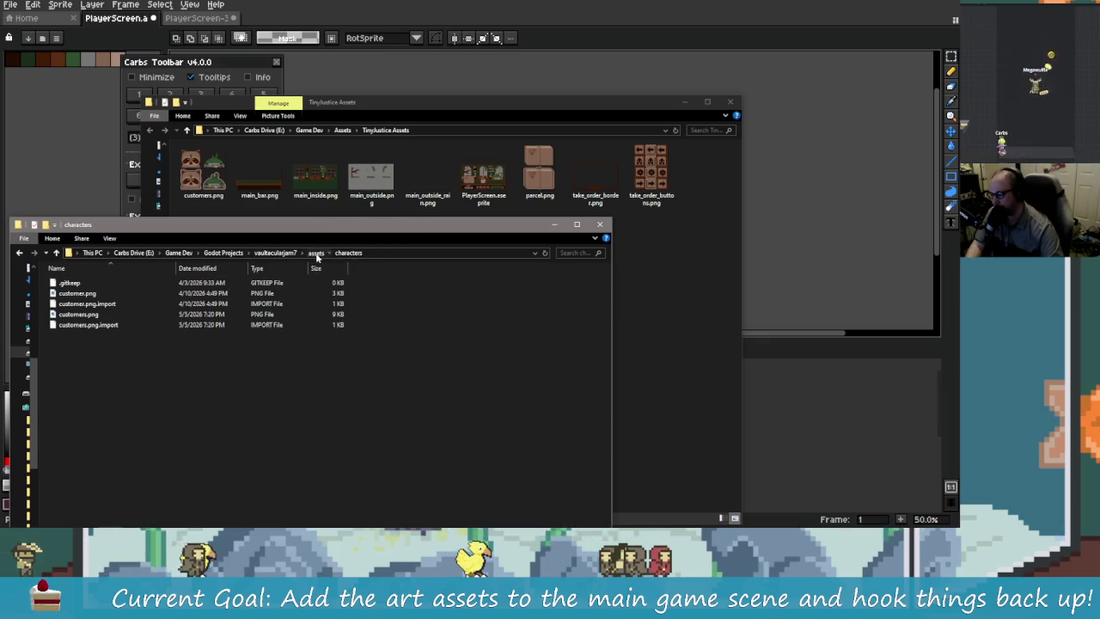
pyautogui.click(317, 253)
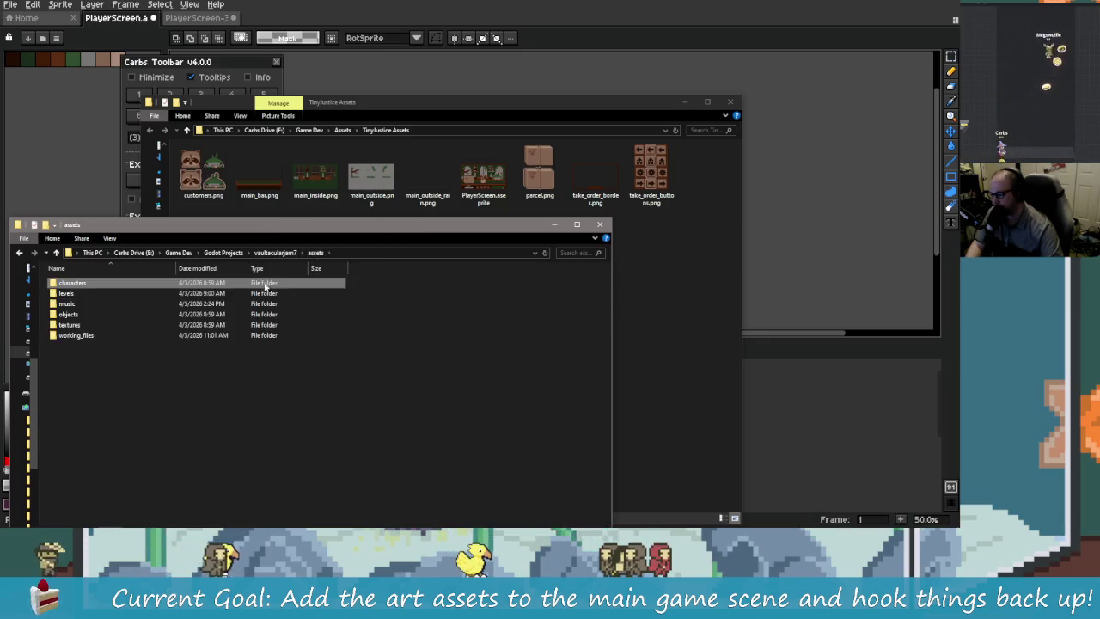
pyautogui.doubleClick(92, 314)
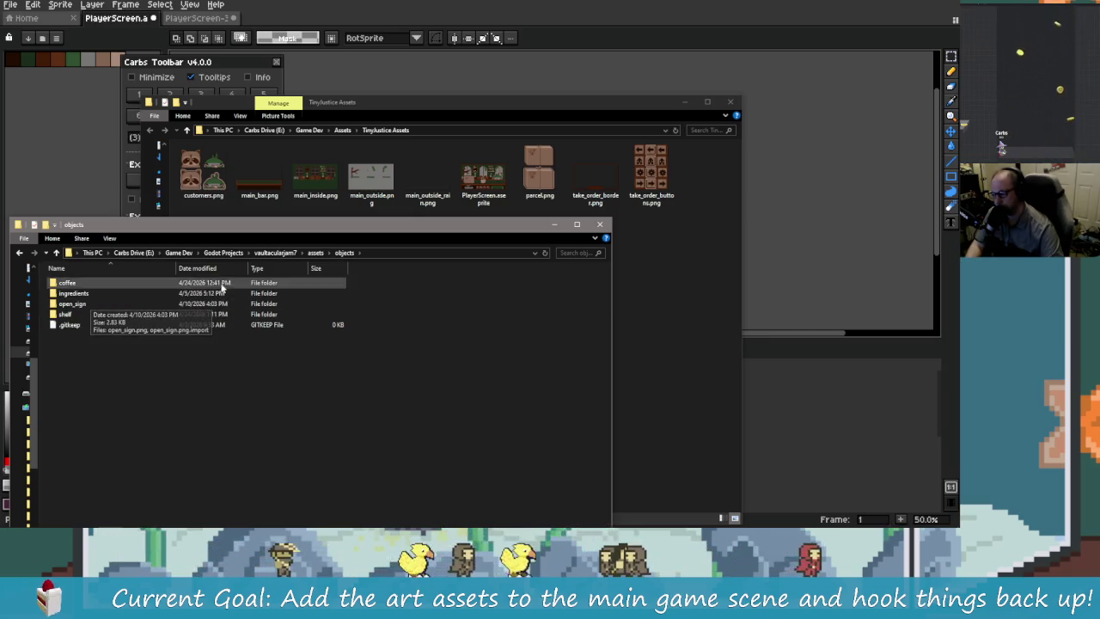
pyautogui.click(330, 252)
pyautogui.click(315, 253)
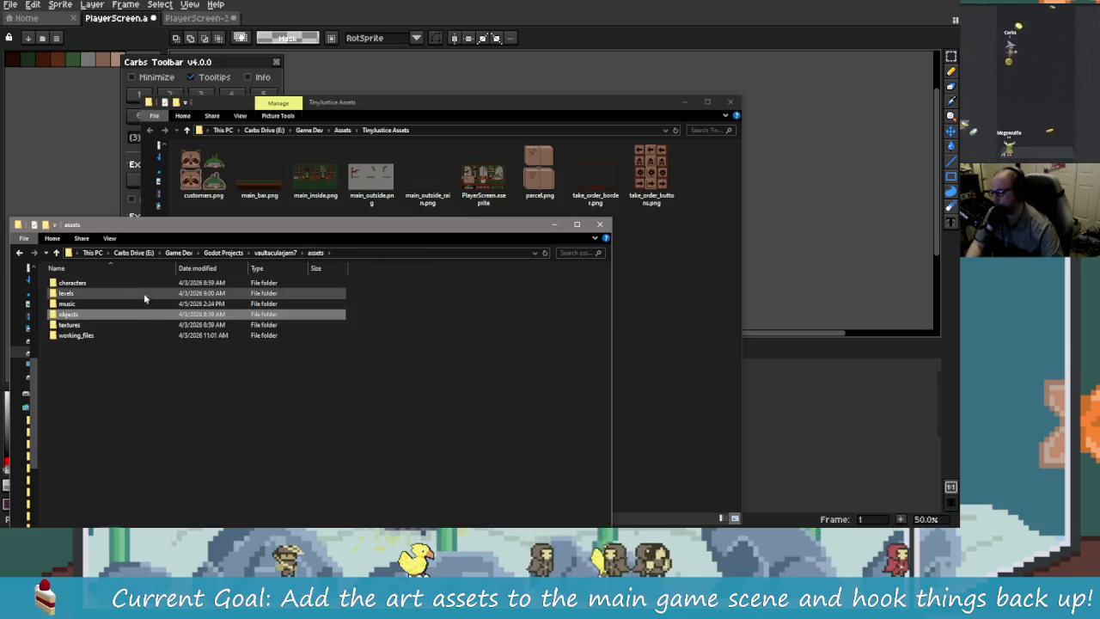
pyautogui.click(284, 253)
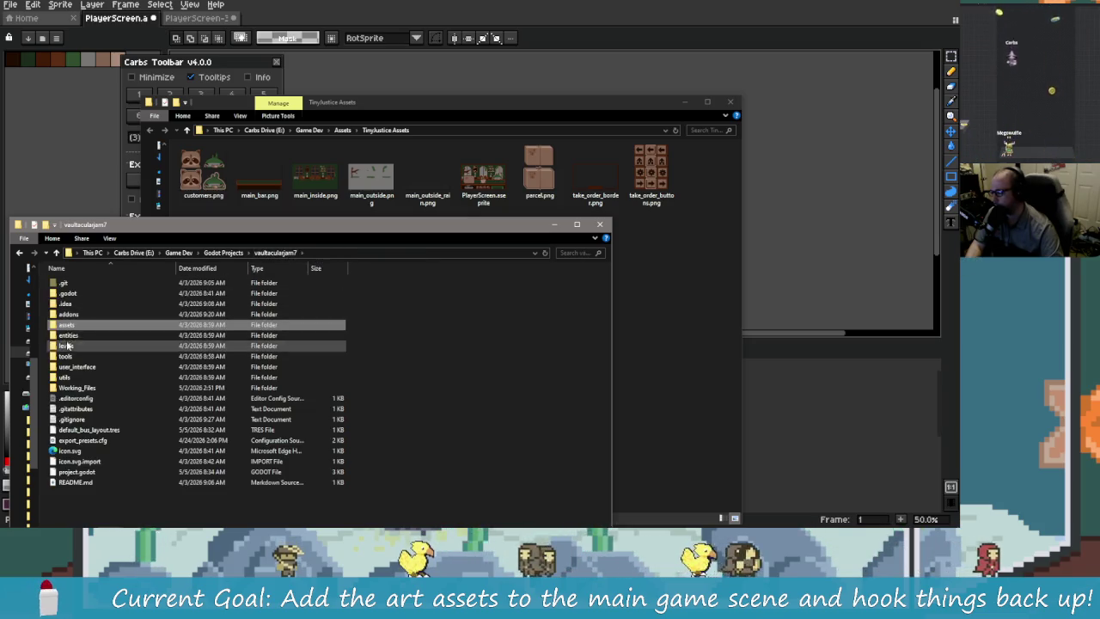
pyautogui.doubleClick(67, 325)
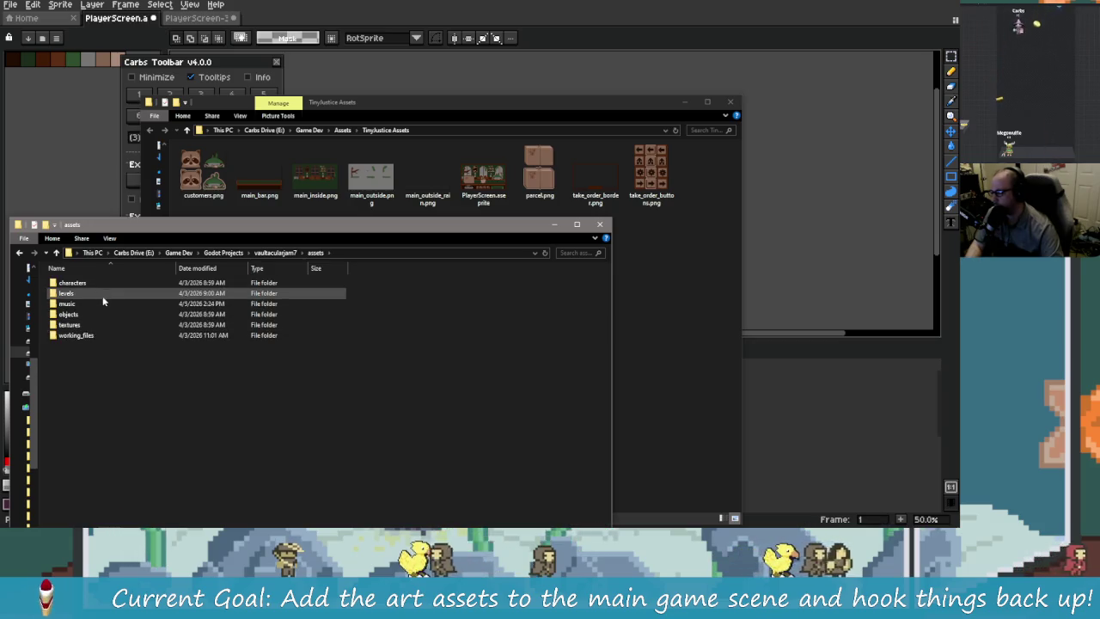
pyautogui.doubleClick(97, 325)
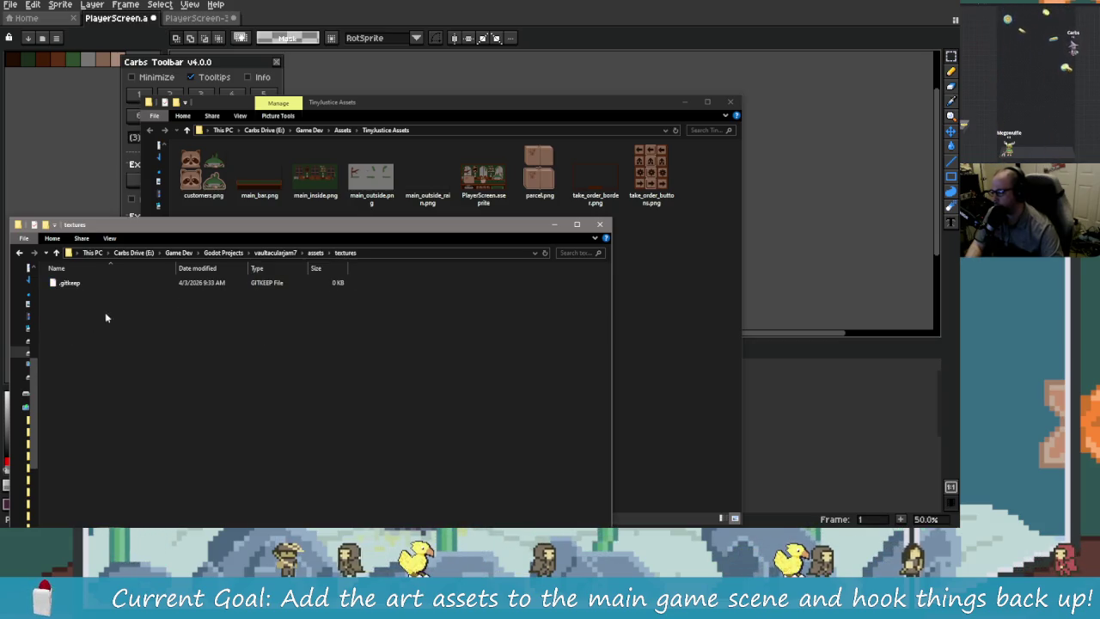
# - Look through the coffee, ingredients, shelf, levels and working_files folders, ending back in assets/objects
pyautogui.hotkey('alt', 'Left')
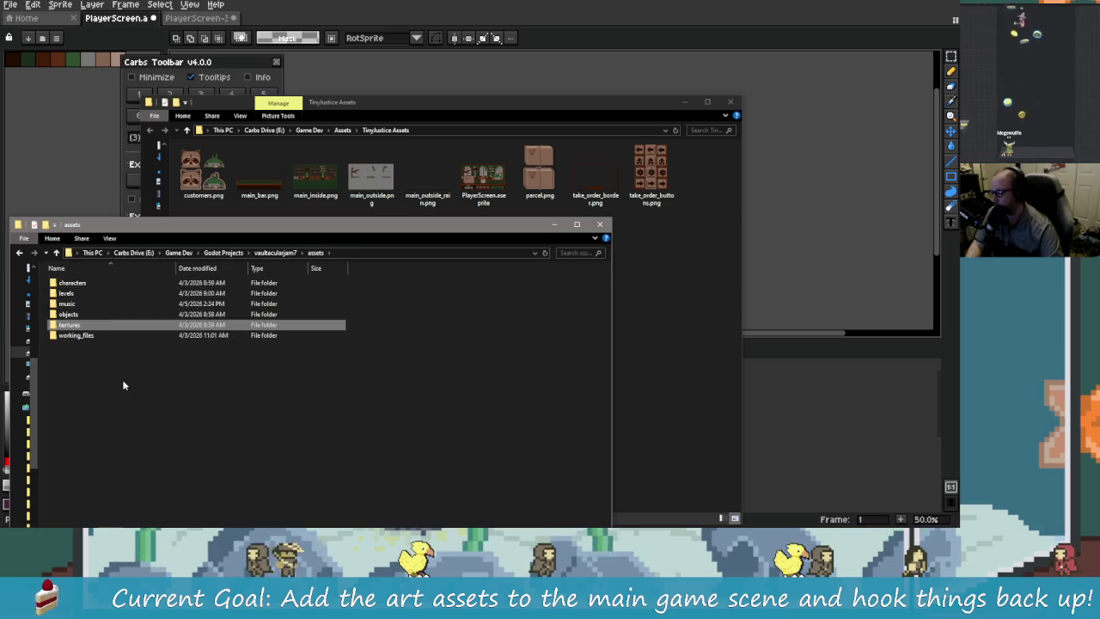
pyautogui.doubleClick(93, 315)
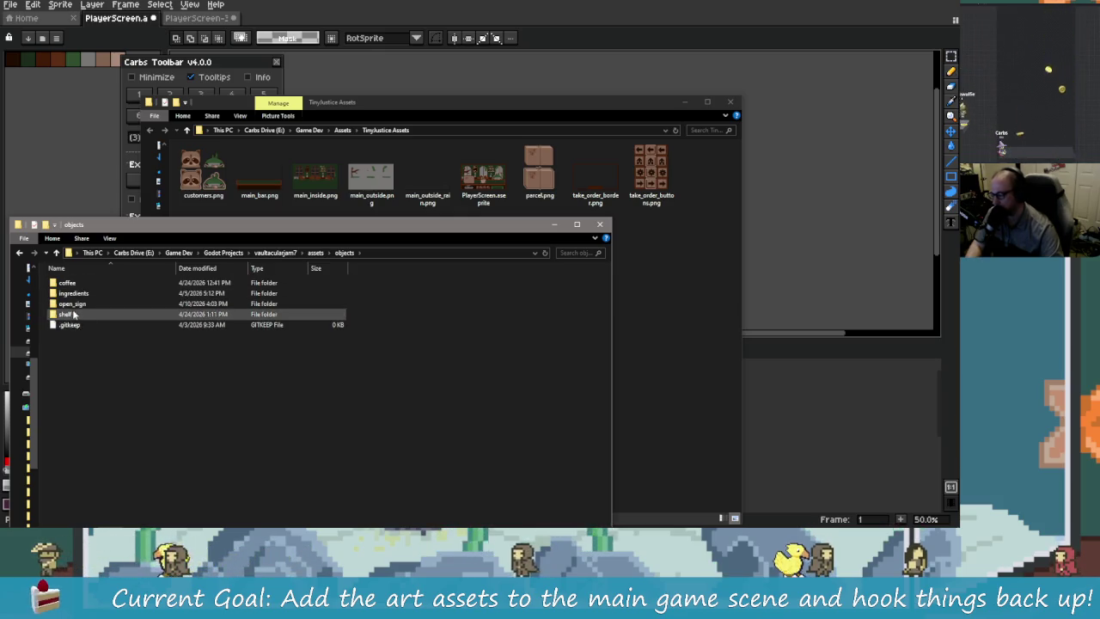
pyautogui.doubleClick(82, 287)
pyautogui.click(19, 253)
pyautogui.doubleClick(81, 297)
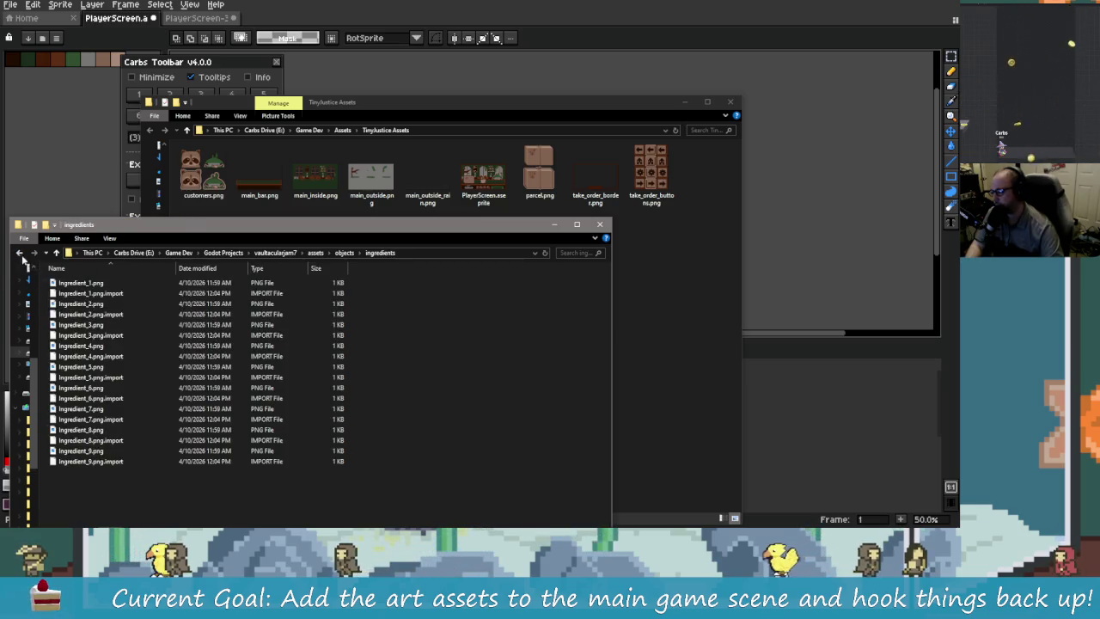
pyautogui.hotkey('alt', 'Left')
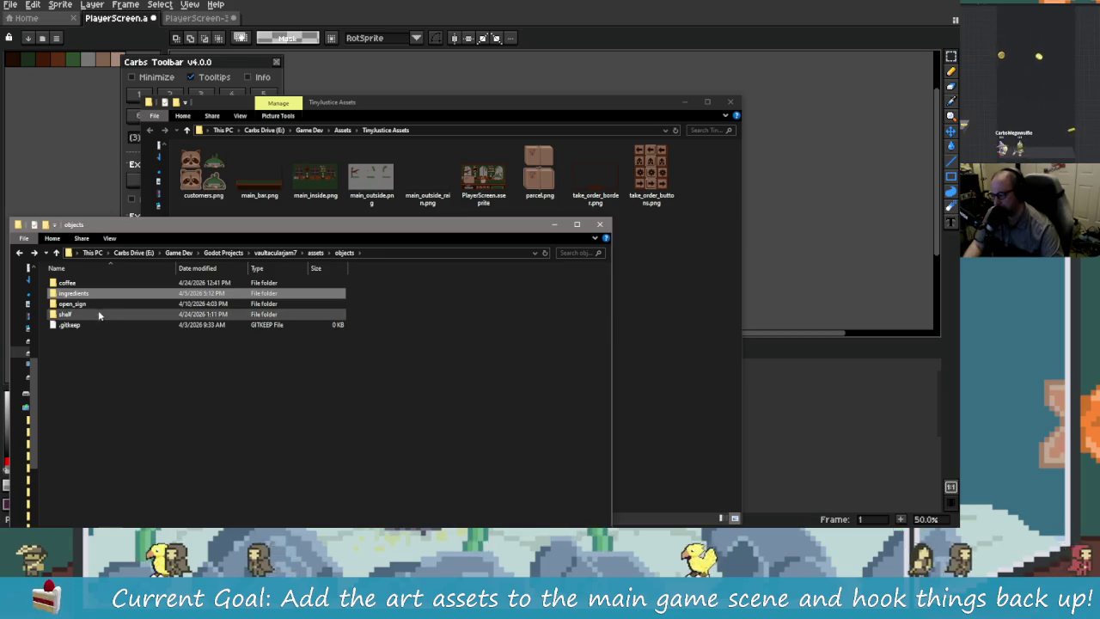
pyautogui.click(79, 314)
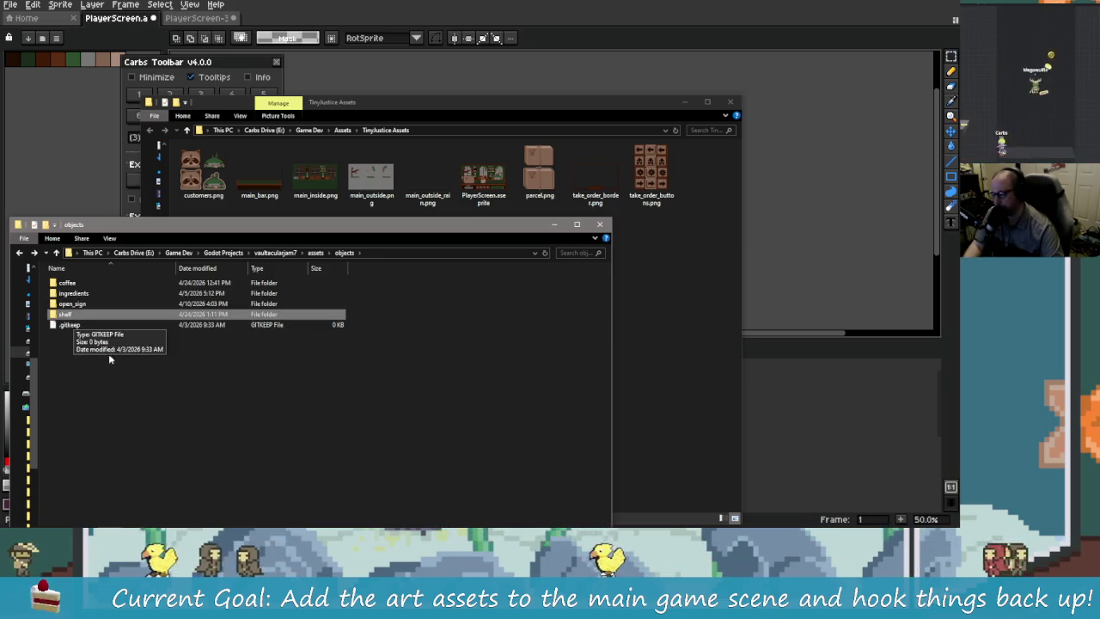
pyautogui.hotkey('alt', 'Left')
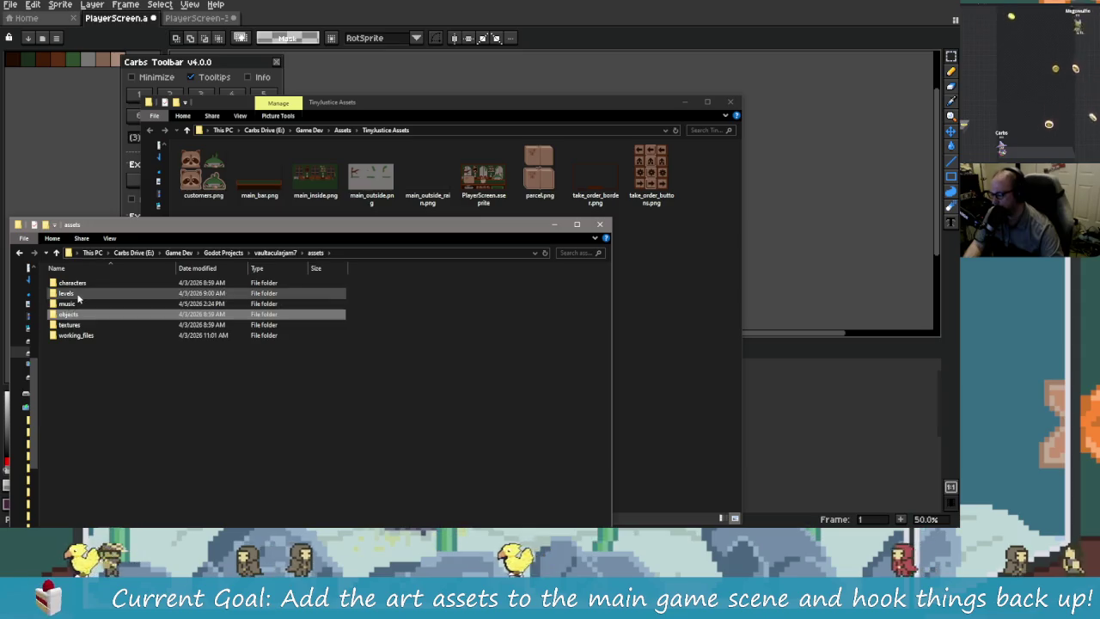
pyautogui.doubleClick(67, 293)
pyautogui.hotkey('alt', 'Left')
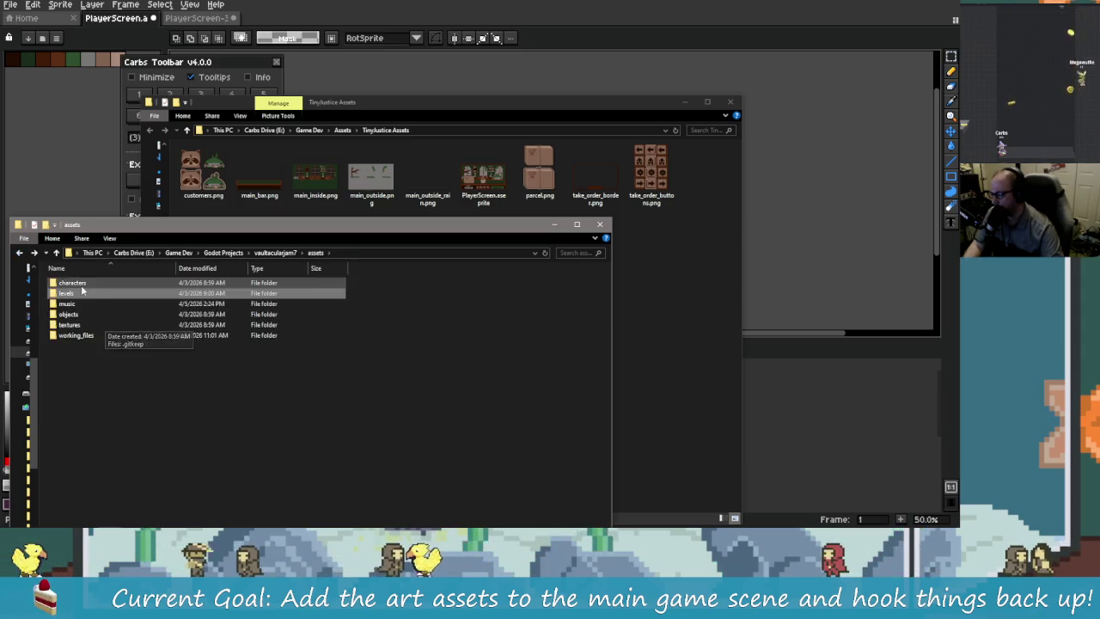
pyautogui.doubleClick(76, 335)
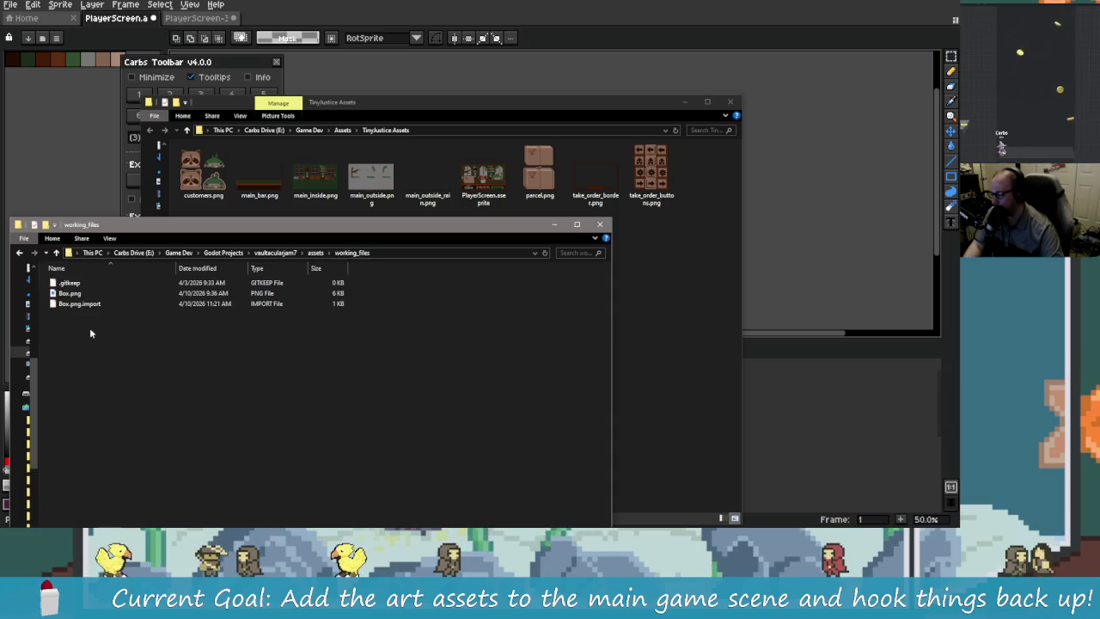
pyautogui.hotkey('alt', 'Left')
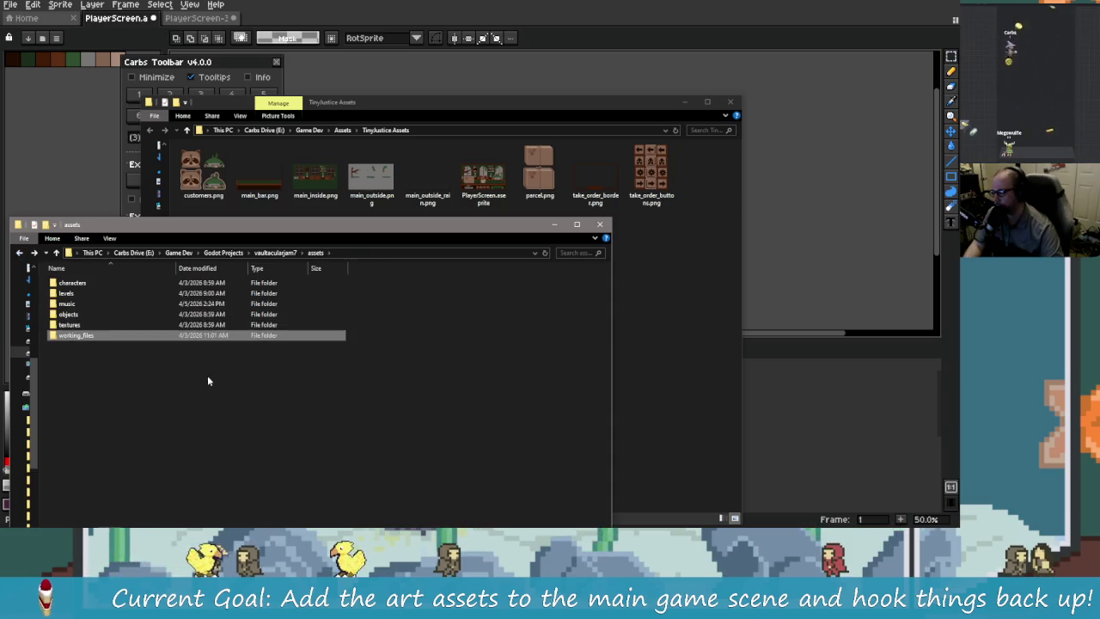
pyautogui.doubleClick(82, 313)
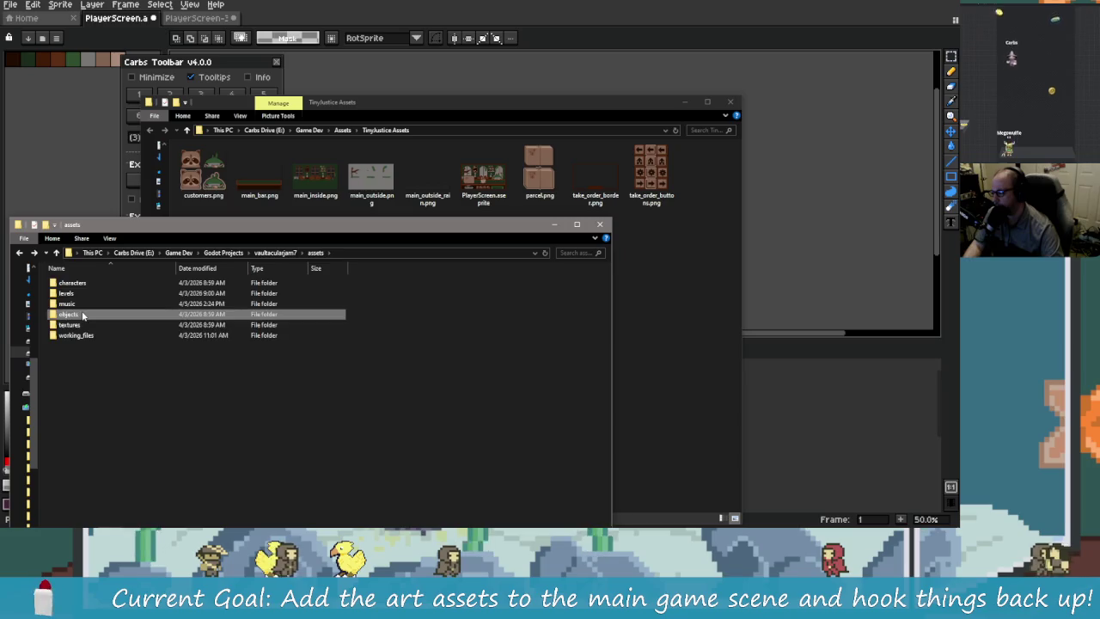
# - Create a parcel folder inside objects and paste parcel.png into it
pyautogui.rightClick(135, 379)
pyautogui.moveTo(266, 363)
pyautogui.click(313, 358)
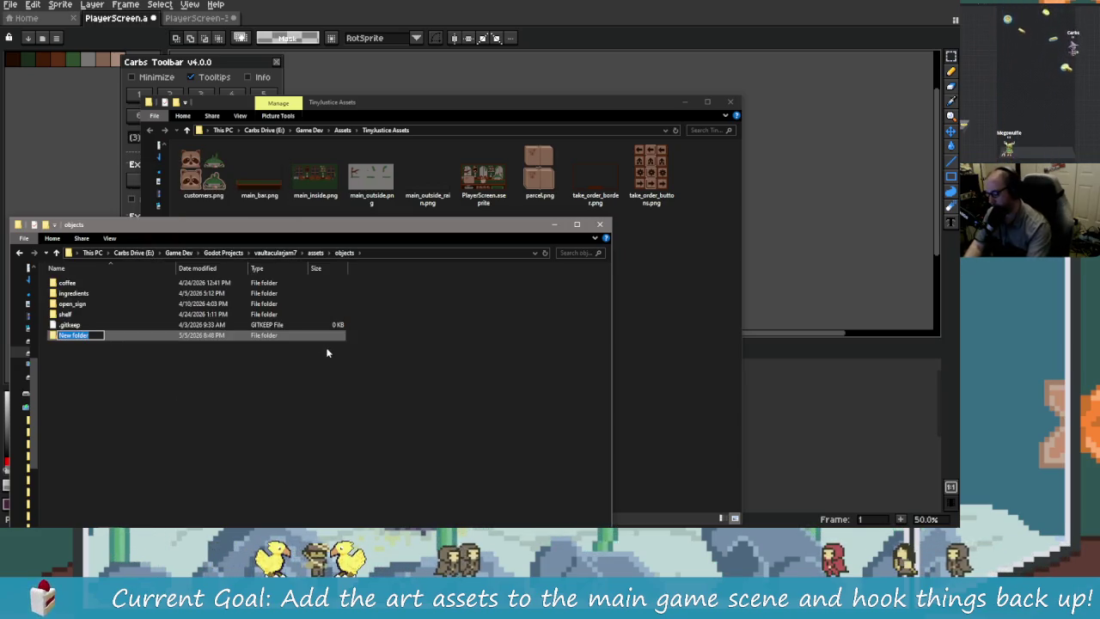
pyautogui.write('parcel')
pyautogui.press('Return')
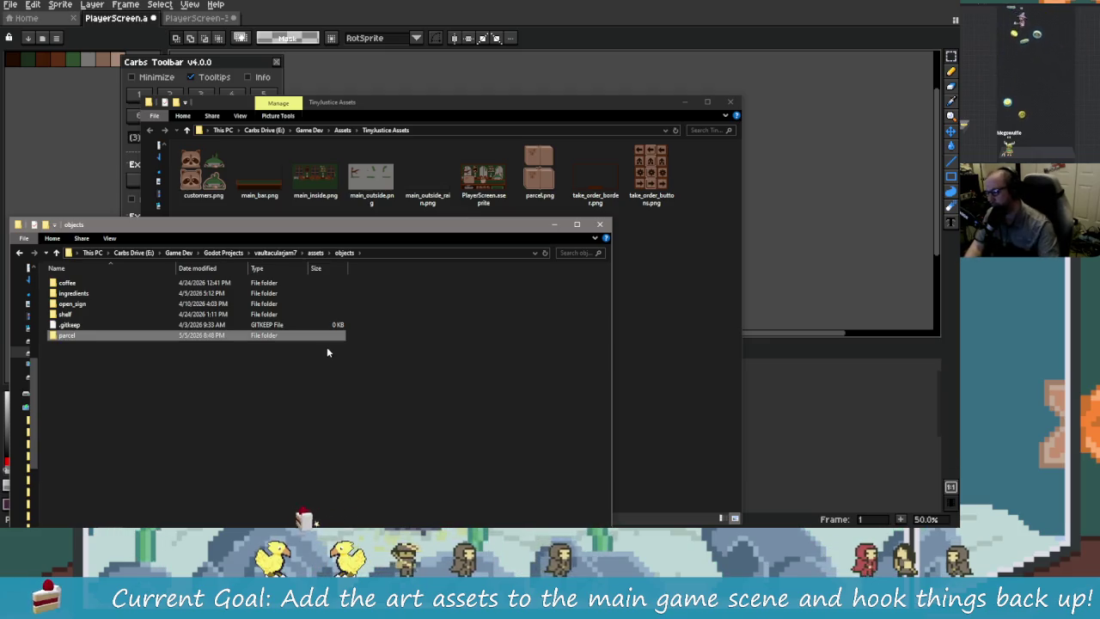
pyautogui.doubleClick(78, 336)
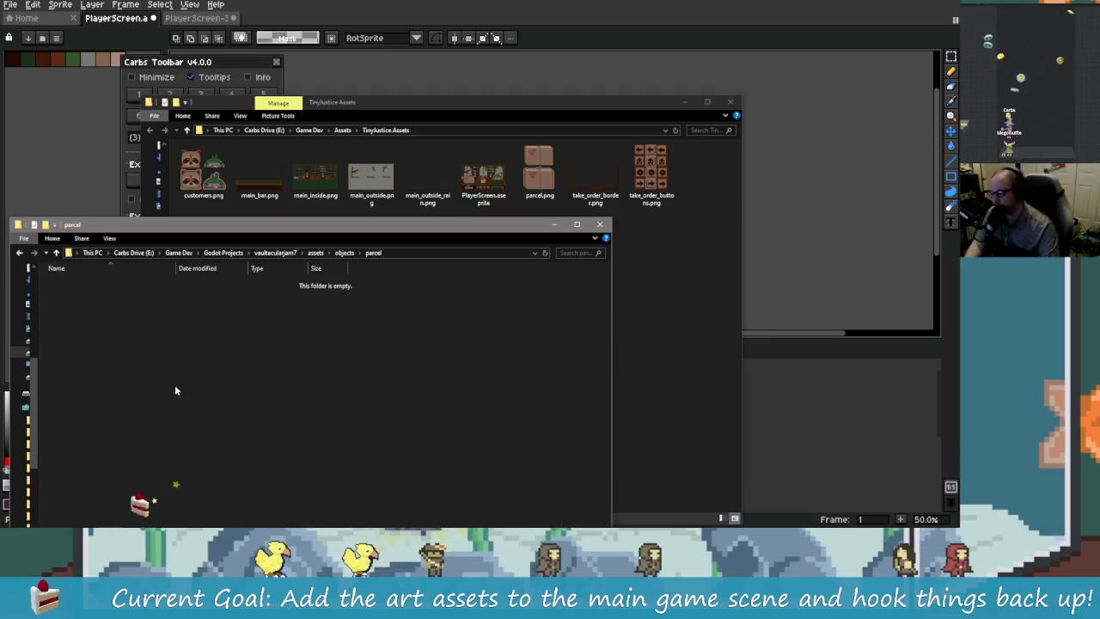
pyautogui.hotkey('ctrl', 'v')
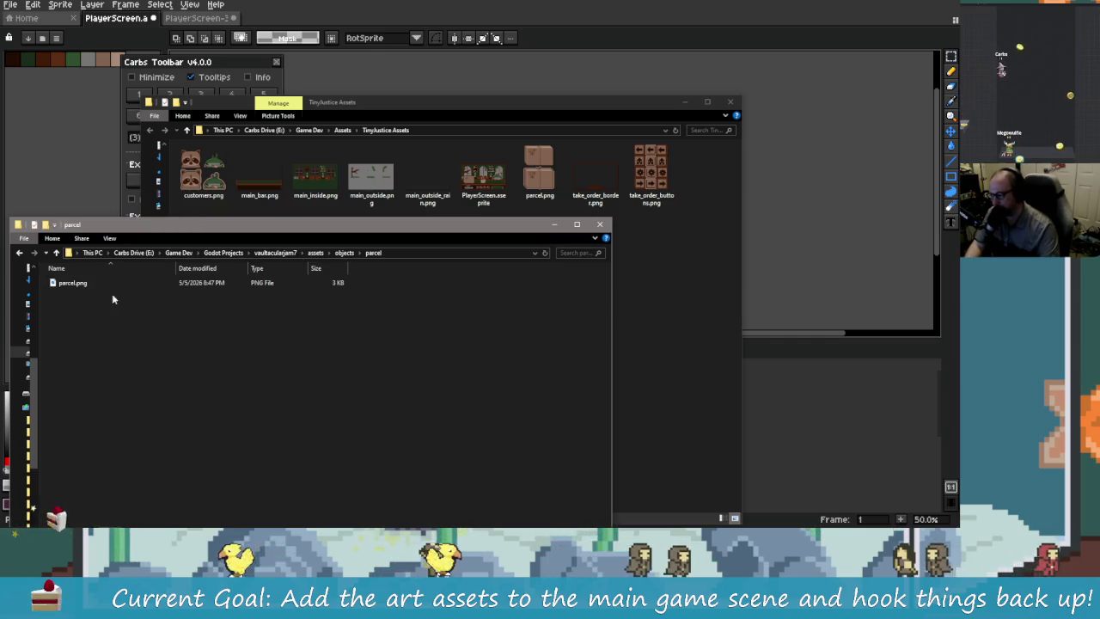
# - Close the parcel folder window and return to Godot Engine
pyautogui.click(633, 181)
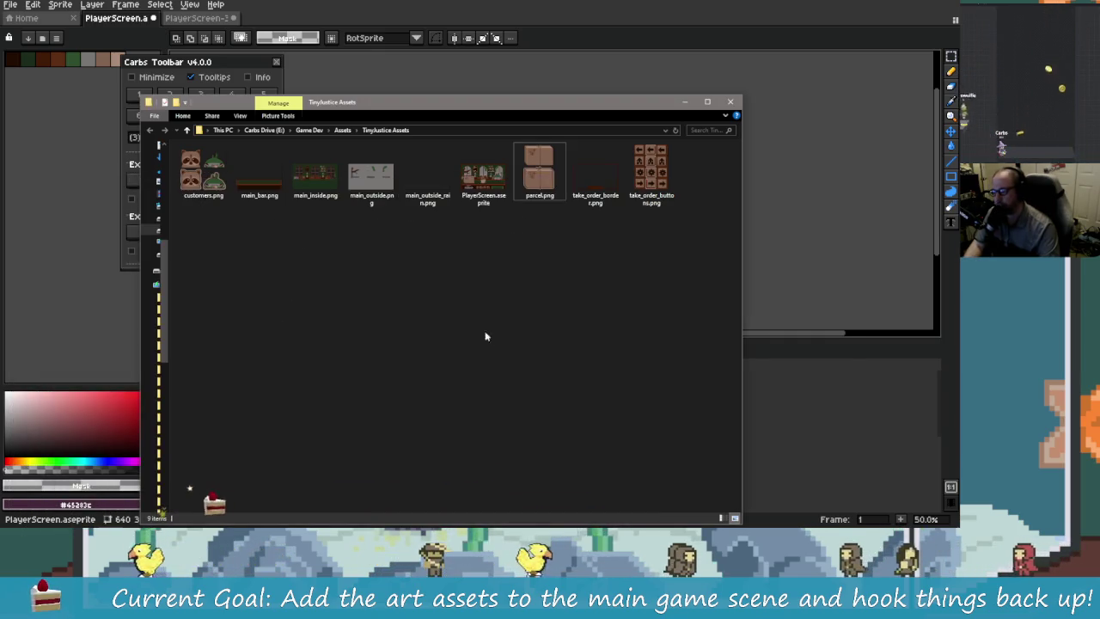
pyautogui.hotkey('alt', 'Tab')
pyautogui.click(605, 148)
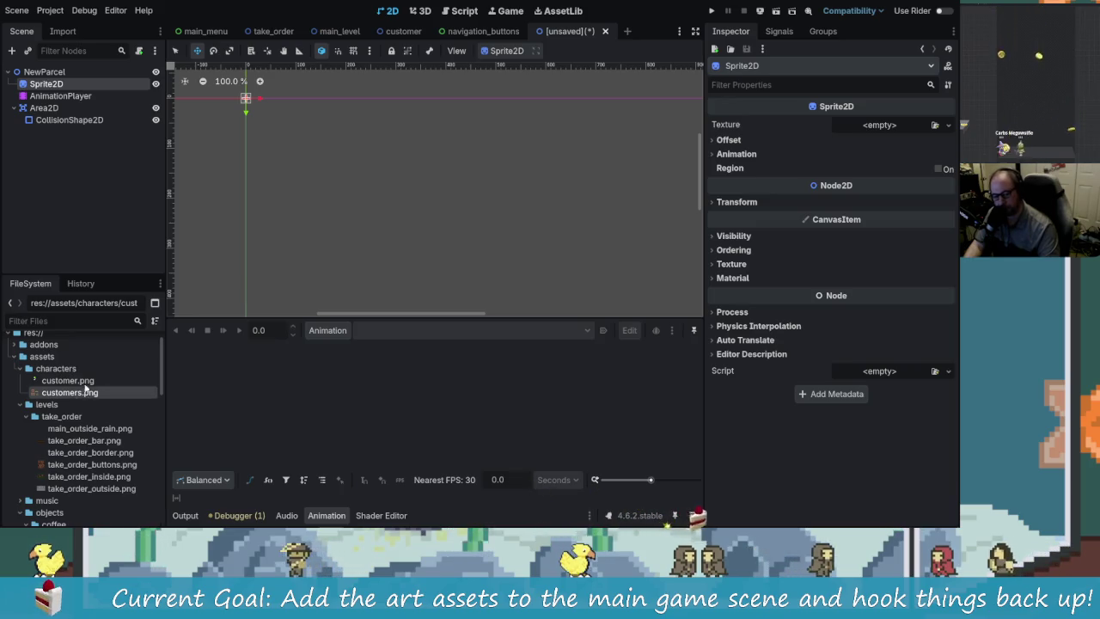
# - Scroll the FileSystem dock down to the project's assets folders
pyautogui.scroll(-2, 60, 425)
pyautogui.scroll(2, 49, 416)
pyautogui.scroll(-3, 51, 417)
pyautogui.moveTo(69, 410)
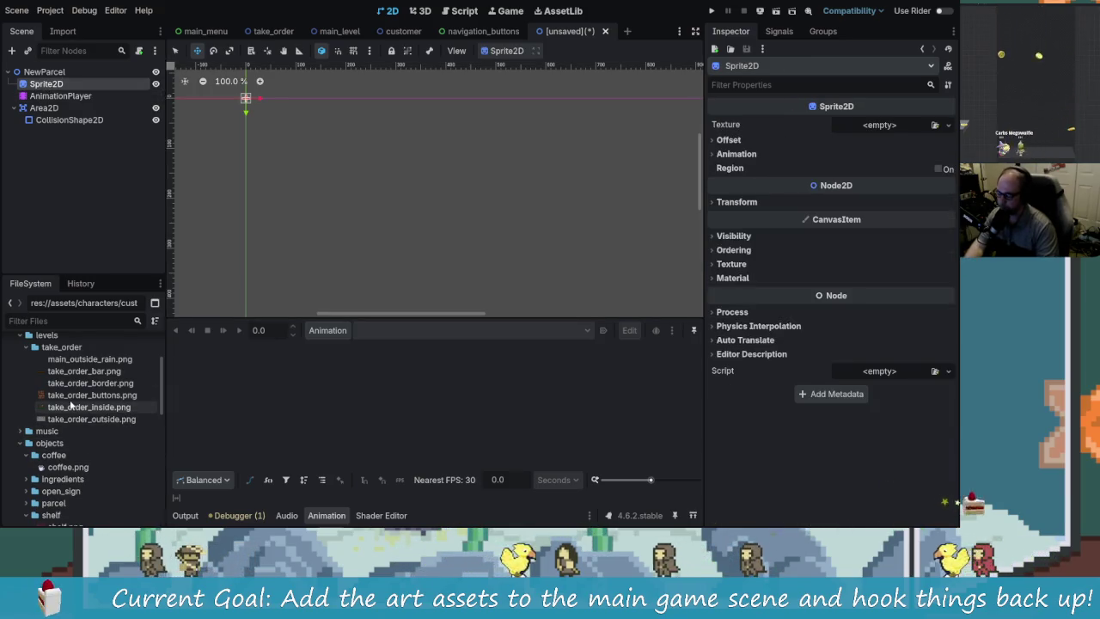
pyautogui.scroll(-2, 74, 454)
pyautogui.scroll(-5, 73, 456)
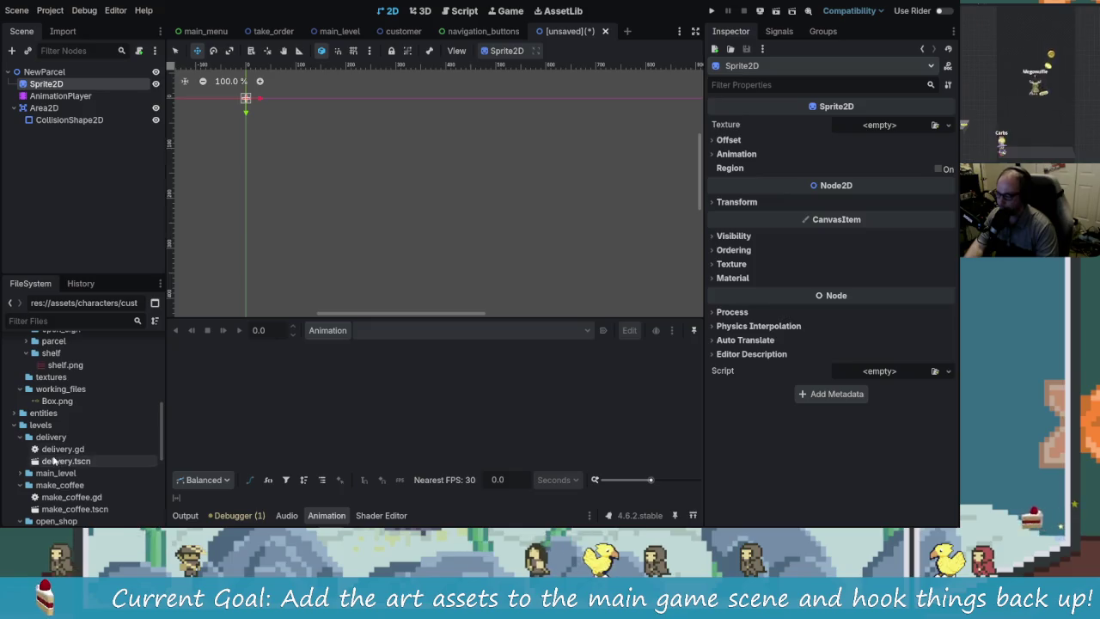
pyautogui.scroll(10, 66, 443)
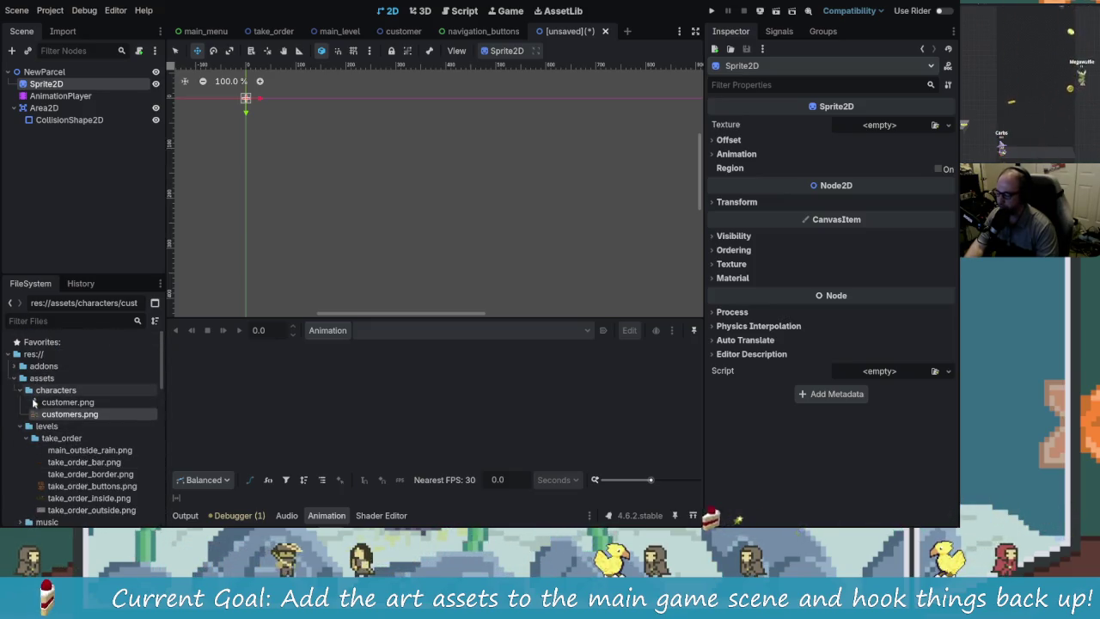
pyautogui.scroll(-1, 66, 505)
pyautogui.scroll(-2, 68, 481)
# - Expand objects and then parcel in the FileSystem dock, and select parcel.png
pyautogui.click(59, 466)
pyautogui.scroll(-1, 58, 482)
pyautogui.scroll(-1, 61, 486)
pyautogui.click(30, 479)
pyautogui.click(55, 491)
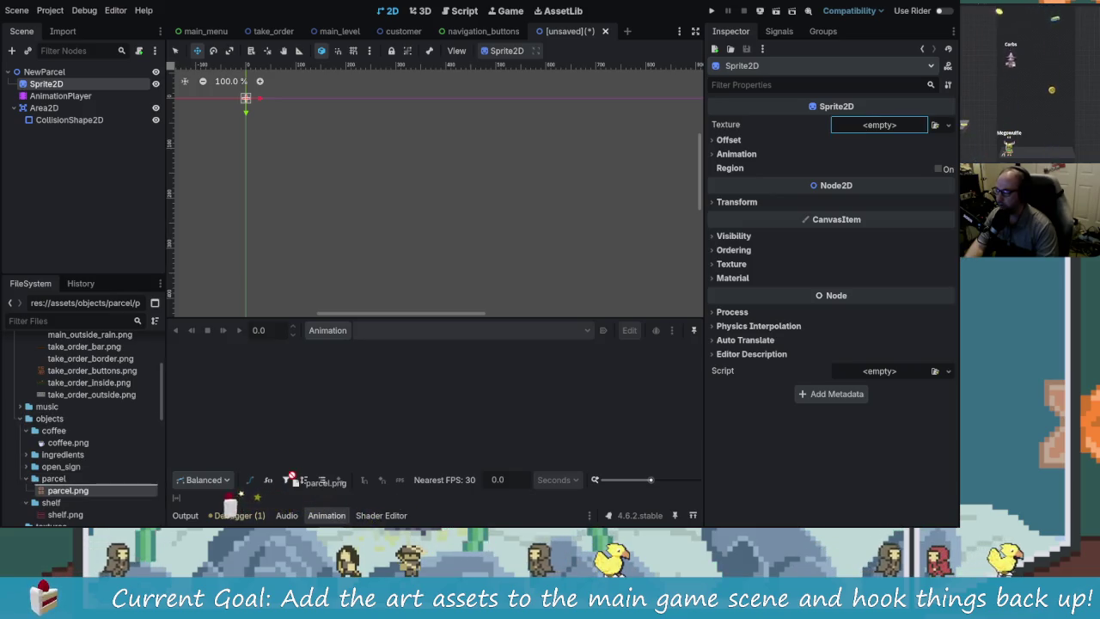
# - Assign parcel.png as the Sprite2D texture with Vframes set to 2, centring it in view
pyautogui.moveTo(890, 128); pyautogui.dragTo(891, 129)
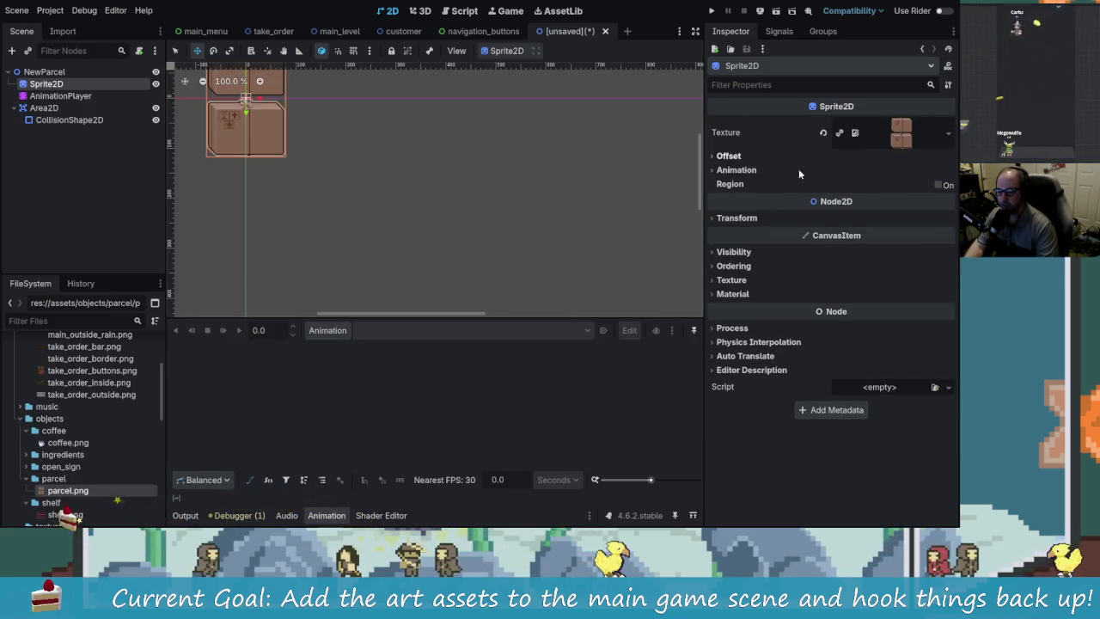
pyautogui.click(737, 171)
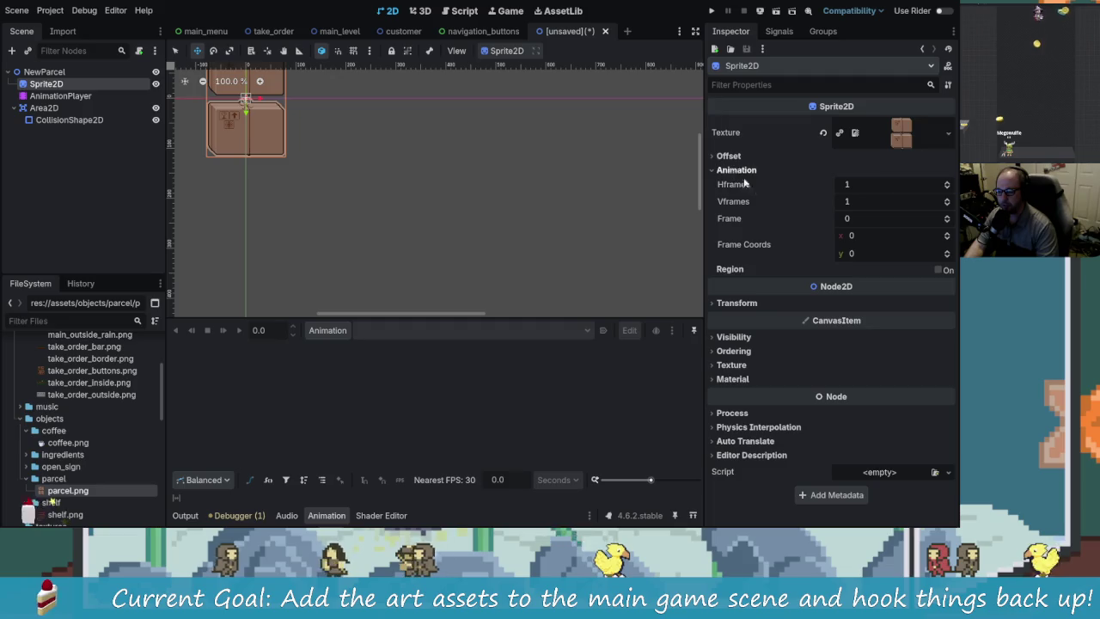
pyautogui.click(946, 199)
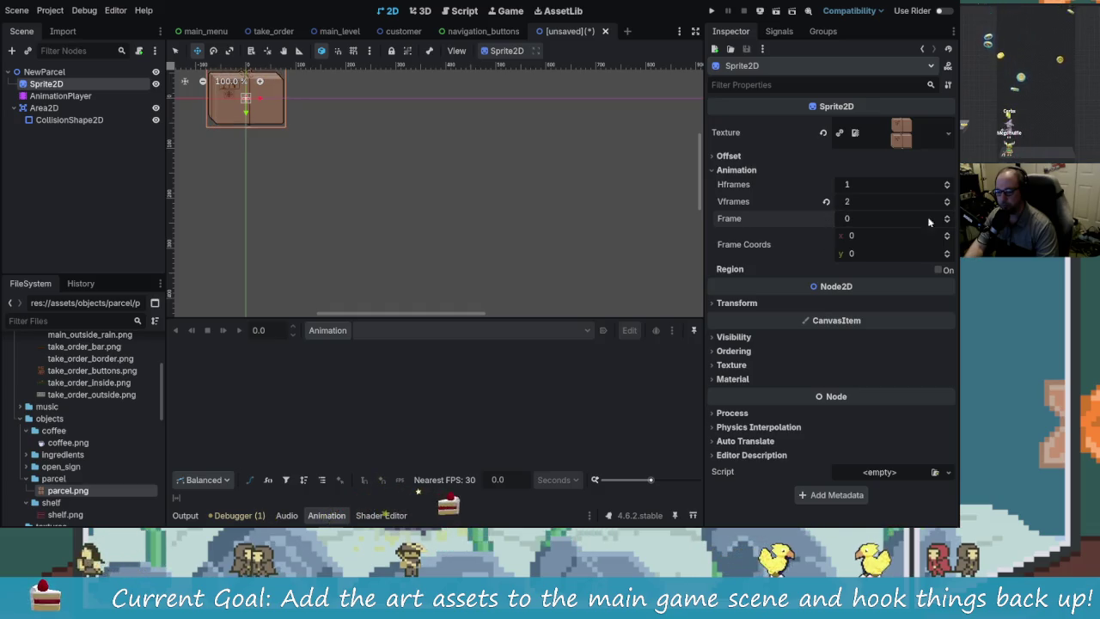
pyautogui.moveTo(315, 145); pyautogui.dragTo(365, 208)
pyautogui.scroll(1, 365, 208)
pyautogui.scroll(4, 404, 210)
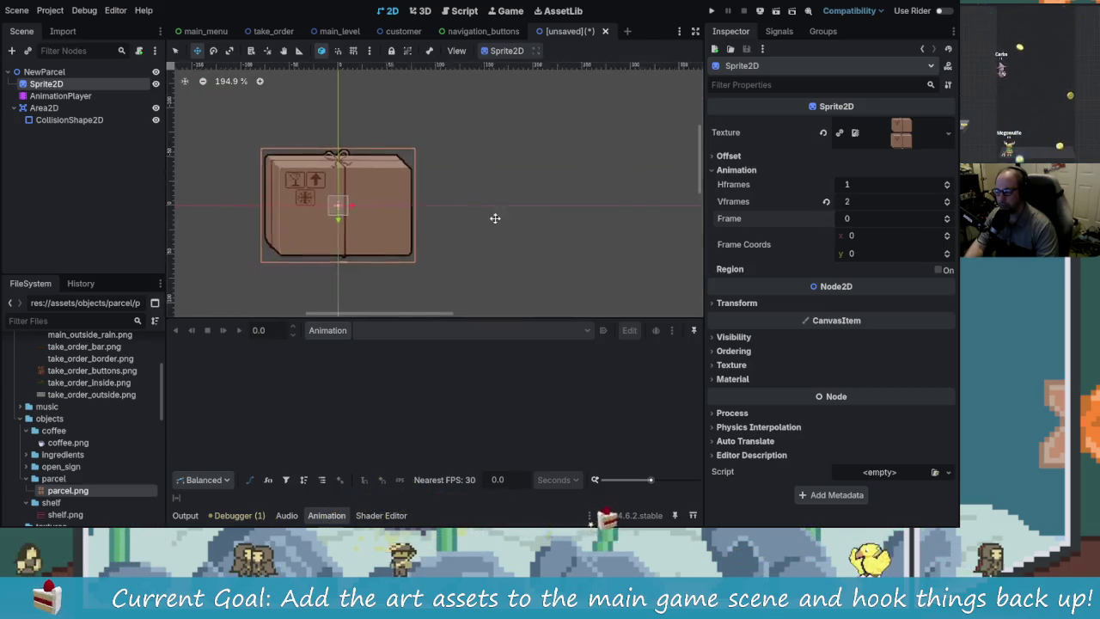
# - Toggle Frame between 0 and 1 to check both parcel frames
pyautogui.click(948, 216)
pyautogui.click(948, 222)
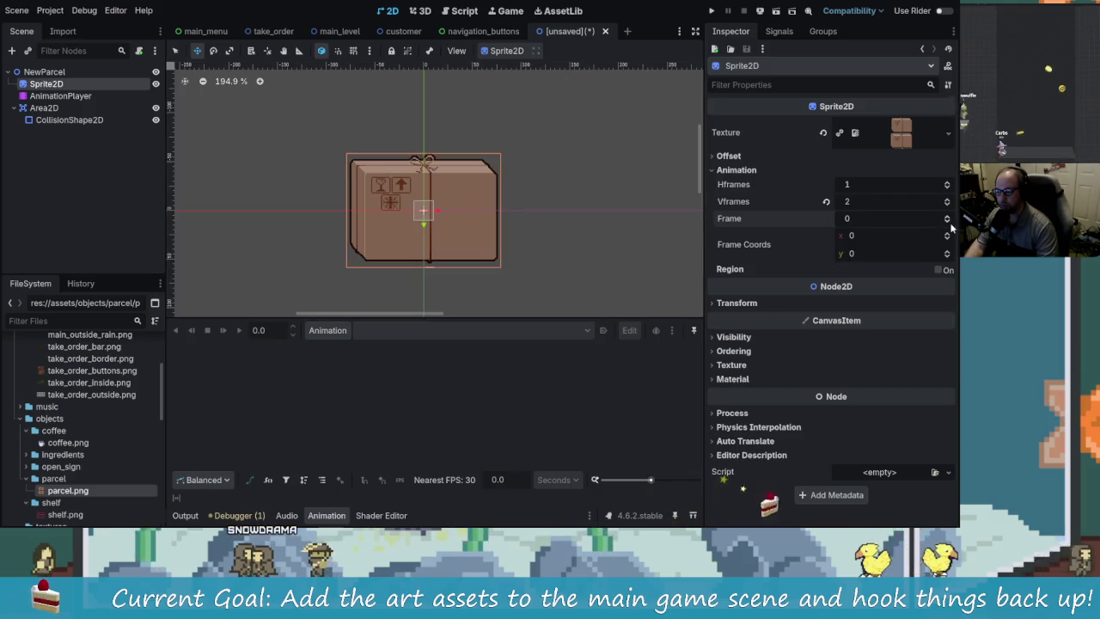
pyautogui.click(946, 217)
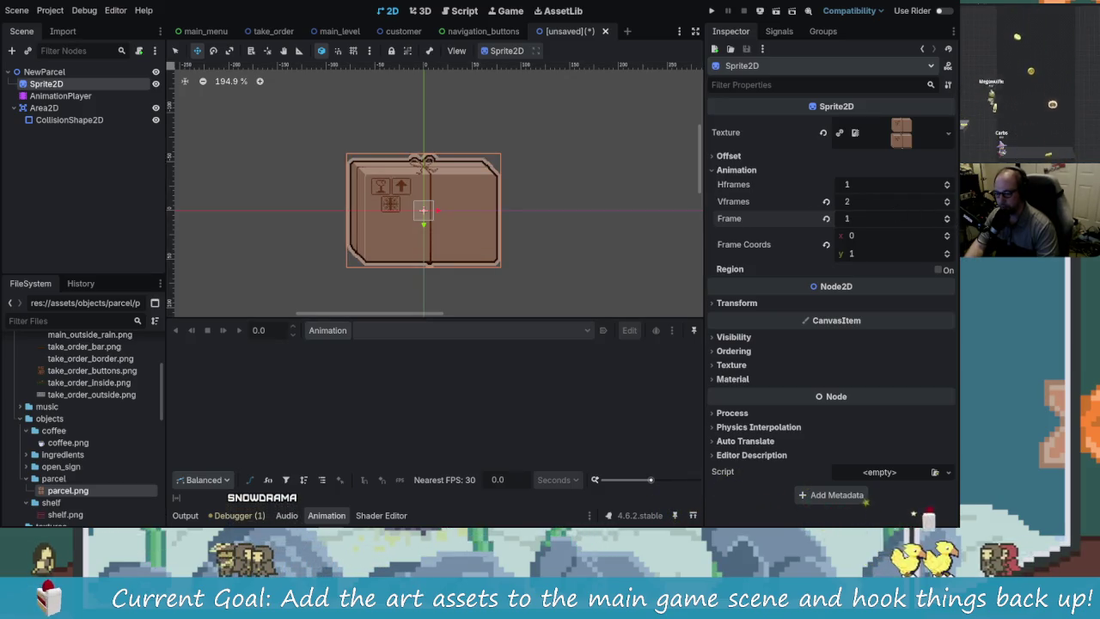
pyautogui.click(948, 223)
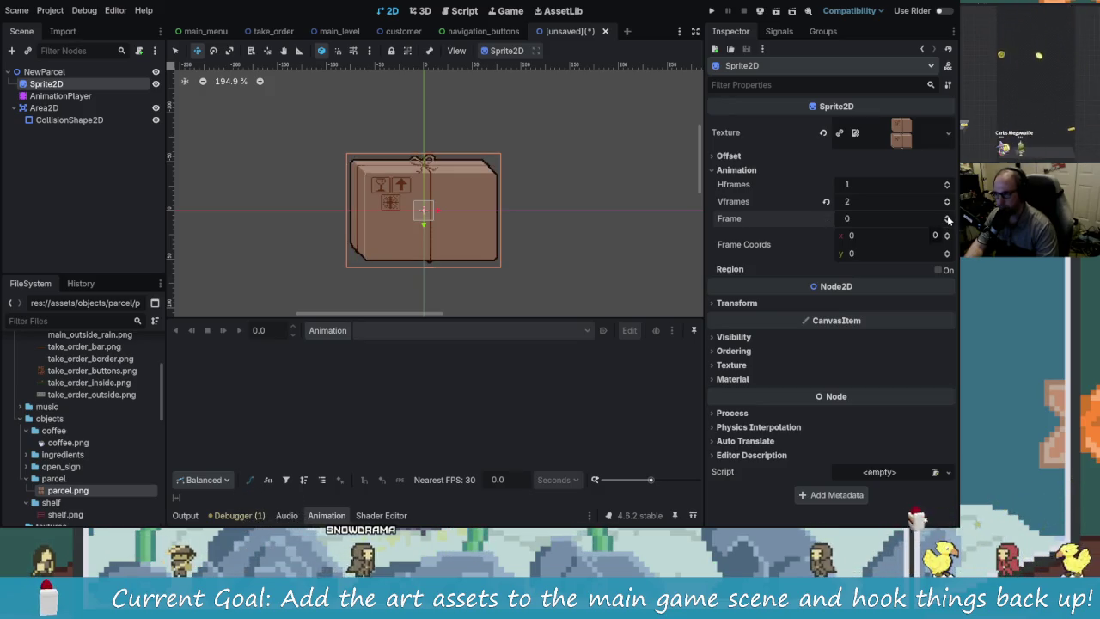
pyautogui.click(948, 217)
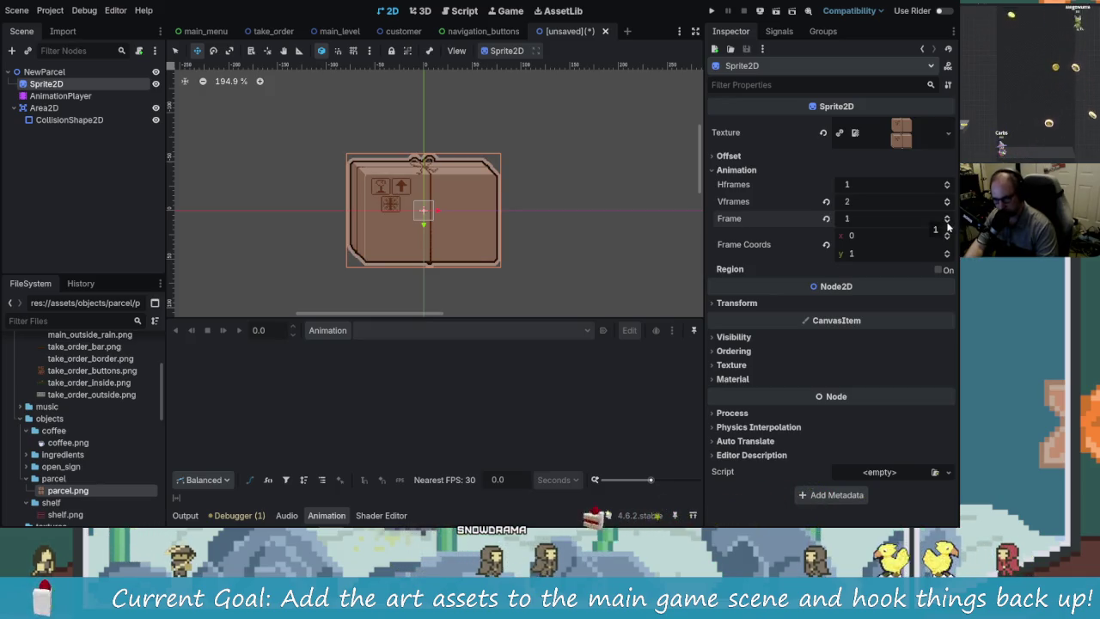
pyautogui.click(948, 223)
pyautogui.hotkey('alt', 'Tab')
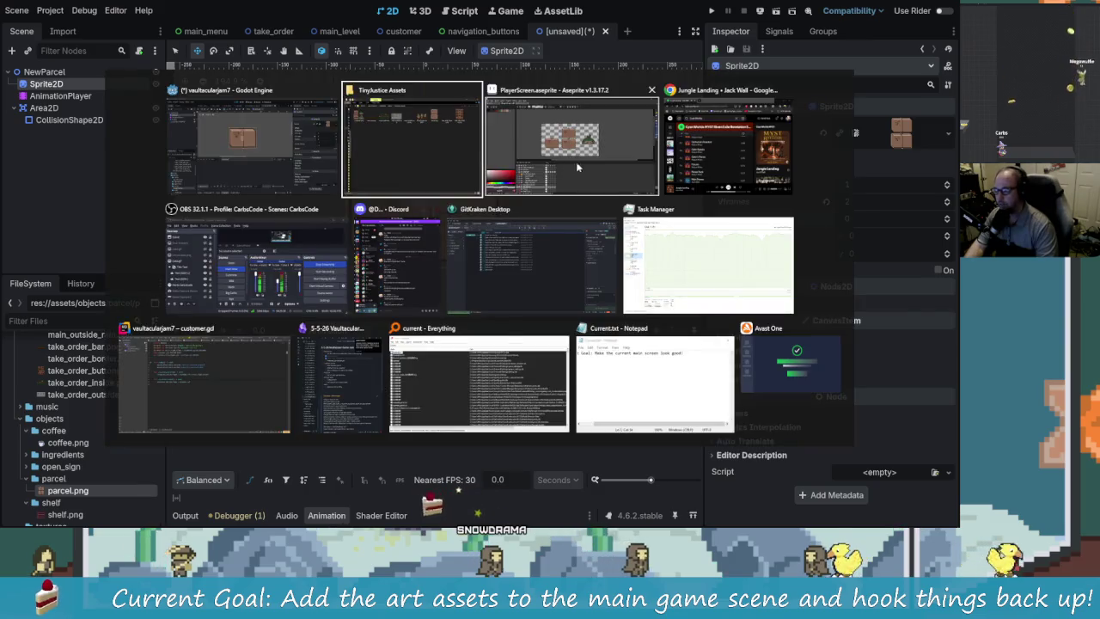
# - Switch to the PlayerScreen-3 document and frame the two-parcel sprite in view
pyautogui.scroll(3, 473, 206)
pyautogui.scroll(-2, 473, 206)
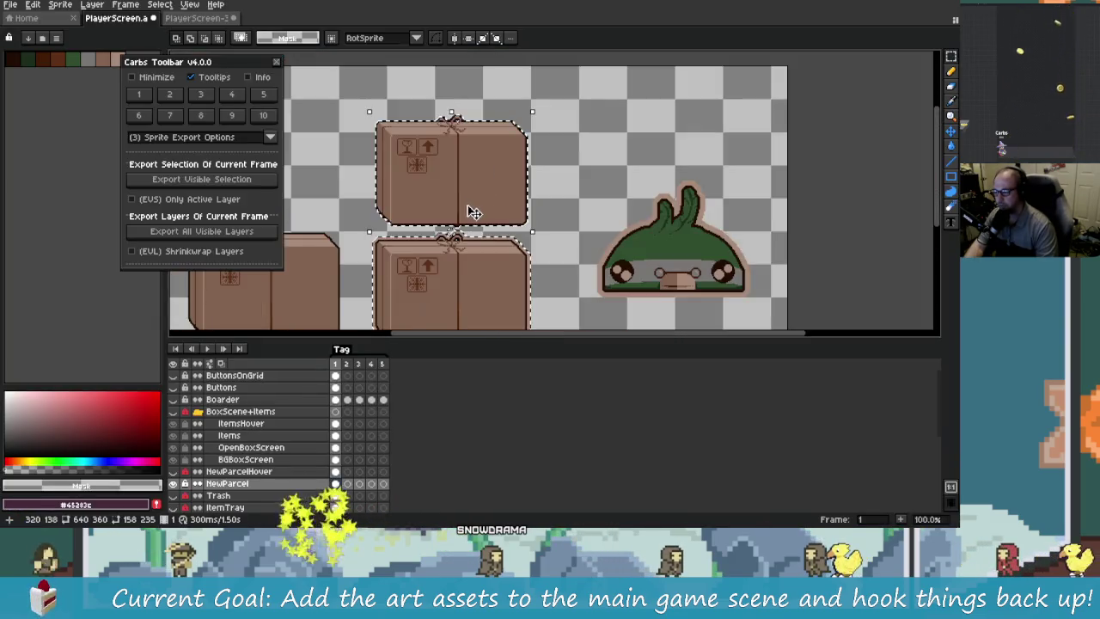
pyautogui.click(197, 18)
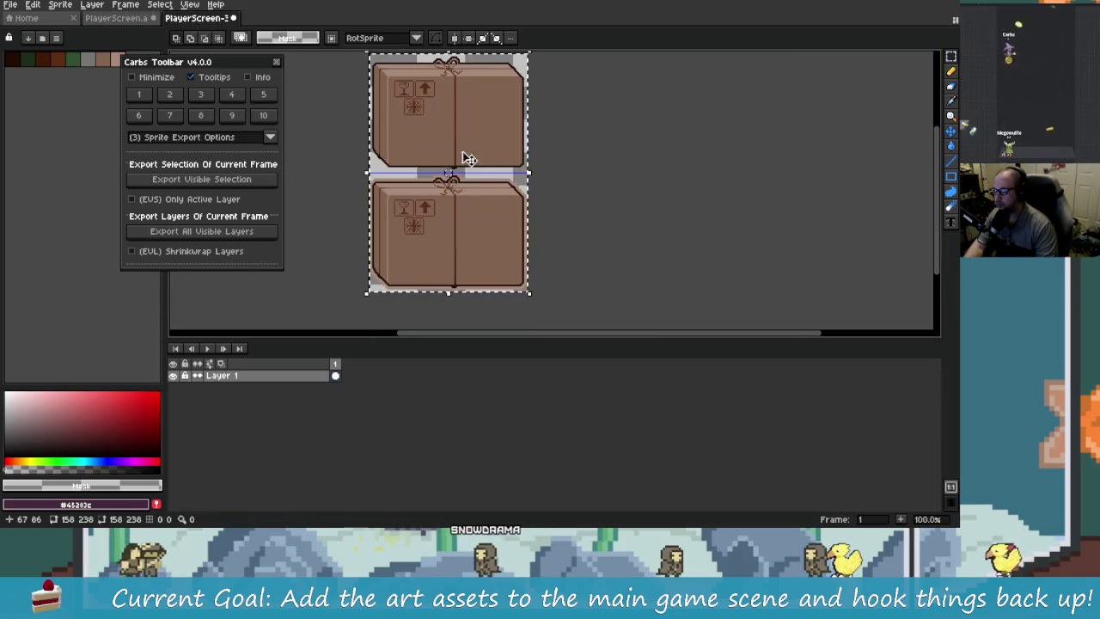
pyautogui.moveTo(551, 224)
pyautogui.mouseDown()
pyautogui.moveTo(545, 197)
pyautogui.moveTo(544, 258)
pyautogui.moveTo(547, 213)
pyautogui.mouseUp()
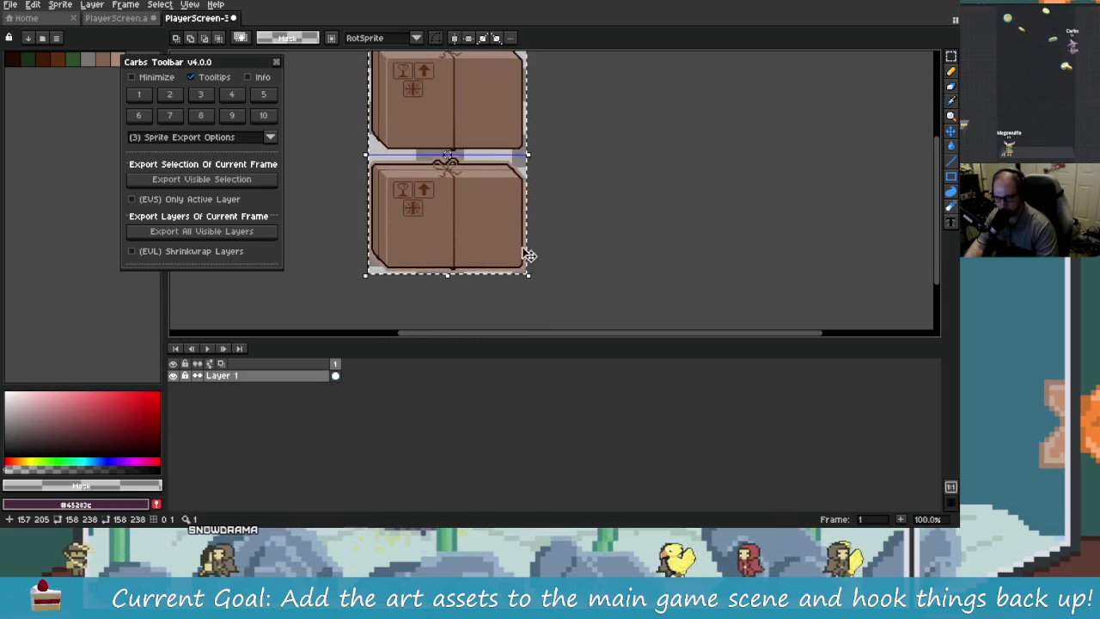
pyautogui.scroll(3, 520, 273)
pyautogui.scroll(-3, 527, 265)
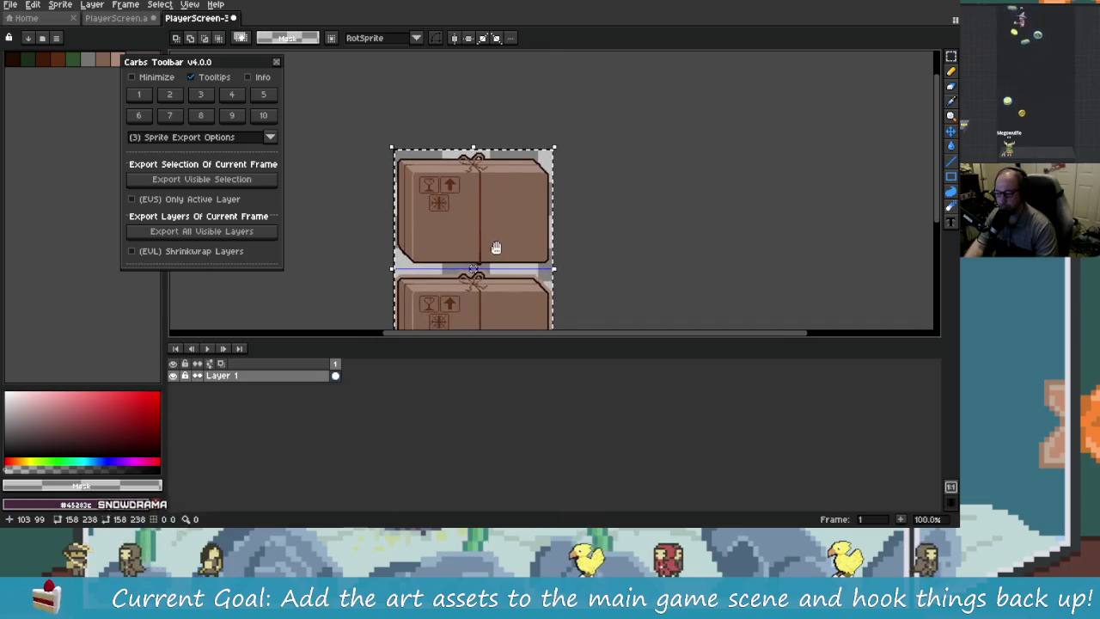
pyautogui.scroll(2, 477, 187)
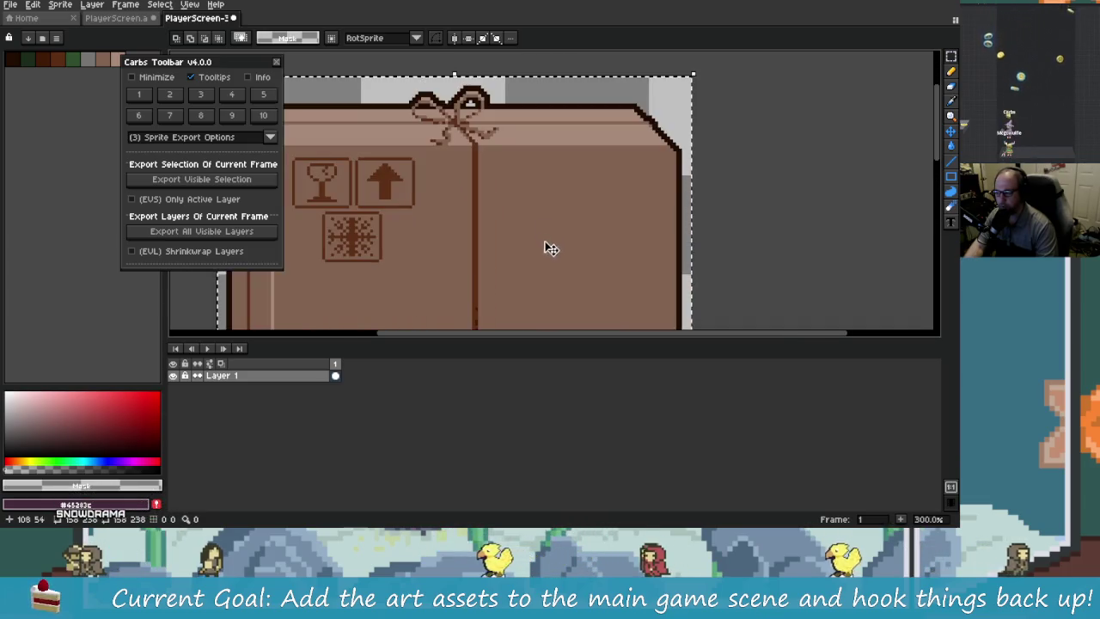
pyautogui.scroll(-1, 545, 246)
# - With the rectangle marquee tool, nudge the selected parcel box 3 pixels lower
pyautogui.click(950, 56)
pyautogui.press('Down')
pyautogui.press('Down')
pyautogui.press('Down')
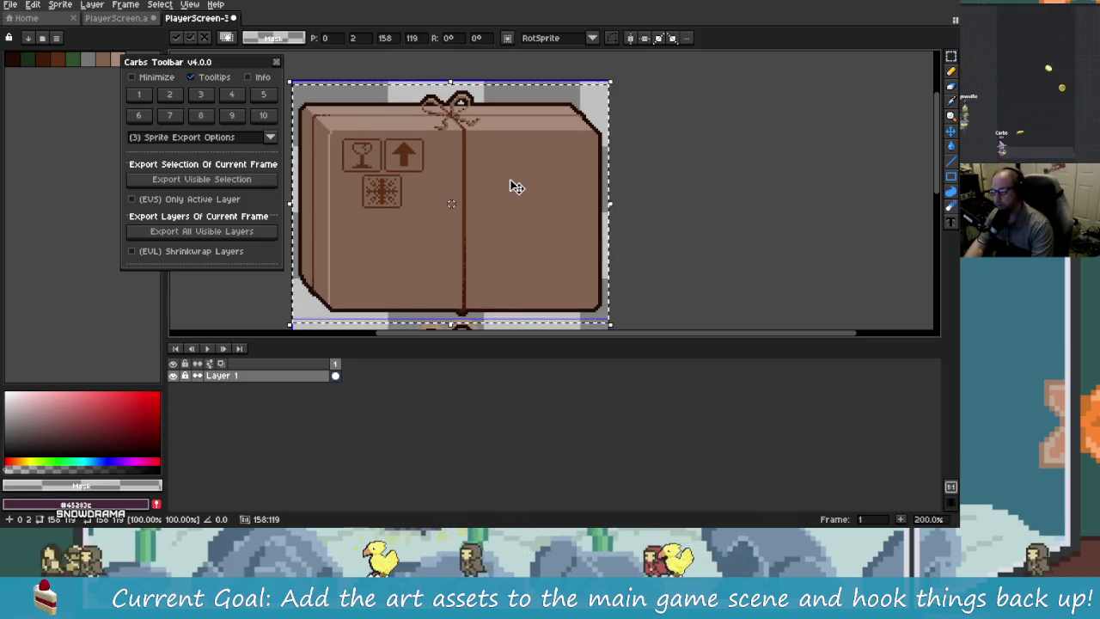
pyautogui.scroll(-1, 610, 147)
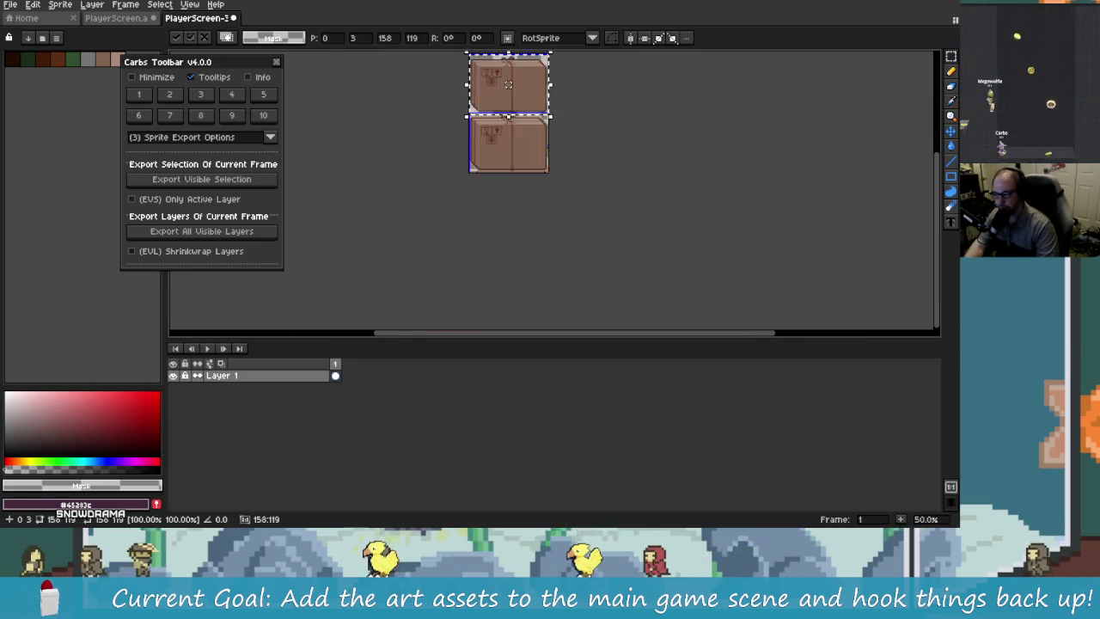
pyautogui.scroll(2, 559, 172)
pyautogui.scroll(-1, 536, 251)
pyautogui.scroll(1, 536, 251)
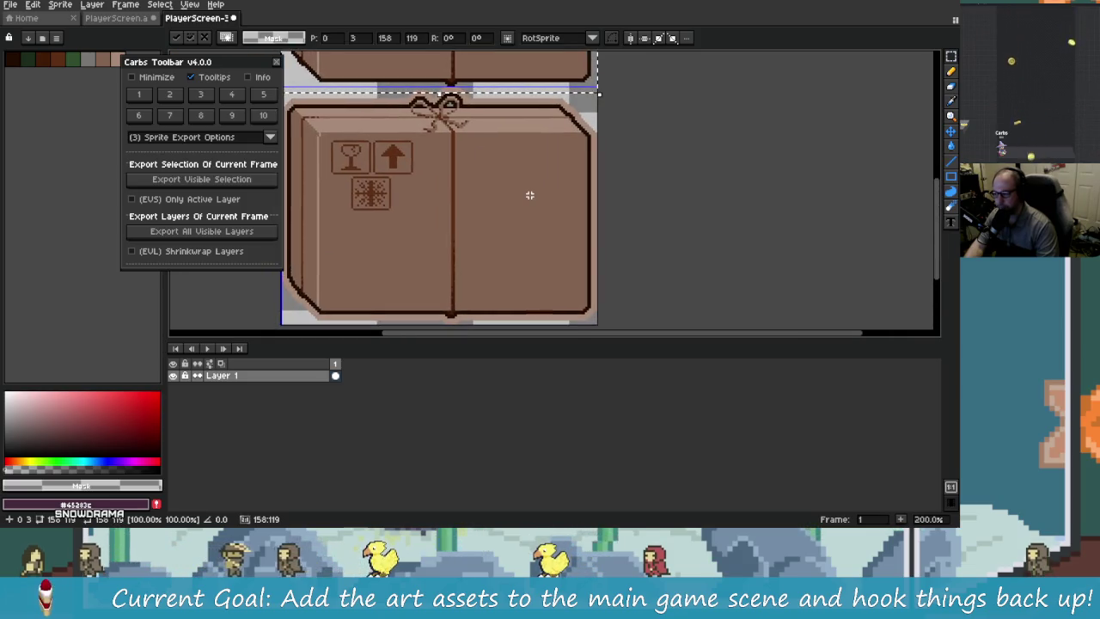
pyautogui.scroll(-2, 547, 141)
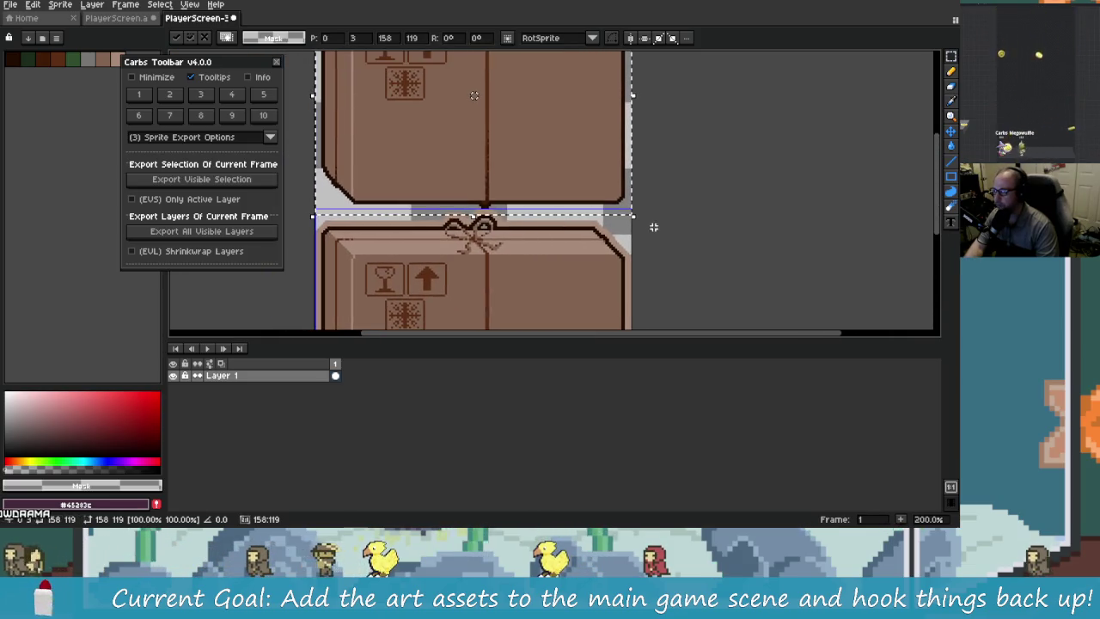
pyautogui.scroll(-2, 654, 226)
pyautogui.hscroll(2, 427, 137)
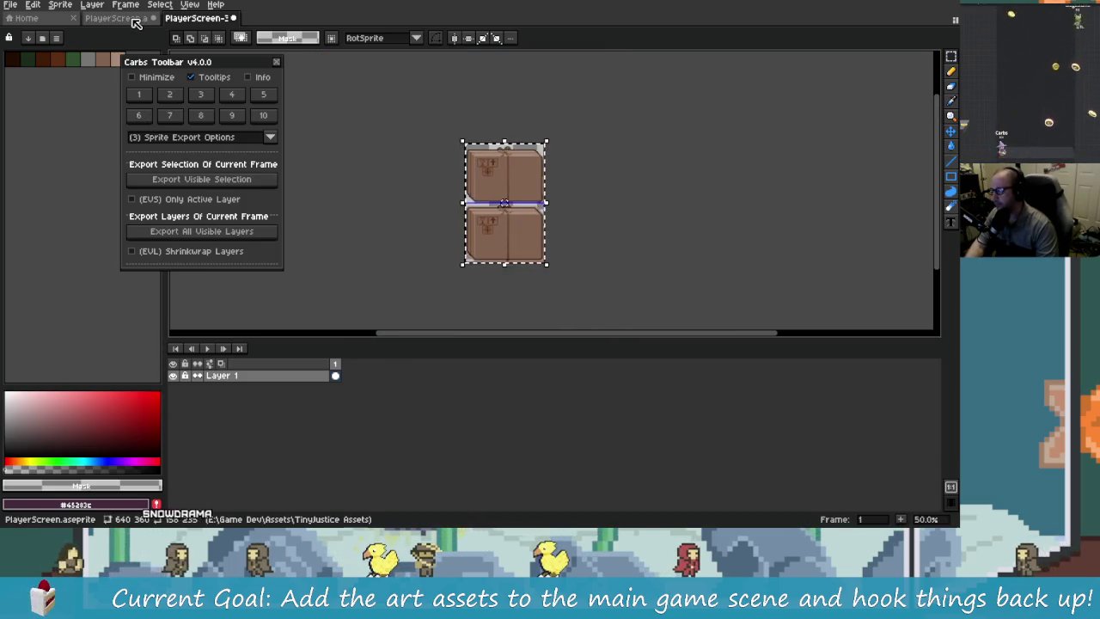
# - In the PlayerScreen sprite, cut and paste the stacked parcels and move them to the canvas centre
pyautogui.hotkey('ctrl', 'shift', 'Tab')
pyautogui.scroll(-2, 530, 178)
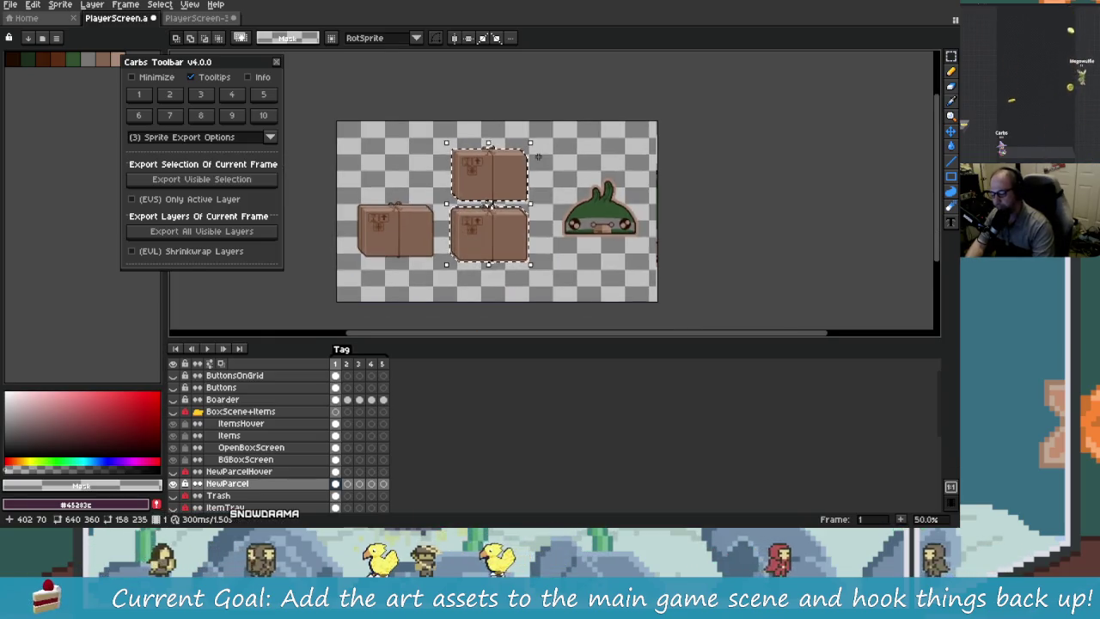
pyautogui.hotkey('ctrl', 'x')
pyautogui.hotkey('ctrl', 'v')
pyautogui.moveTo(370, 164)
pyautogui.mouseDown()
pyautogui.moveTo(399, 183)
pyautogui.moveTo(490, 184)
pyautogui.mouseUp()
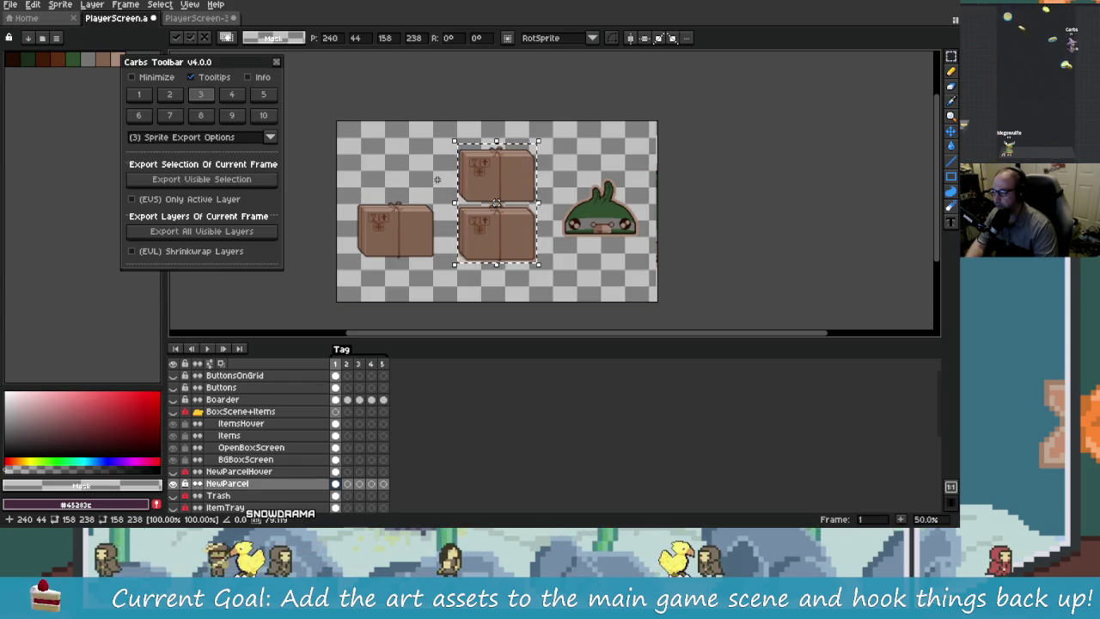
pyautogui.click(439, 180)
# - Marquee the parcels, shrink-wrap the selection, and export it as PlayerScreen_selection.png
pyautogui.moveTo(446, 137); pyautogui.dragTo(555, 275)
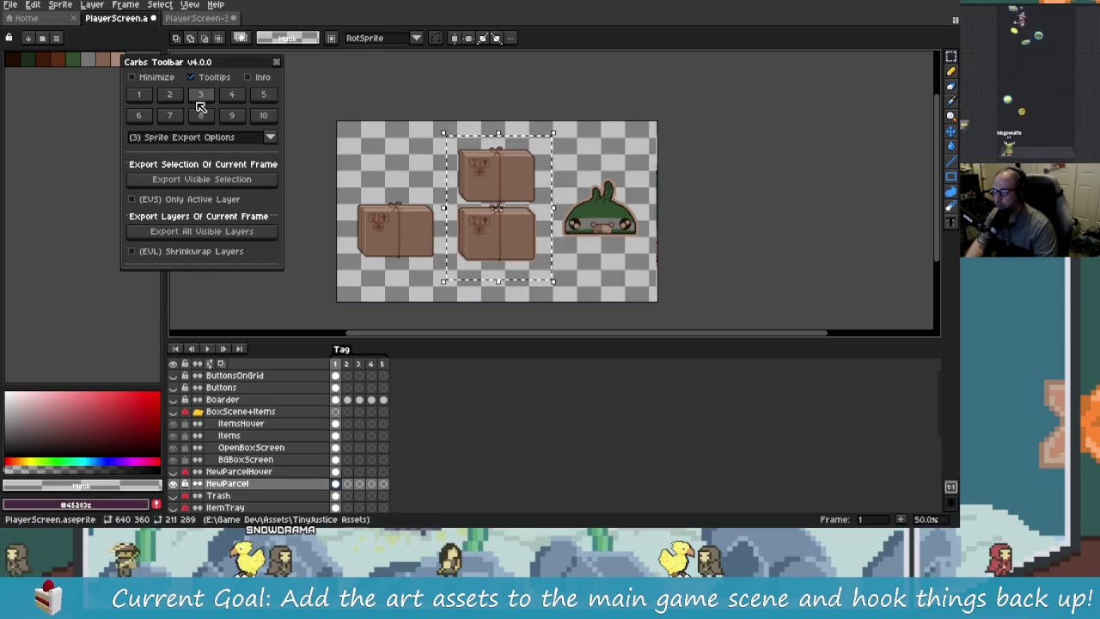
pyautogui.click(206, 138)
pyautogui.click(215, 163)
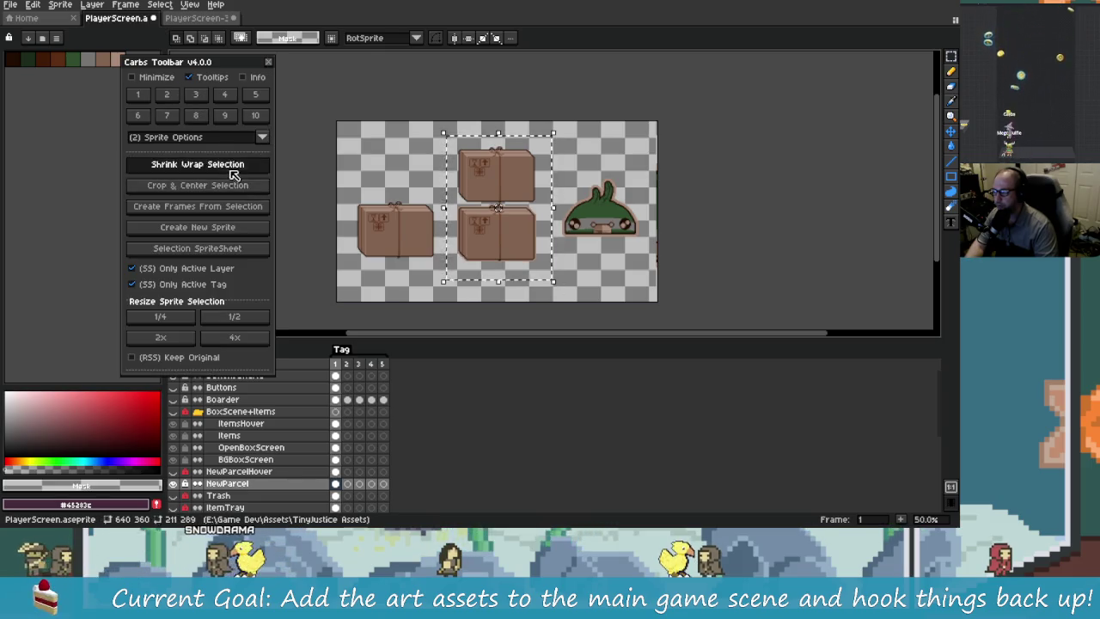
pyautogui.click(230, 164)
pyautogui.click(195, 93)
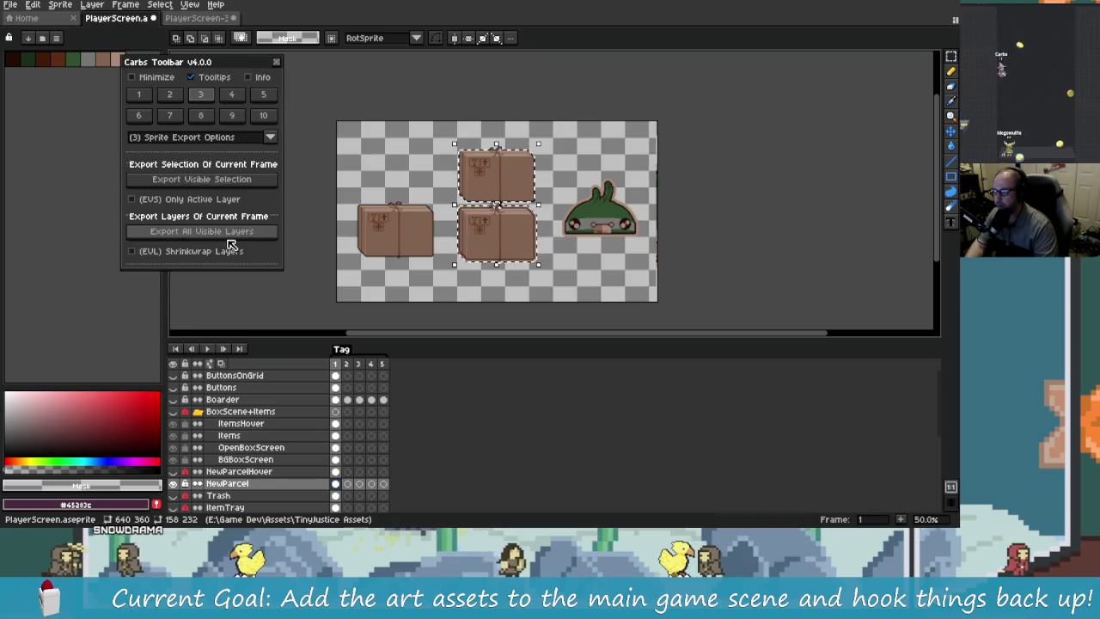
pyautogui.click(222, 181)
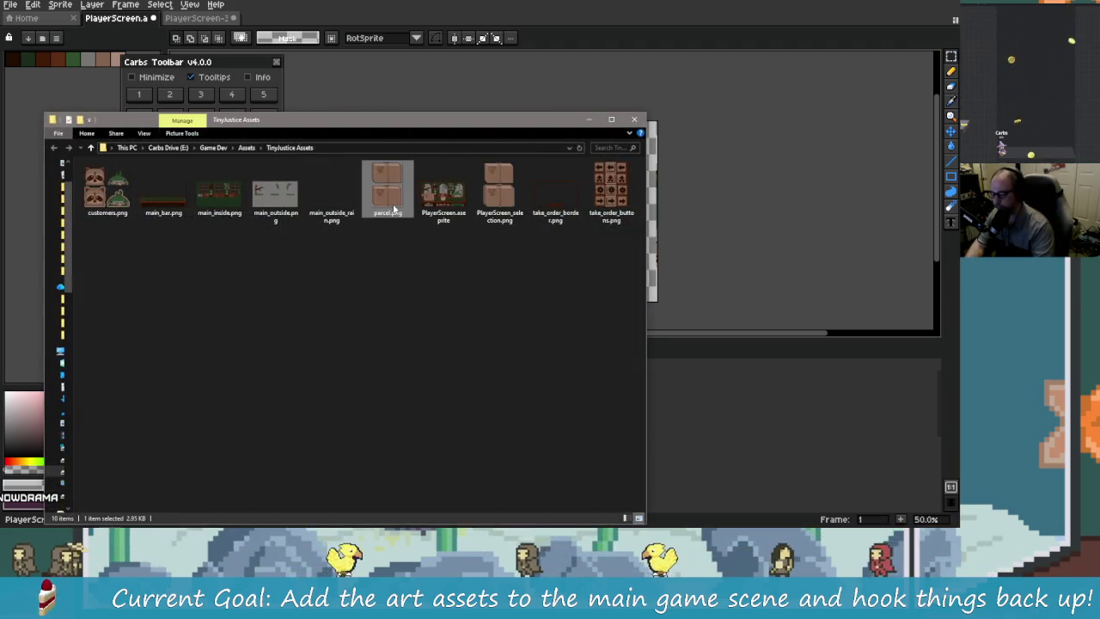
# - Delete the old parcel.png and rename PlayerScreen_selection.png to parcel.png
pyautogui.press('Delete')
pyautogui.click(443, 189)
pyautogui.click(460, 212)
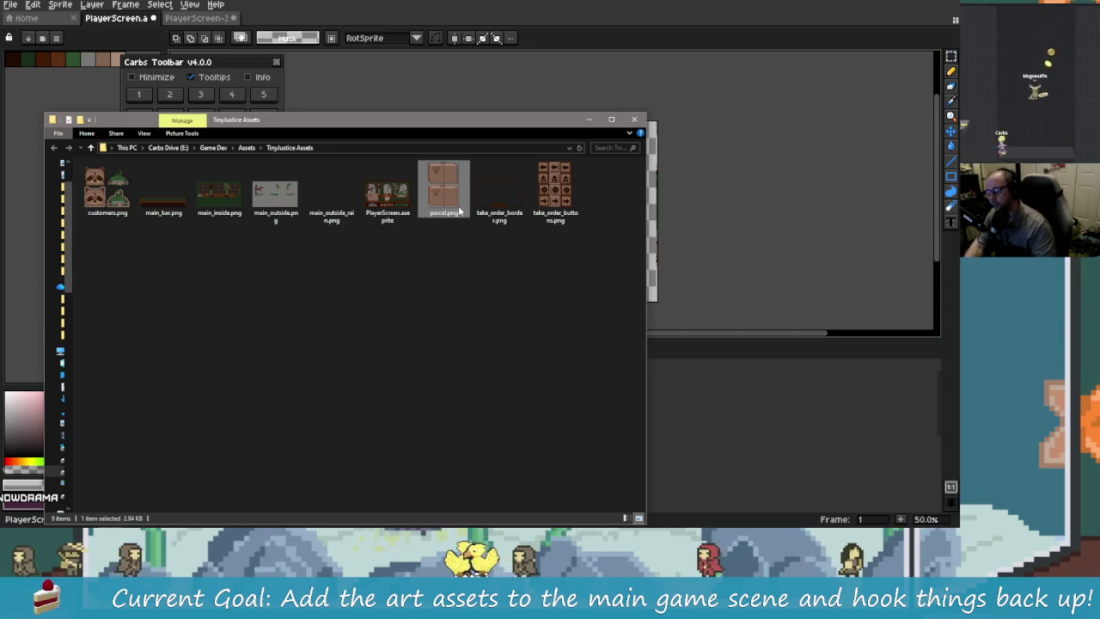
# - Bring the Godot editor back to the front
pyautogui.hotkey('alt', 'Tab')
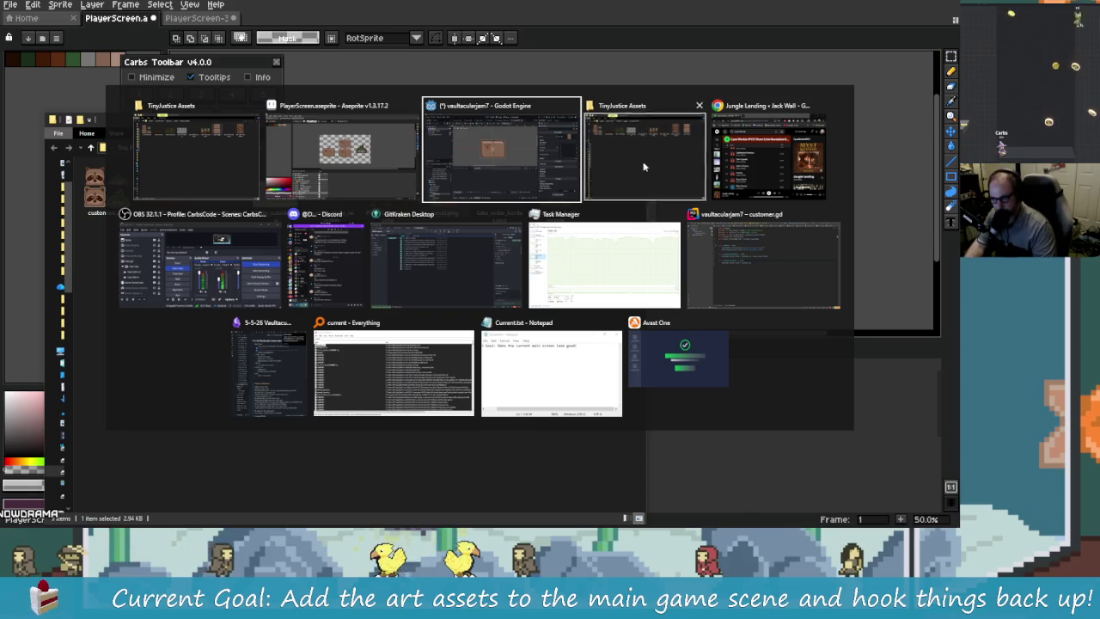
pyautogui.hotkey('alt', 'Tab')
pyautogui.hotkey('alt', 'Tab')
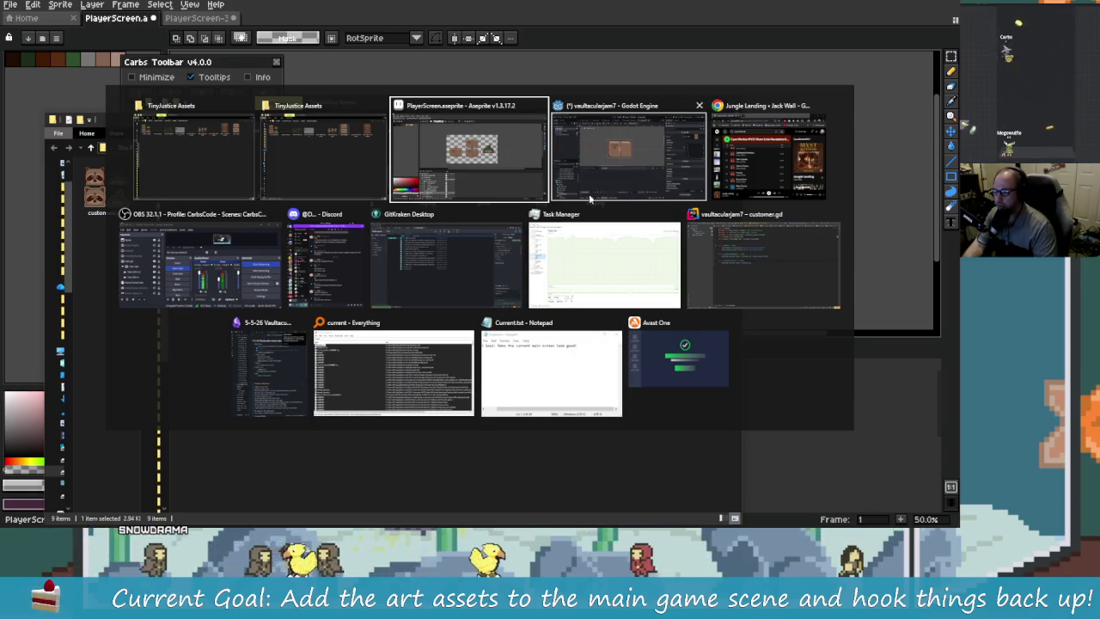
pyautogui.click(620, 176)
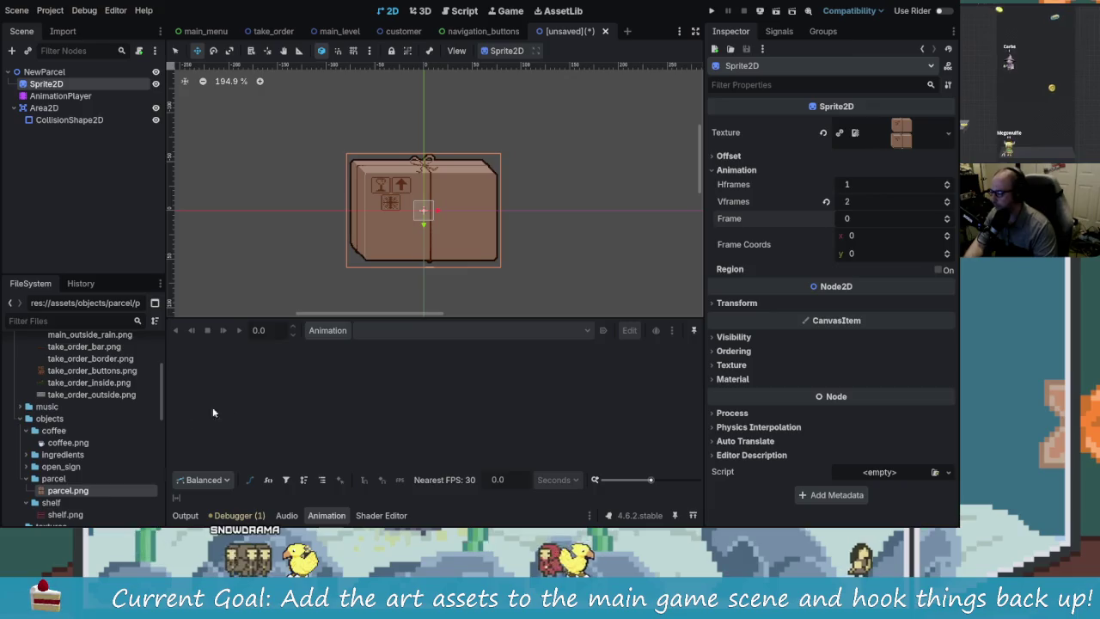
# - Paste the new parcel.png into the project's parcel folder, replacing the old file
pyautogui.rightClick(54, 479)
pyautogui.click(277, 445)
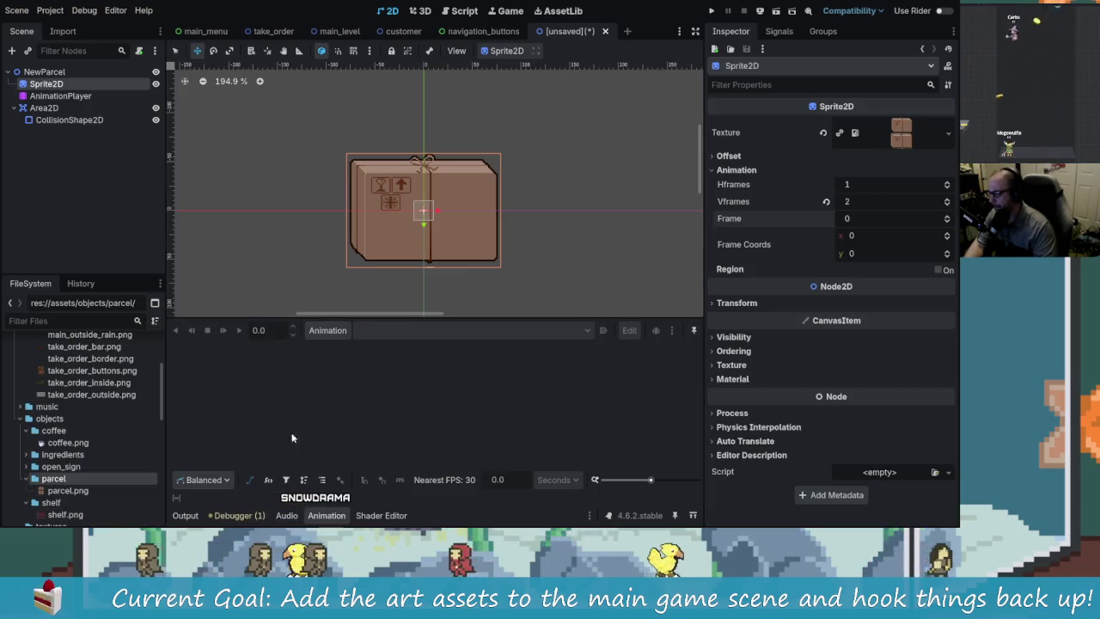
pyautogui.hotkey('ctrl', 'v')
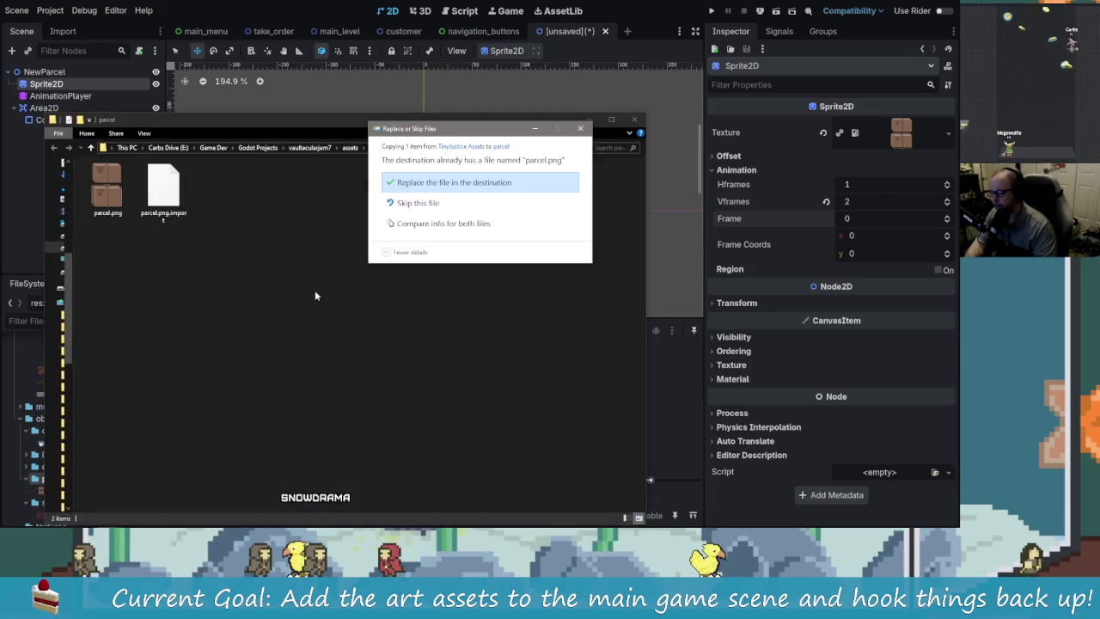
pyautogui.click(454, 182)
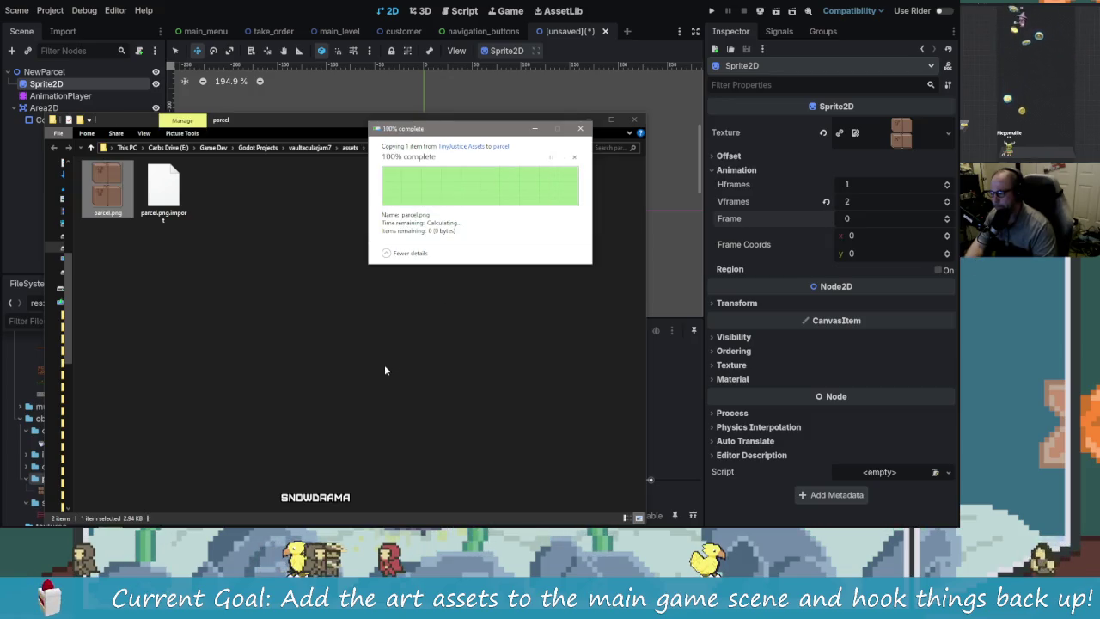
pyautogui.click(633, 118)
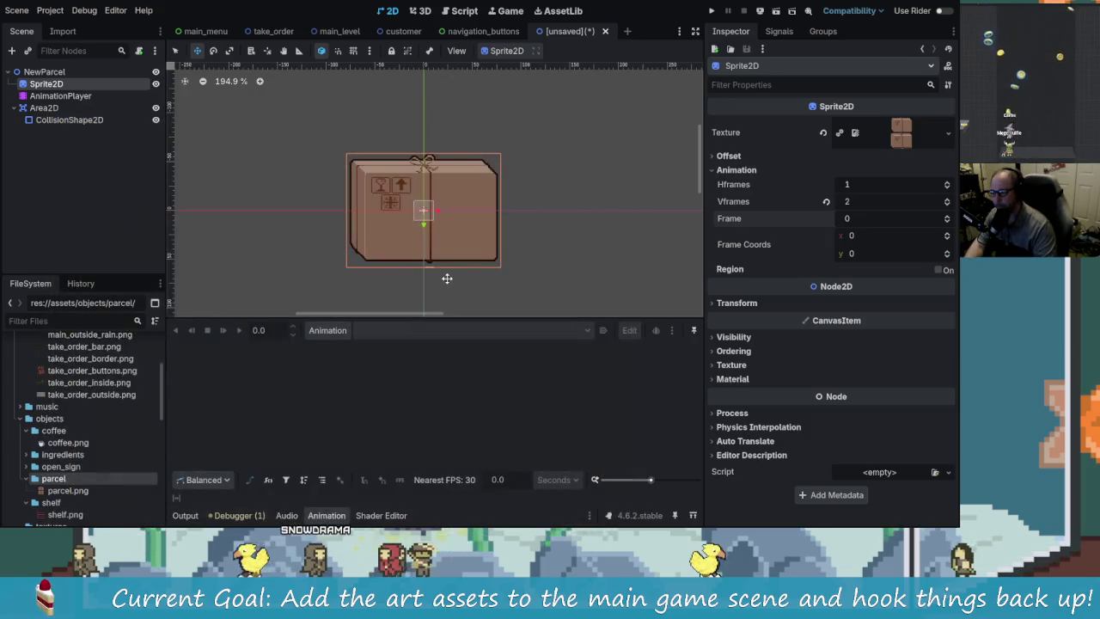
# - Reset Vframes to 2, then clear and reassign parcel.png as the Sprite2D texture
pyautogui.click(946, 204)
pyautogui.click(948, 199)
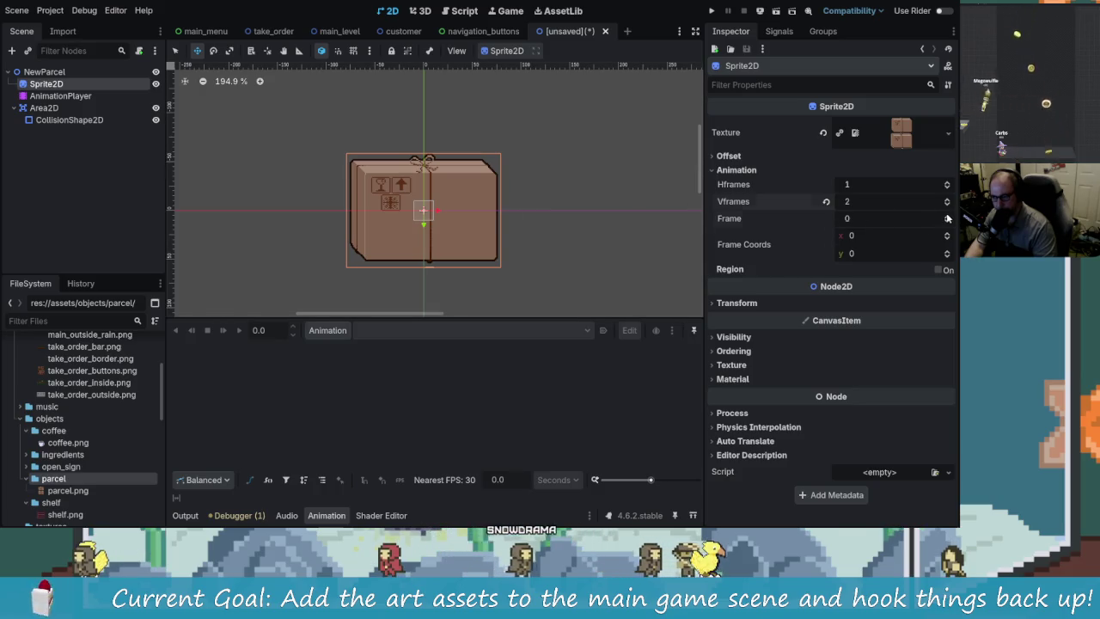
pyautogui.click(948, 216)
pyautogui.click(946, 221)
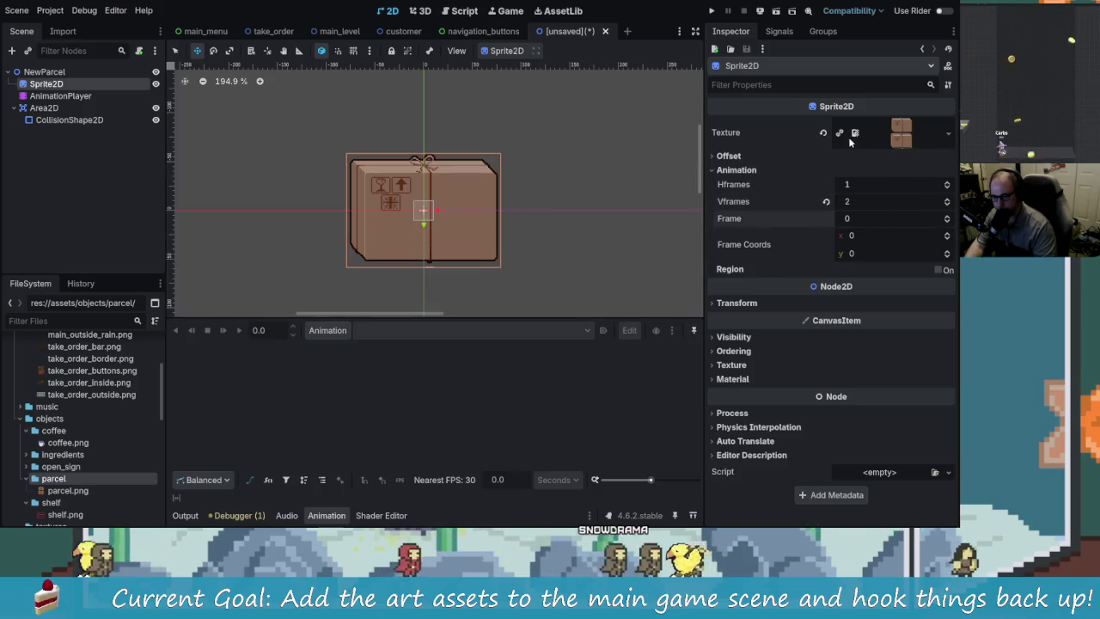
pyautogui.click(825, 134)
pyautogui.moveTo(49, 493)
pyautogui.mouseDown()
pyautogui.moveTo(851, 150)
pyautogui.moveTo(869, 126)
pyautogui.mouseUp()
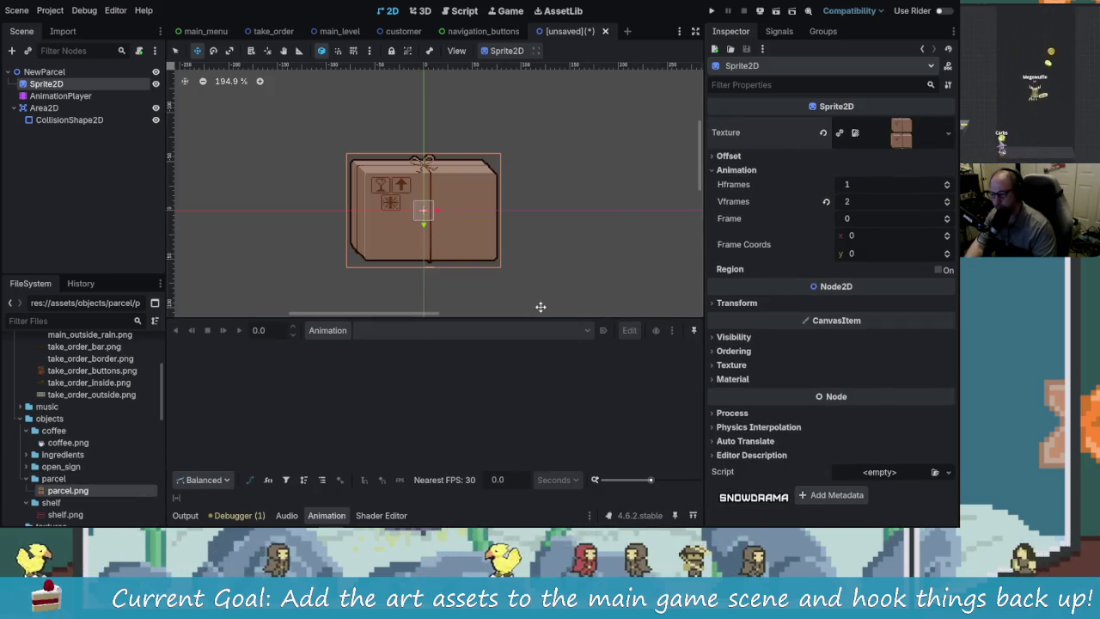
pyautogui.click(947, 220)
pyautogui.click(948, 222)
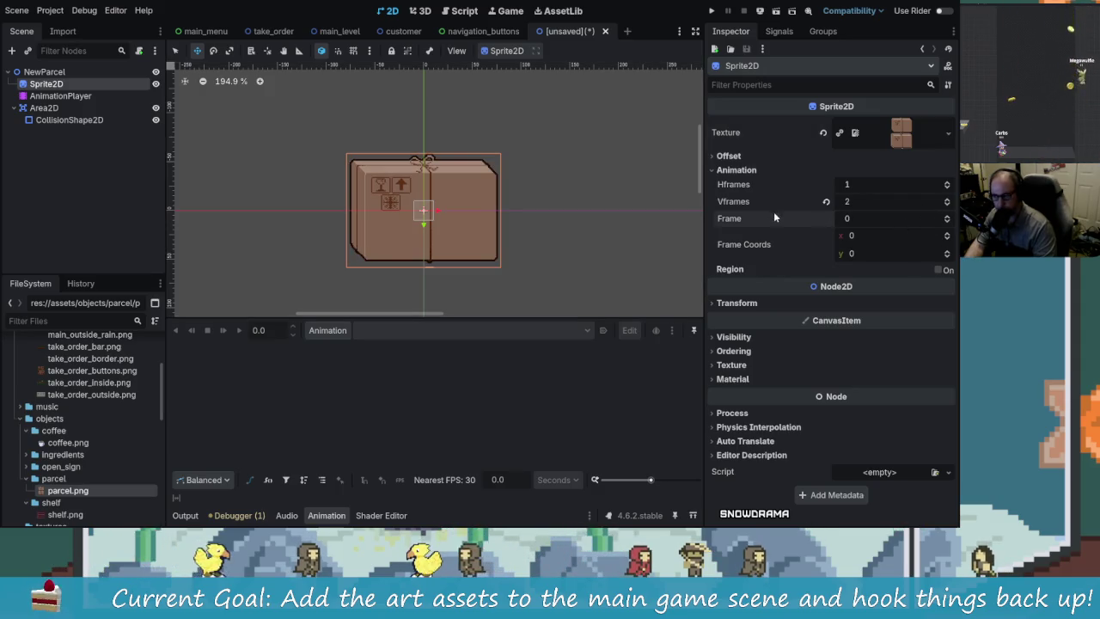
# - Flip between frames 0 and 1 while panning to check the new two-box sheet
pyautogui.scroll(3, 459, 215)
pyautogui.scroll(-1, 459, 215)
pyautogui.scroll(3, 459, 215)
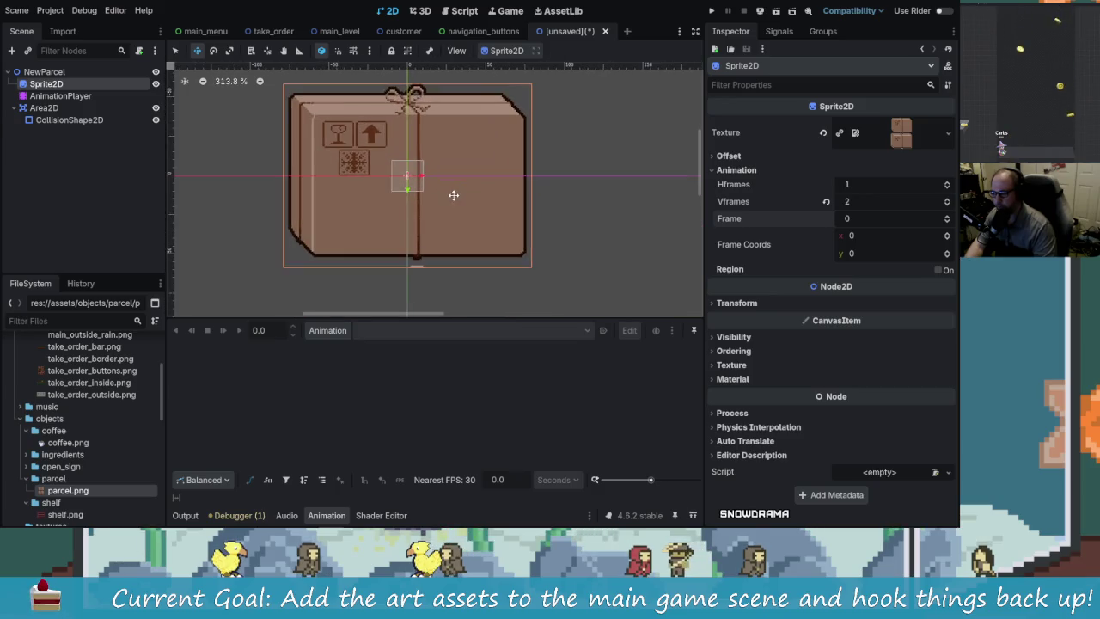
pyautogui.click(947, 221)
pyautogui.moveTo(599, 239)
pyautogui.mouseDown()
pyautogui.moveTo(607, 189)
pyautogui.moveTo(590, 282)
pyautogui.mouseUp()
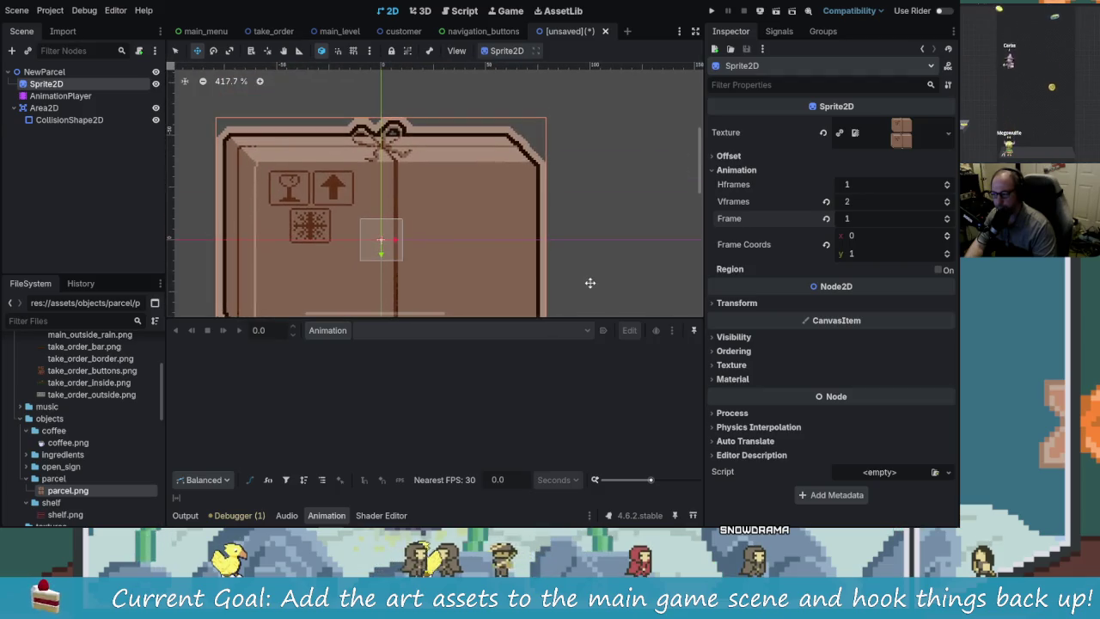
pyautogui.click(947, 222)
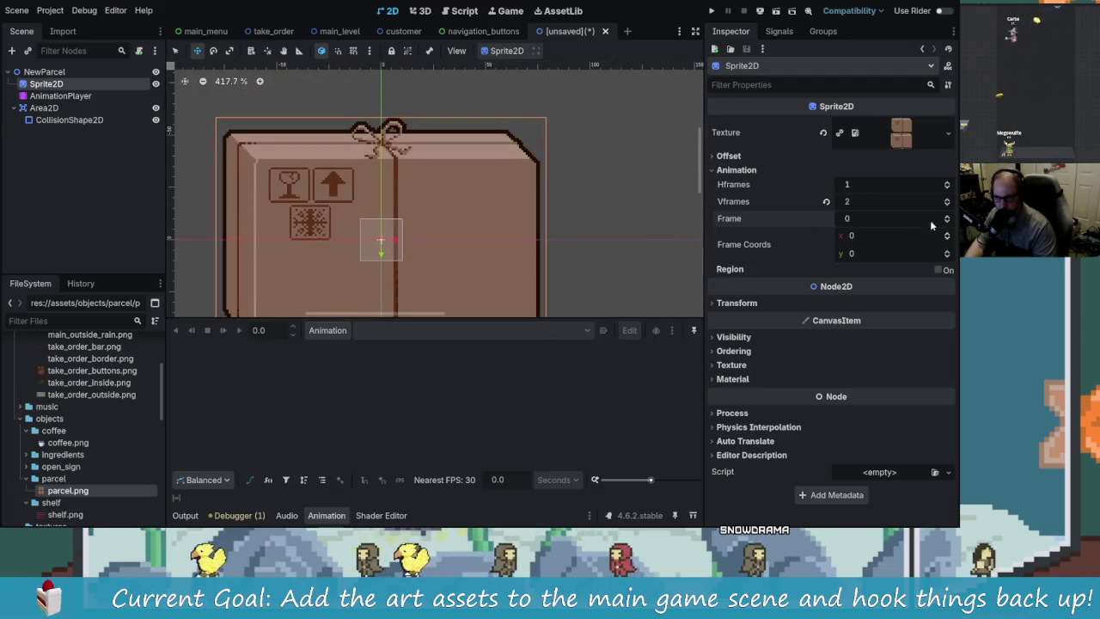
pyautogui.scroll(-2, 601, 206)
pyautogui.moveTo(586, 182); pyautogui.dragTo(592, 233)
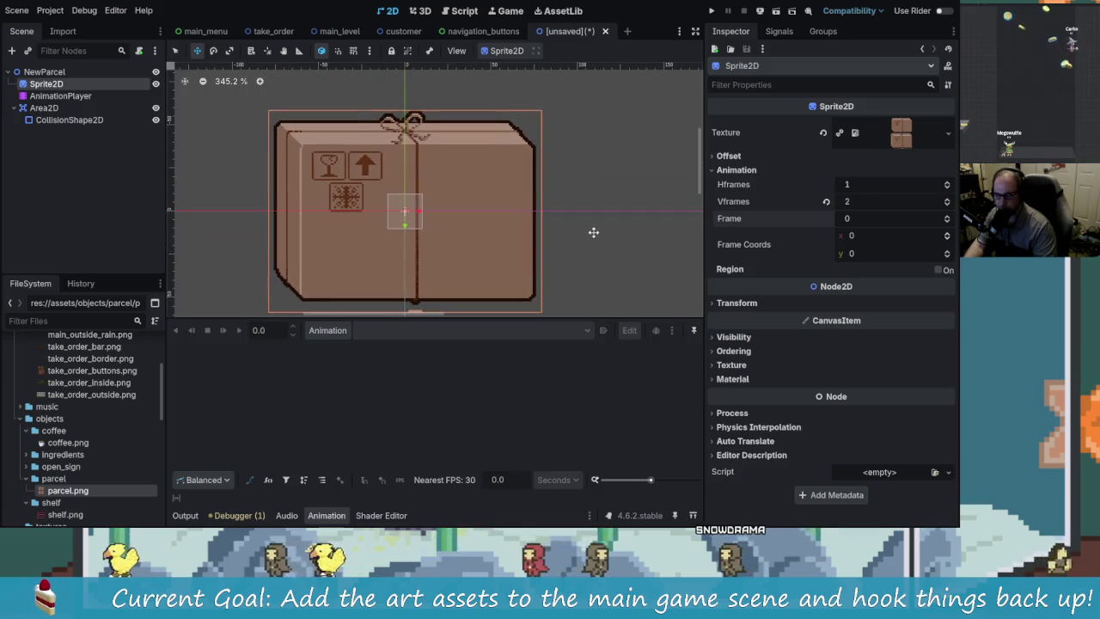
pyautogui.click(949, 221)
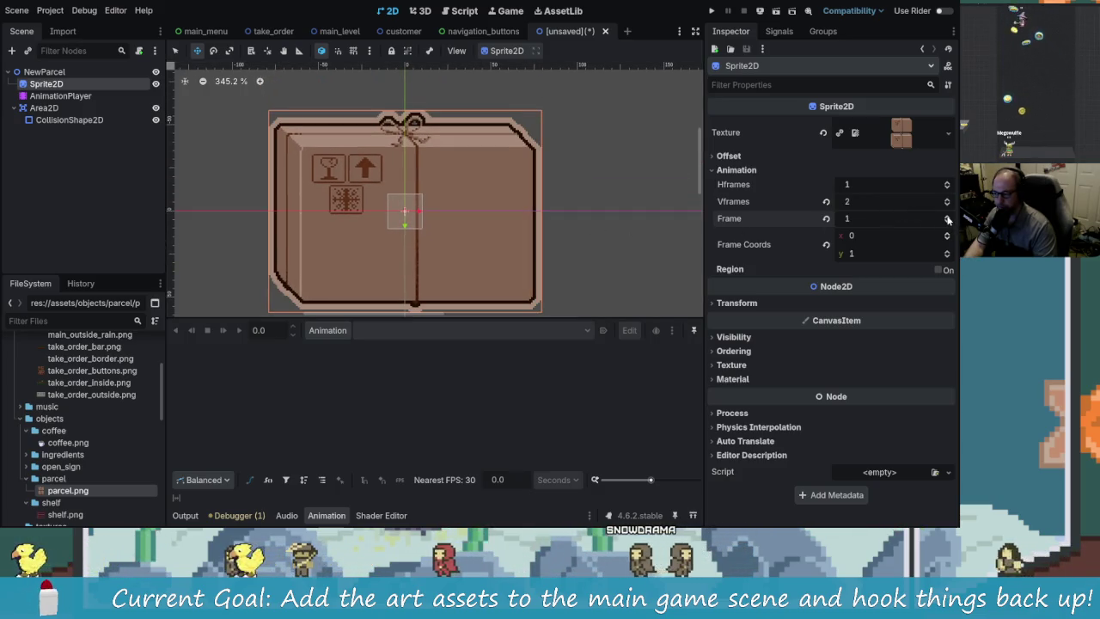
pyautogui.moveTo(612, 235); pyautogui.dragTo(621, 221)
pyautogui.hotkey('alt', 'Tab')
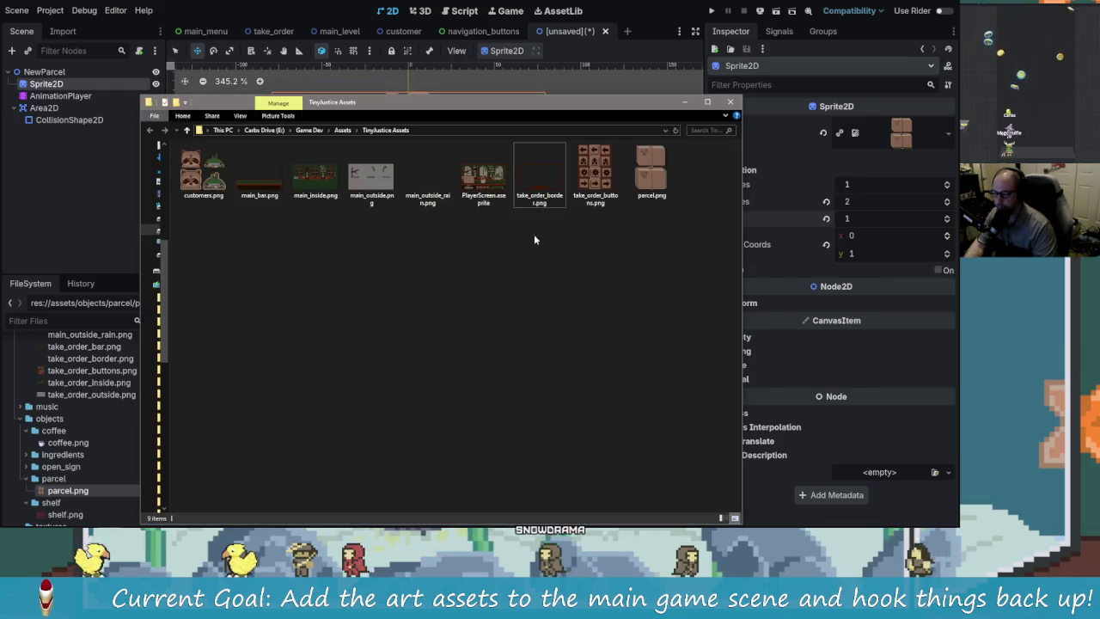
# - Back in Aseprite, copy the two stacked parcel boxes into a new sprite from the clipboard
pyautogui.hotkey('alt', 'Tab')
pyautogui.click(559, 177)
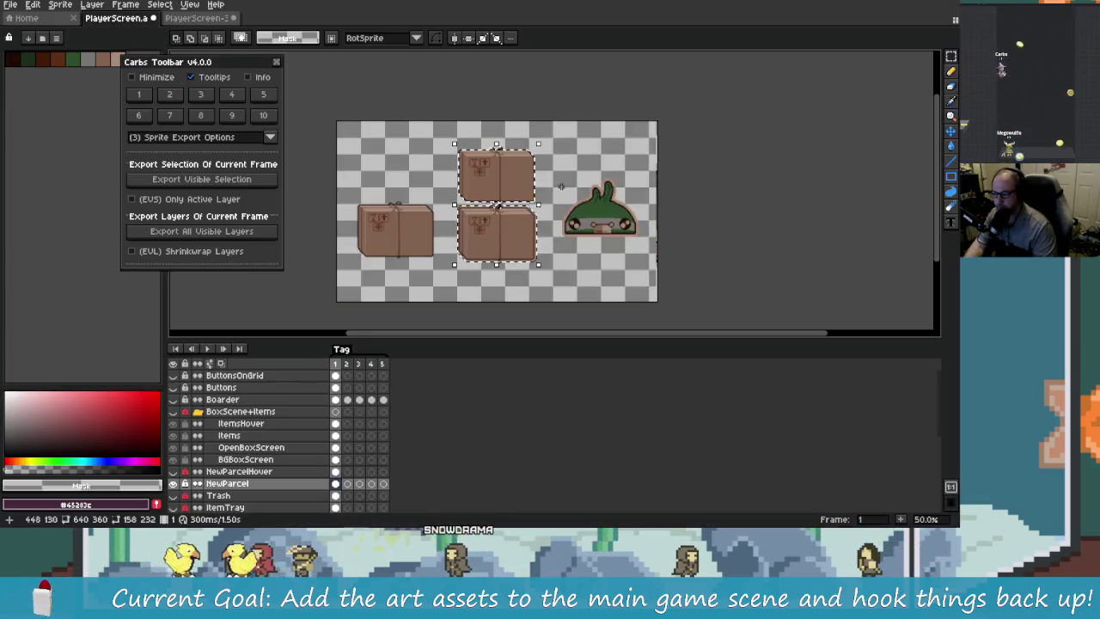
pyautogui.scroll(6, 502, 256)
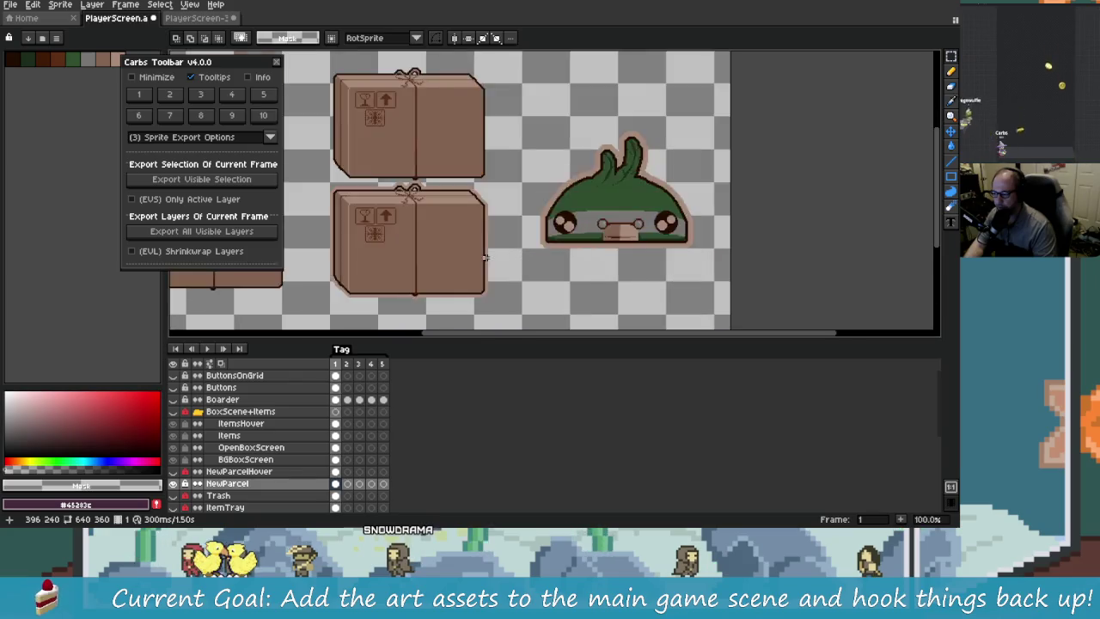
pyautogui.scroll(-2, 481, 246)
pyautogui.scroll(-3, 509, 260)
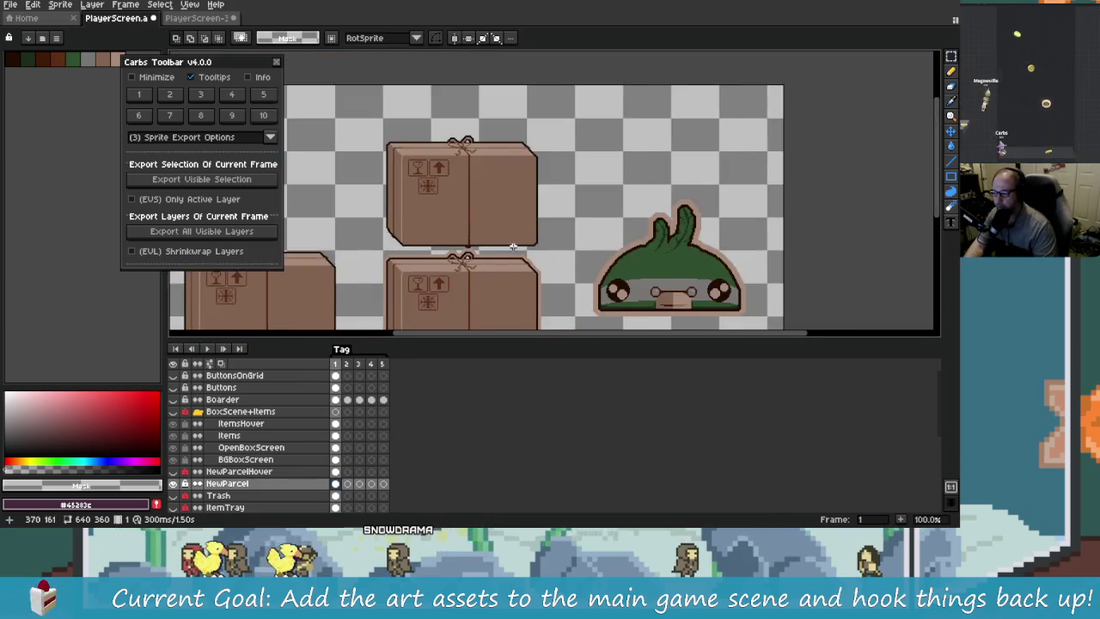
pyautogui.moveTo(381, 155); pyautogui.dragTo(528, 335)
pyautogui.hotkey('ctrl', 'c')
pyautogui.hotkey('ctrl', 'alt', 'n')
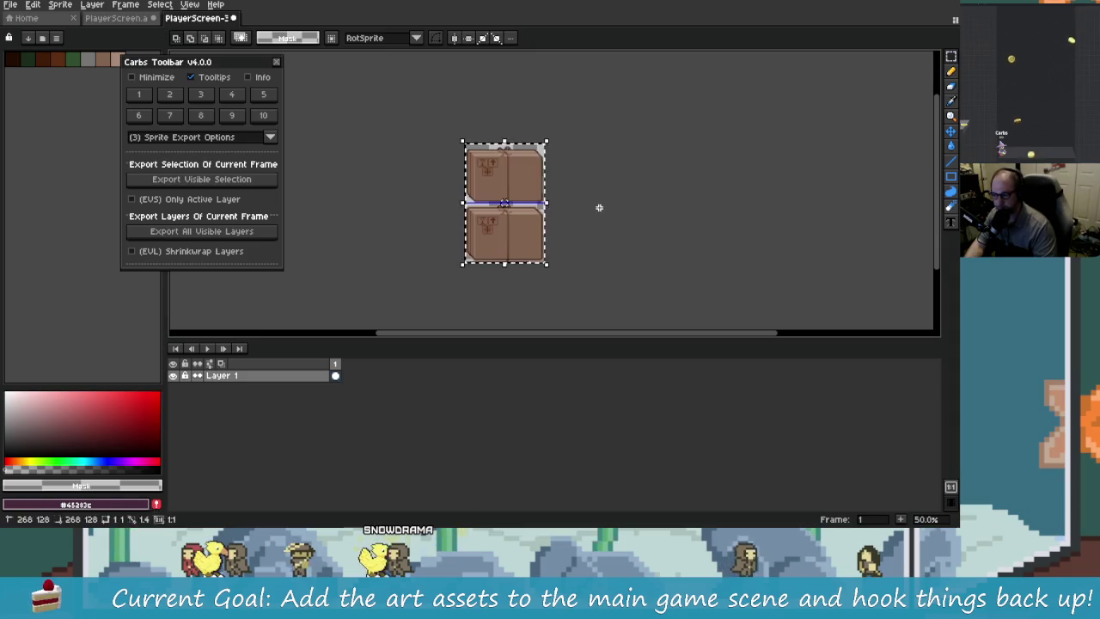
pyautogui.click(597, 206)
# - Undo the last selection and top-box move, then centre the top box in view
pyautogui.scroll(4, 515, 187)
pyautogui.scroll(-2, 562, 226)
pyautogui.hotkey('ctrl', 'z')
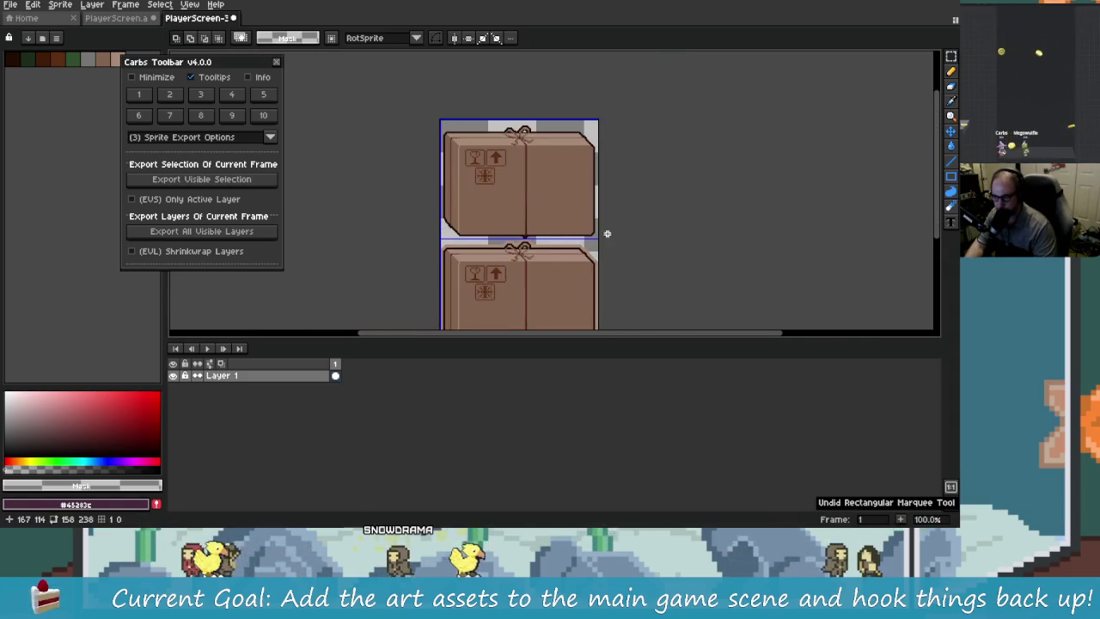
pyautogui.hotkey('ctrl', 'z')
pyautogui.scroll(-2, 648, 237)
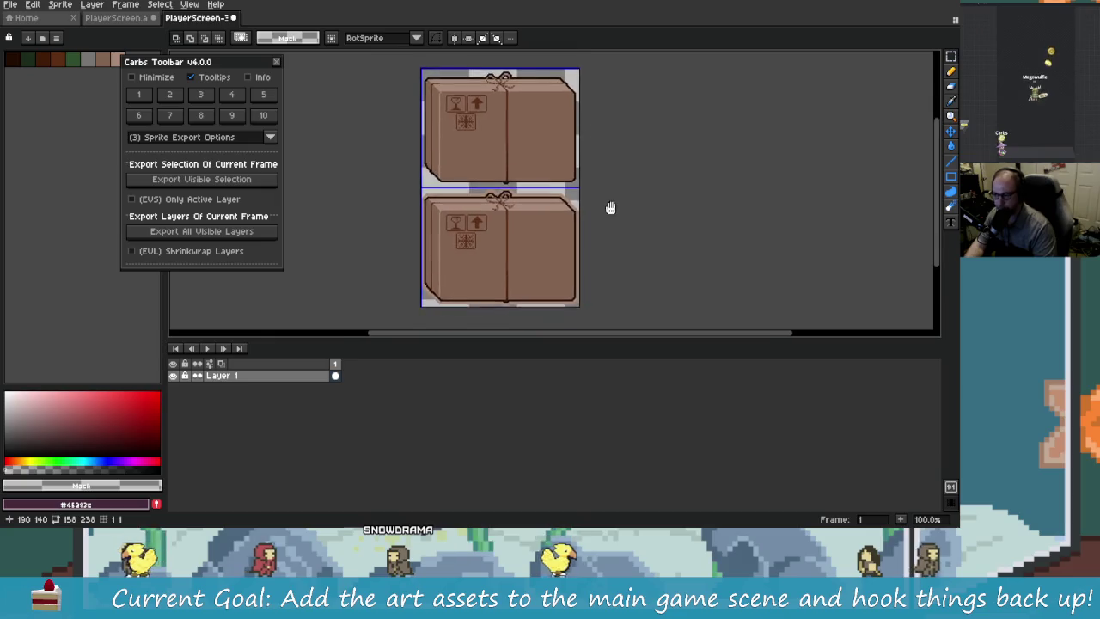
pyautogui.scroll(1, 588, 220)
pyautogui.scroll(-1, 559, 206)
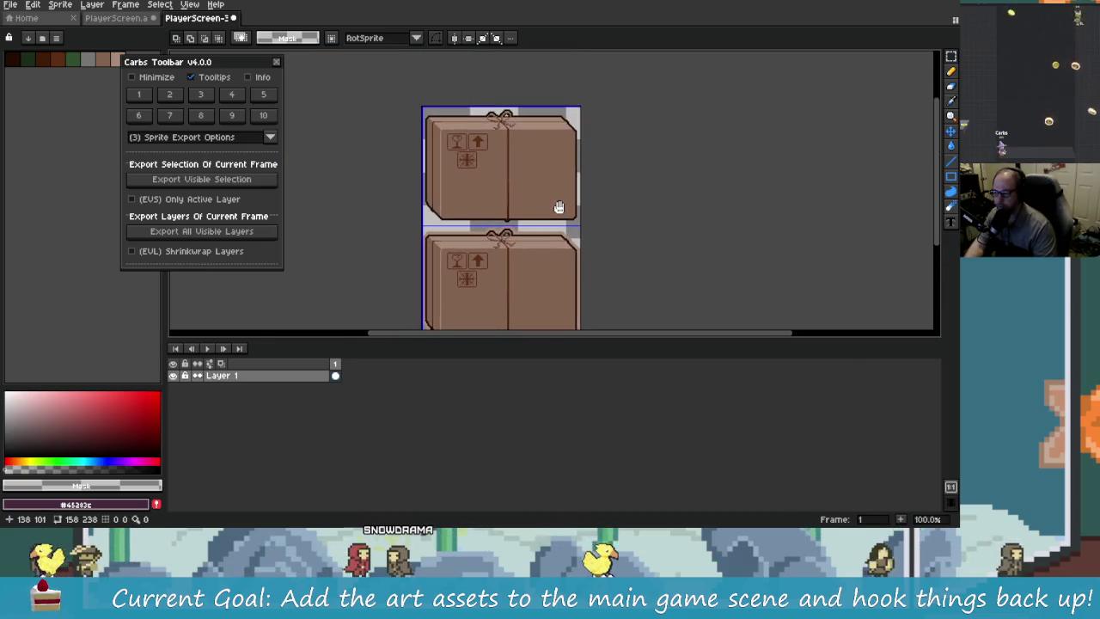
pyautogui.scroll(1, 557, 234)
pyautogui.moveTo(541, 189)
pyautogui.mouseDown()
pyautogui.moveTo(559, 295)
pyautogui.moveTo(555, 186)
pyautogui.moveTo(567, 220)
pyautogui.mouseUp()
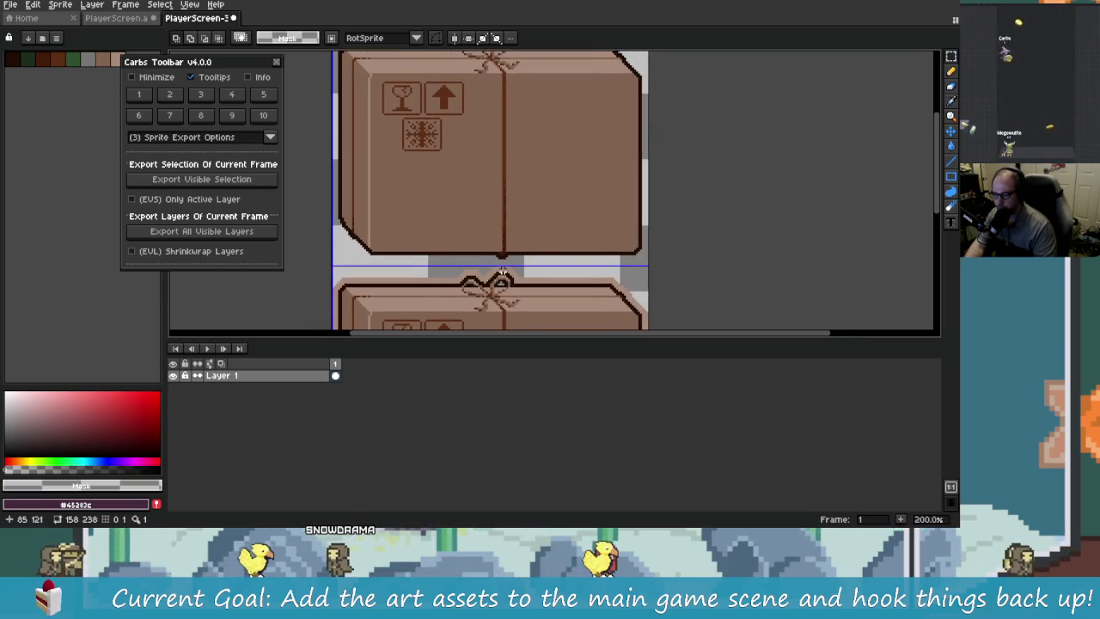
pyautogui.moveTo(507, 168)
pyautogui.mouseDown()
pyautogui.moveTo(520, 231)
pyautogui.moveTo(511, 128)
pyautogui.moveTo(504, 261)
pyautogui.mouseUp()
pyautogui.scroll(-2, 574, 294)
pyautogui.scroll(2, 573, 294)
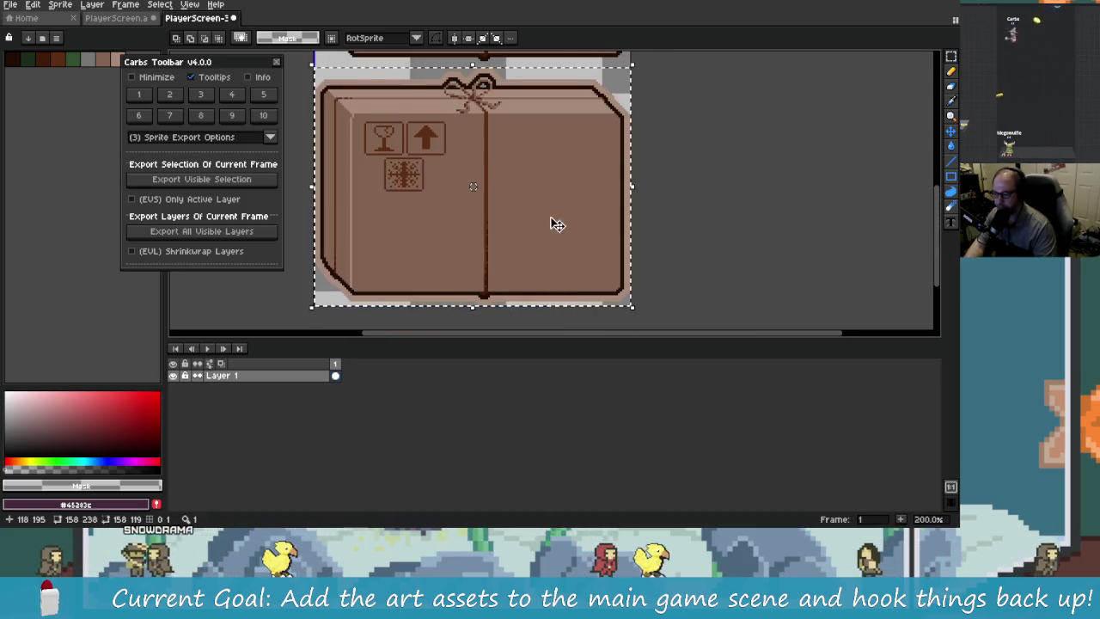
# - Reposition one parcel box so the two stacked boxes line up, then select the whole sprite
pyautogui.moveTo(543, 201)
pyautogui.mouseDown()
pyautogui.moveTo(560, 285)
pyautogui.moveTo(559, 130)
pyautogui.moveTo(593, 297)
pyautogui.moveTo(602, 234)
pyautogui.moveTo(555, 166)
pyautogui.moveTo(570, 258)
pyautogui.moveTo(582, 255)
pyautogui.mouseUp()
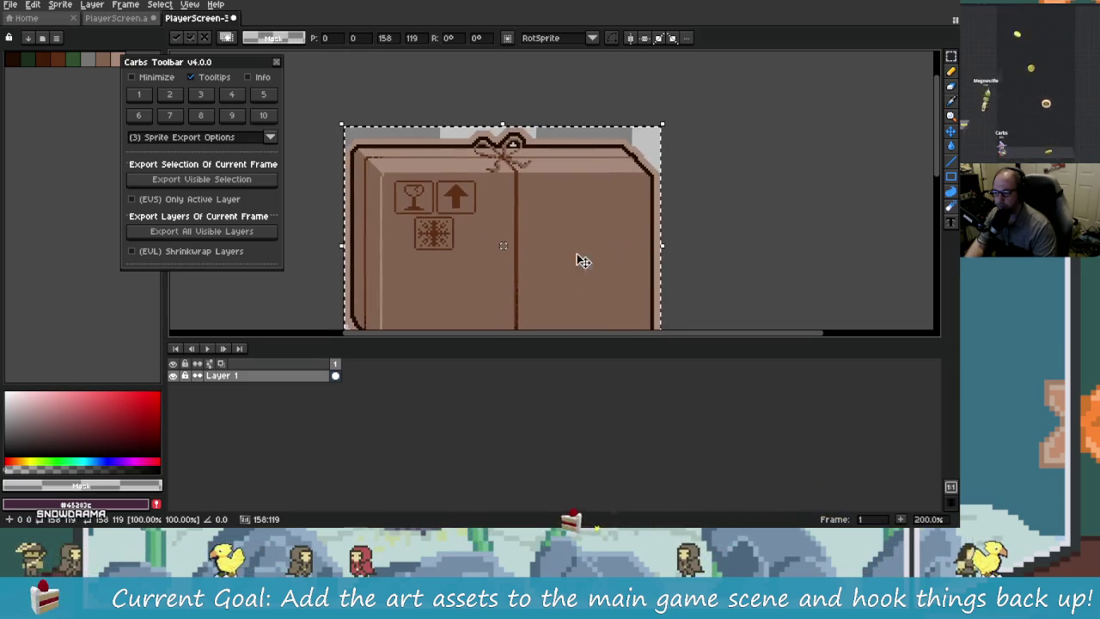
pyautogui.hotkey('shift', 'Right')
pyautogui.moveTo(433, 270)
pyautogui.mouseDown()
pyautogui.moveTo(481, 275)
pyautogui.moveTo(539, 256)
pyautogui.mouseUp()
pyautogui.press('Escape')
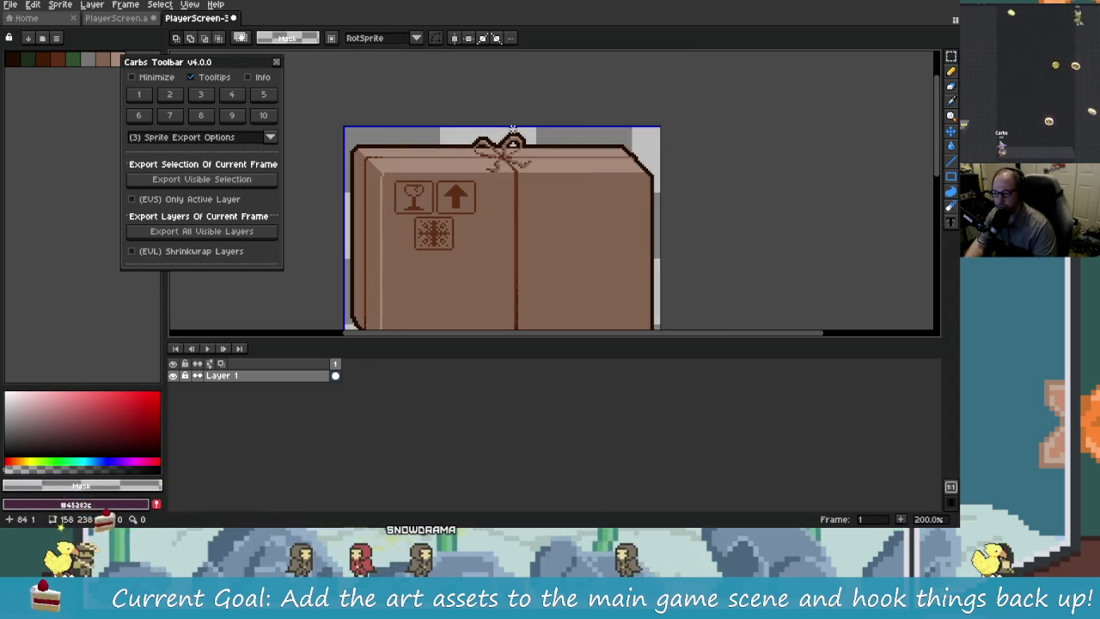
pyautogui.moveTo(455, 186)
pyautogui.mouseDown()
pyautogui.moveTo(479, 180)
pyautogui.moveTo(479, 281)
pyautogui.moveTo(465, 258)
pyautogui.mouseUp()
pyautogui.scroll(-2, 502, 226)
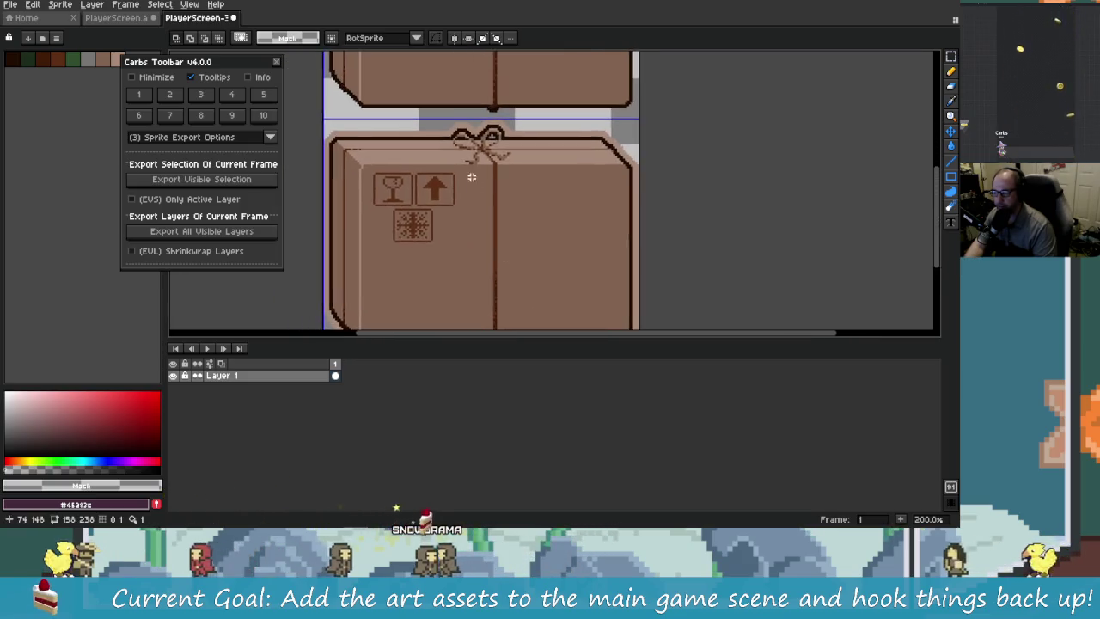
pyautogui.moveTo(502, 226)
pyautogui.mouseDown()
pyautogui.moveTo(523, 226)
pyautogui.moveTo(460, 234)
pyautogui.moveTo(464, 196)
pyautogui.moveTo(533, 243)
pyautogui.mouseUp()
pyautogui.hotkey('ctrl', 'a')
pyautogui.click(10, 5)
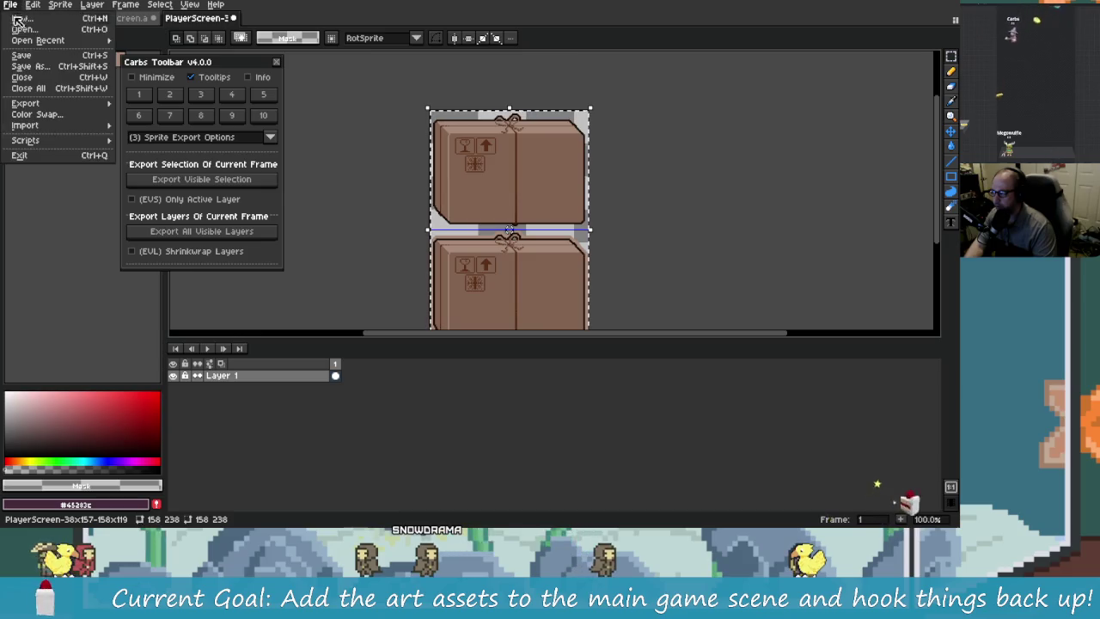
# - Save the sprite over parcel.png in assets/objects/parcel, confirming the overwrite, and return to Godot
pyautogui.click(54, 66)
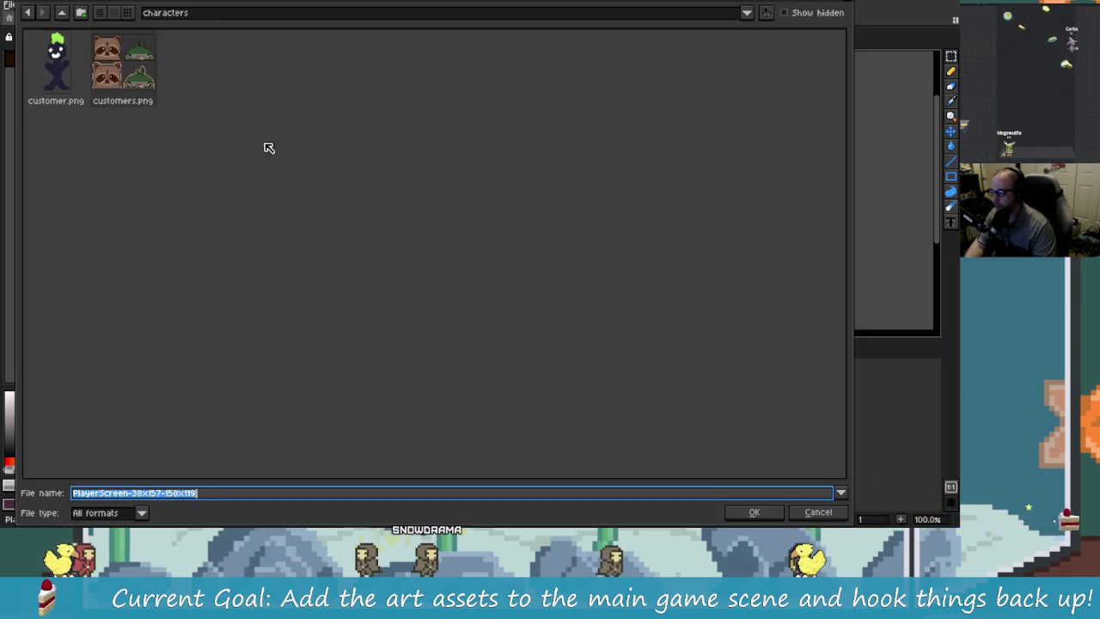
pyautogui.click(64, 17)
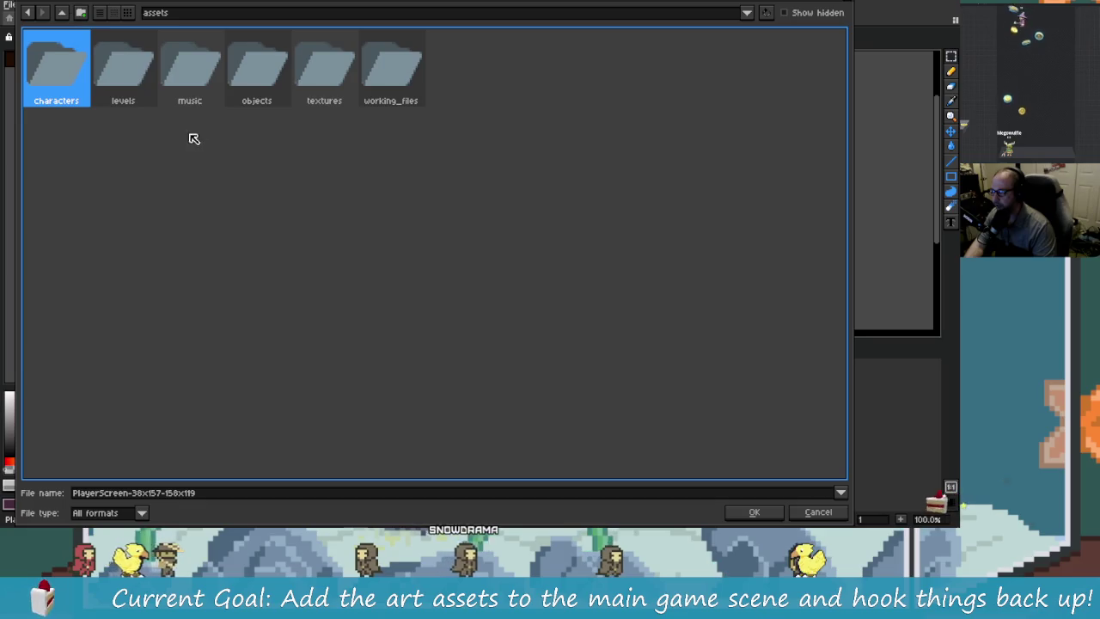
pyautogui.click(160, 109)
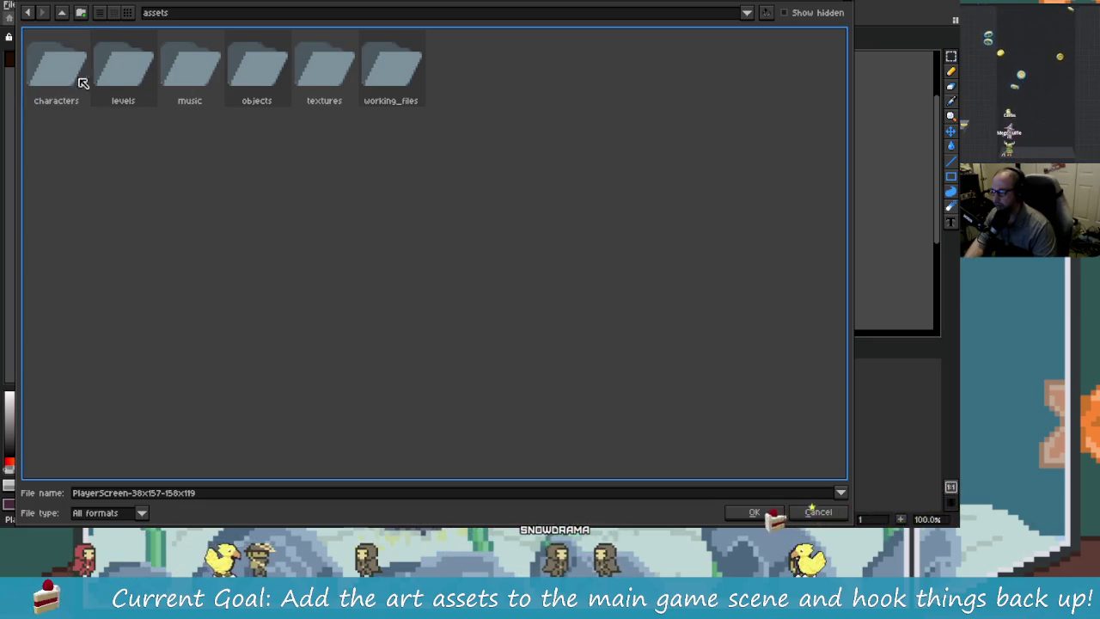
pyautogui.doubleClick(262, 86)
pyautogui.click(310, 174)
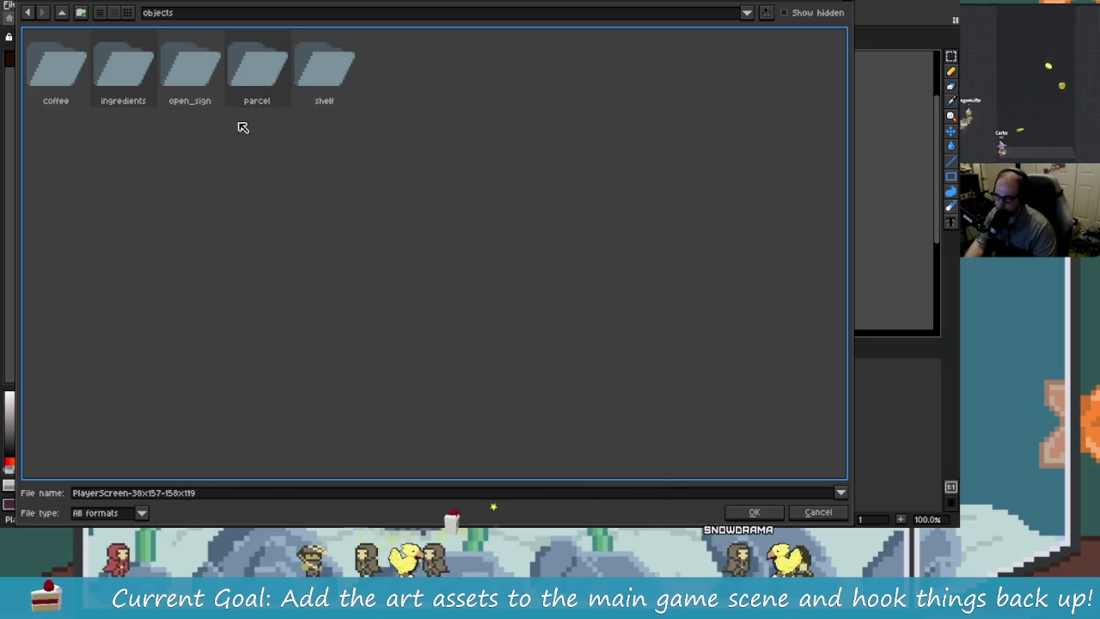
pyautogui.doubleClick(267, 86)
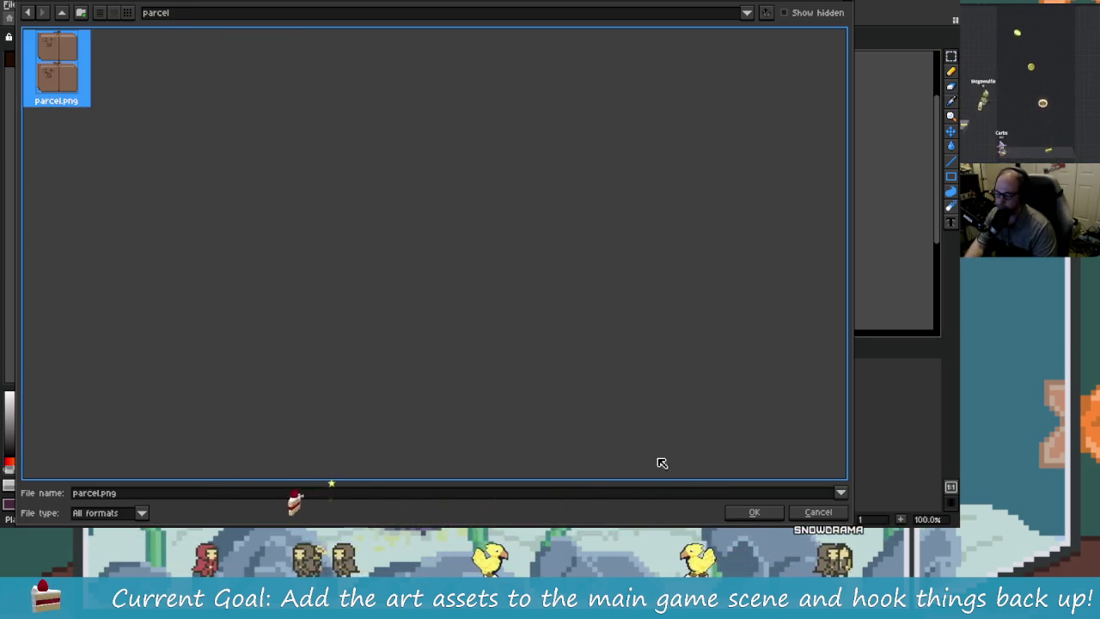
pyautogui.click(753, 512)
pyautogui.click(420, 287)
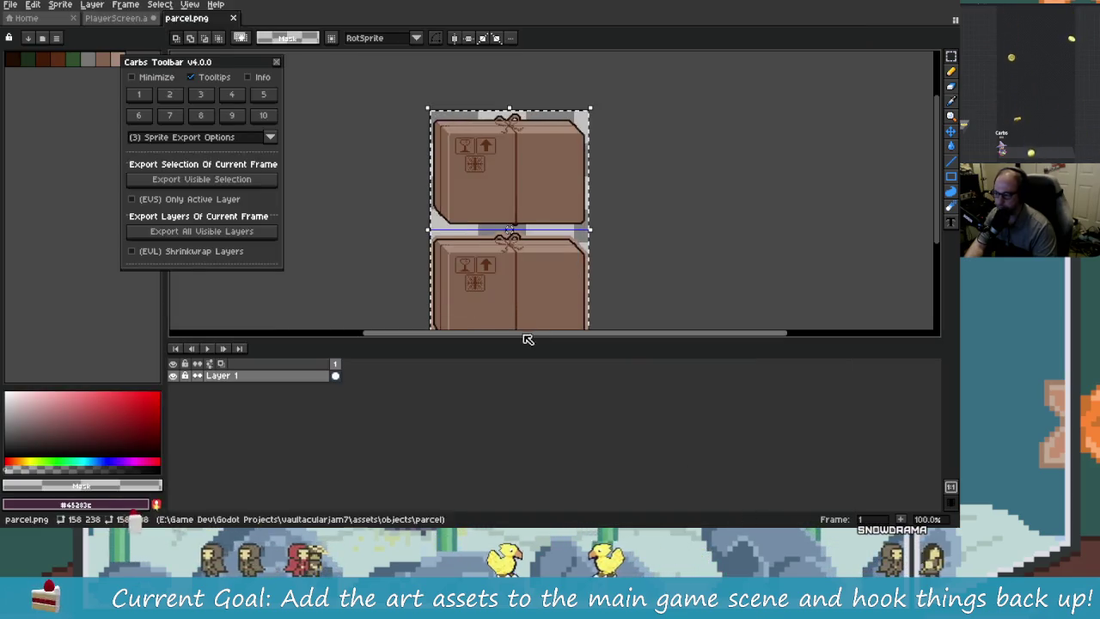
pyautogui.hotkey('alt', 'Tab')
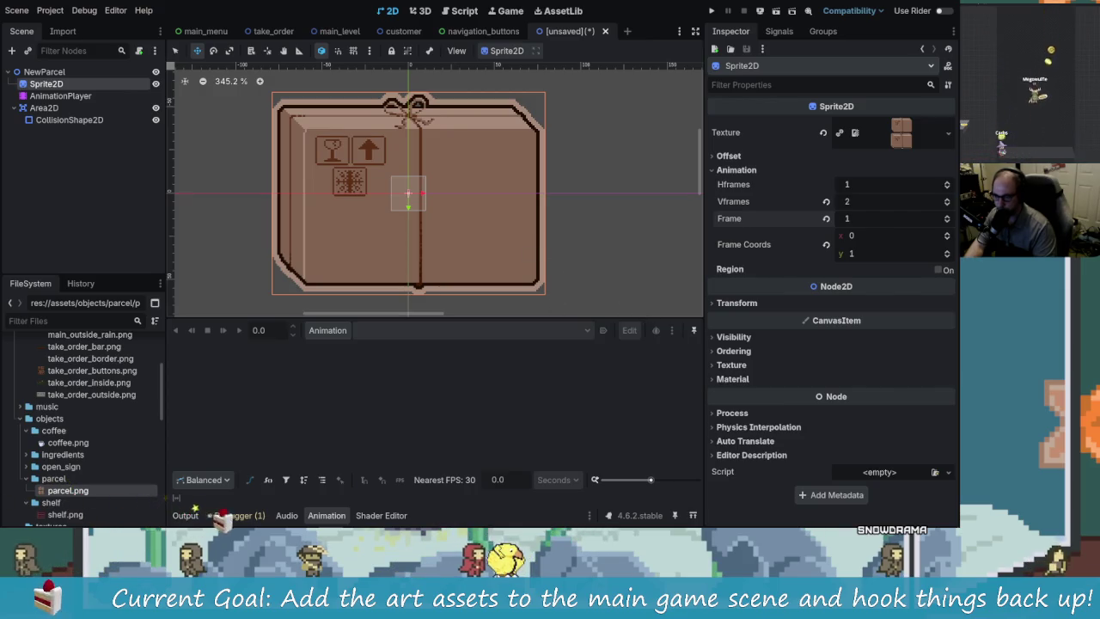
# - Step the Sprite2D's Frame between 0 and 1 to compare parcels, then set it back to 0
pyautogui.click(948, 223)
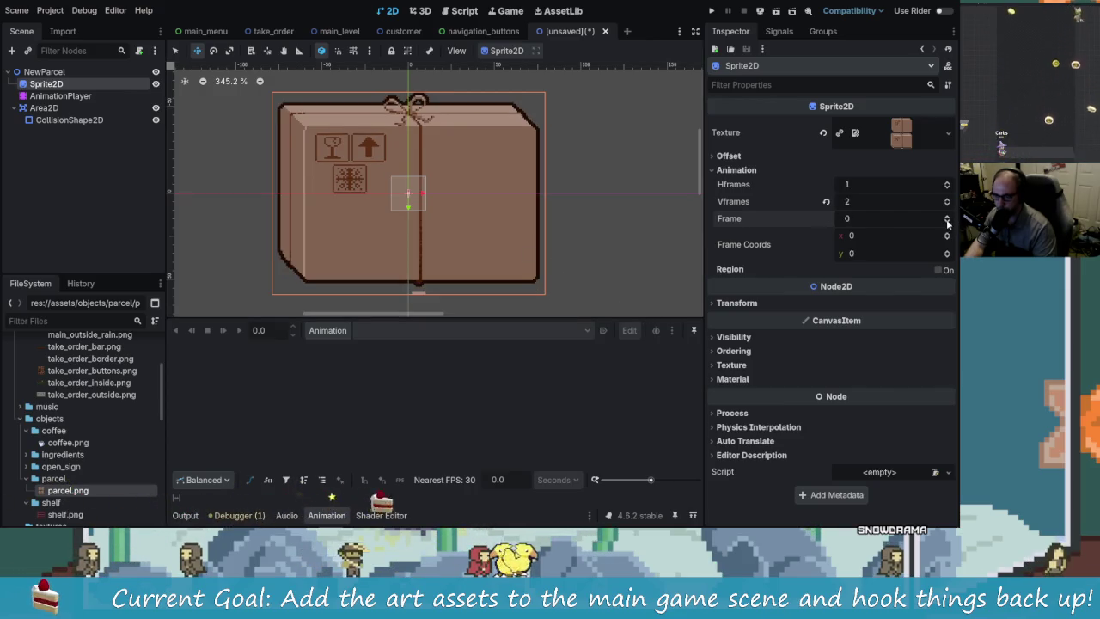
pyautogui.click(948, 220)
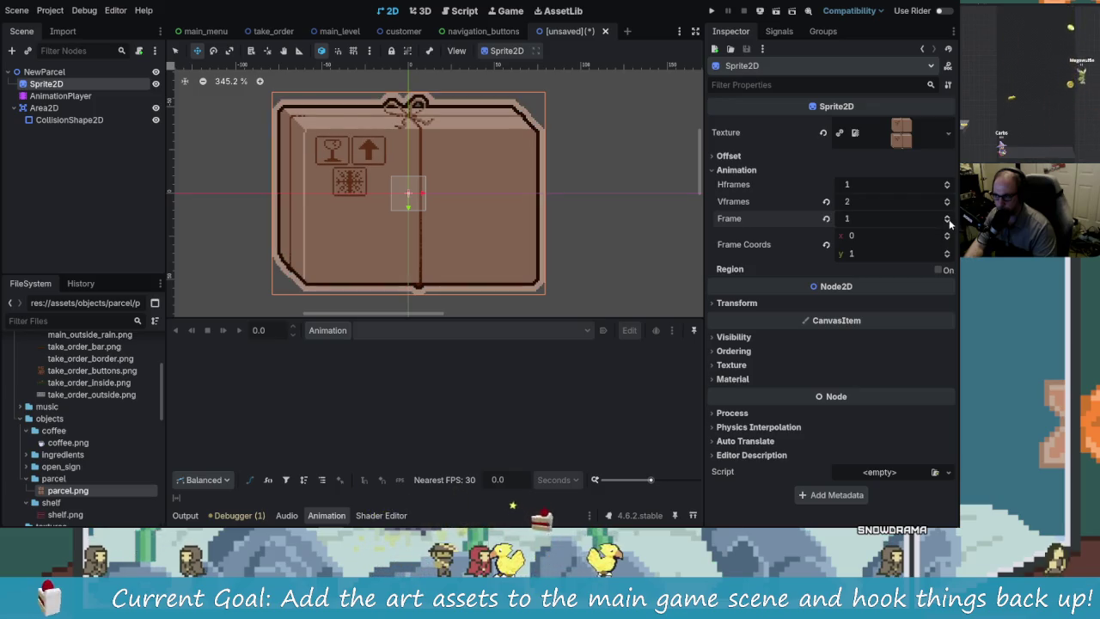
pyautogui.click(948, 222)
pyautogui.click(948, 218)
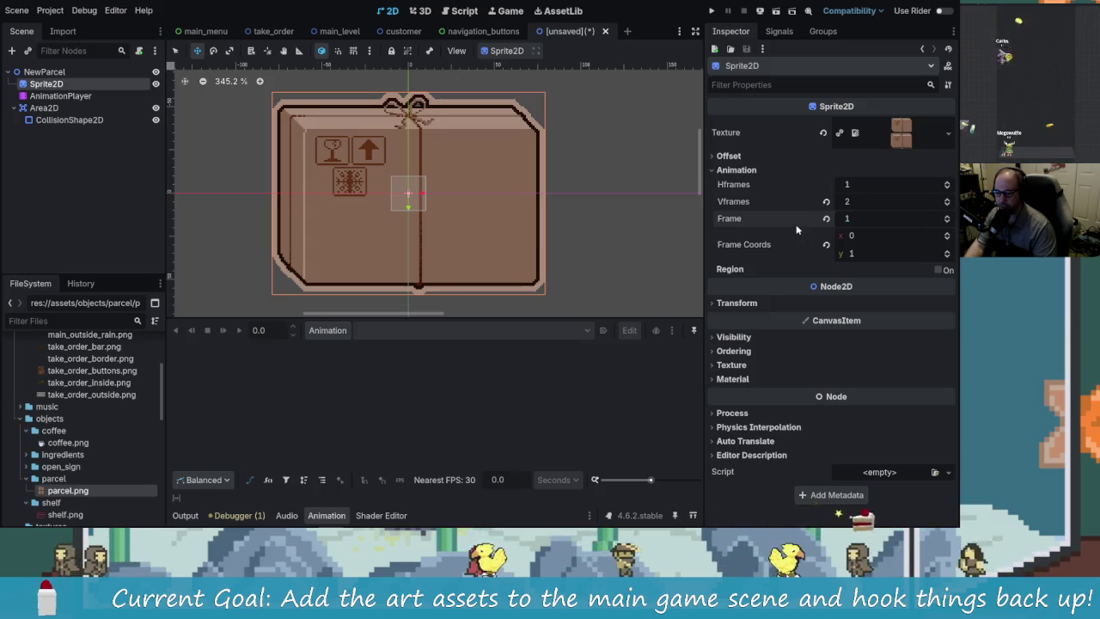
pyautogui.write('0')
pyautogui.press('Return')
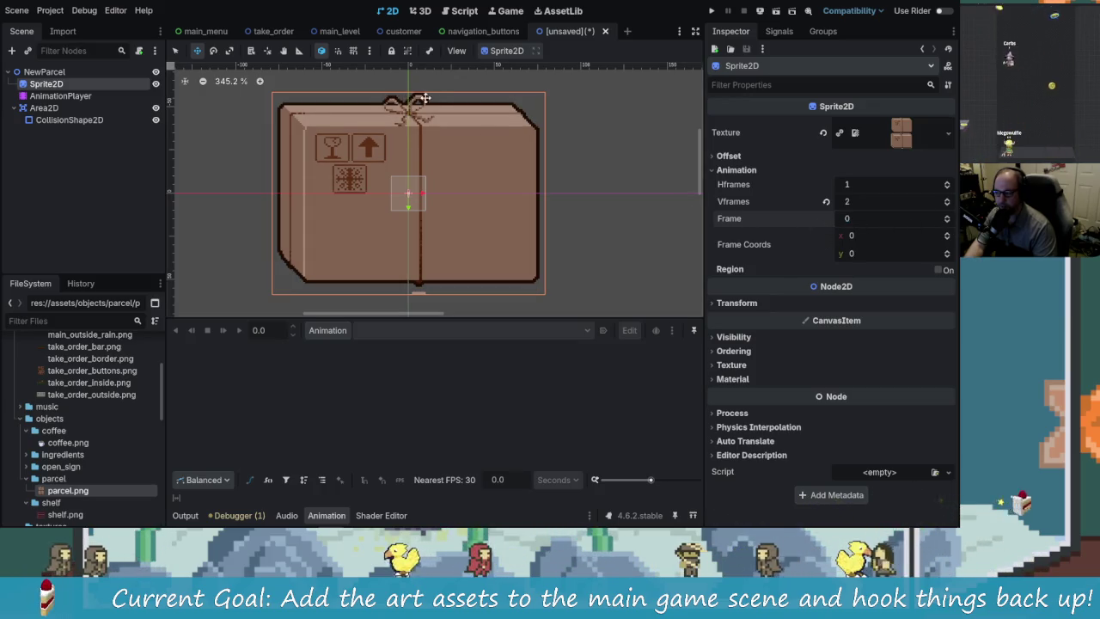
# - Toggle Vframes from 1 back to 2, clear the texture, and assign parcel.png again
pyautogui.click(947, 204)
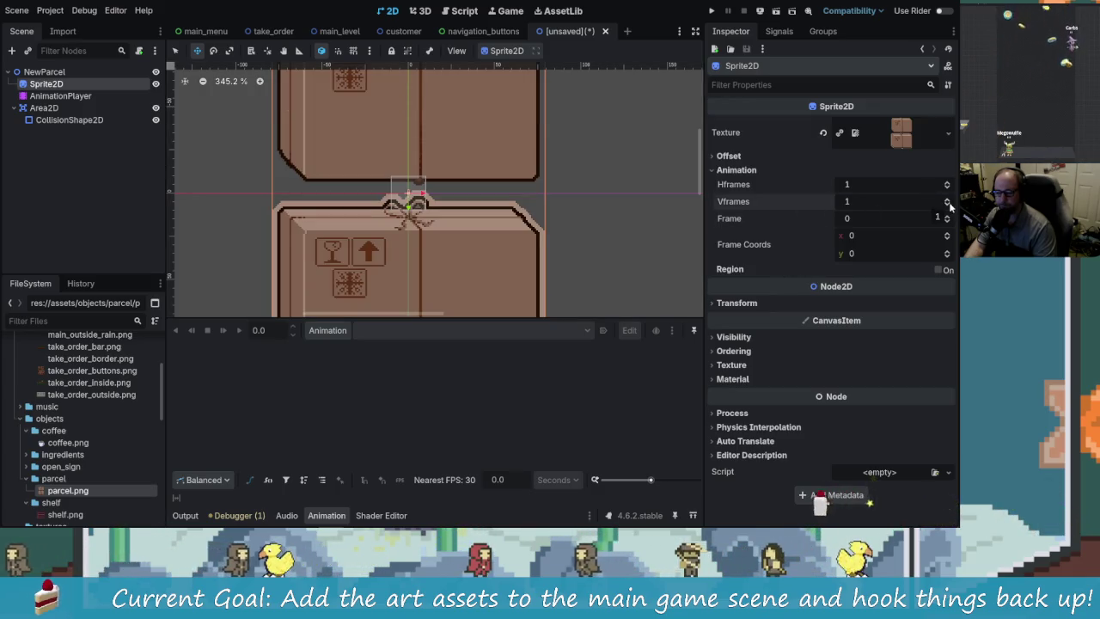
pyautogui.click(947, 197)
pyautogui.click(822, 132)
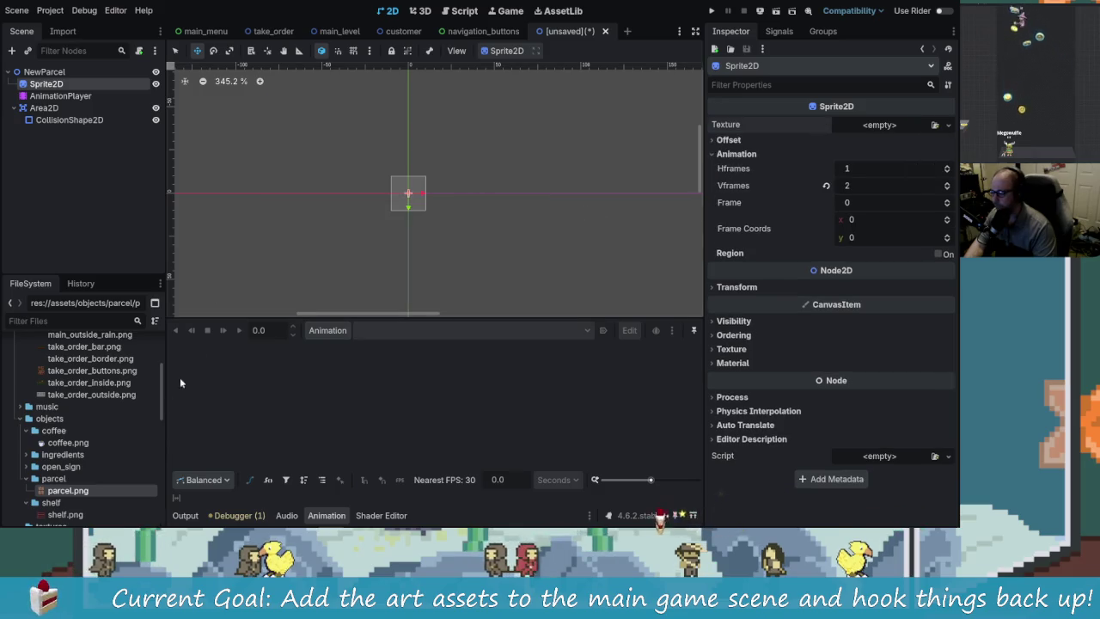
pyautogui.moveTo(76, 497)
pyautogui.mouseDown()
pyautogui.moveTo(550, 181)
pyautogui.moveTo(601, 184)
pyautogui.moveTo(898, 131)
pyautogui.mouseUp()
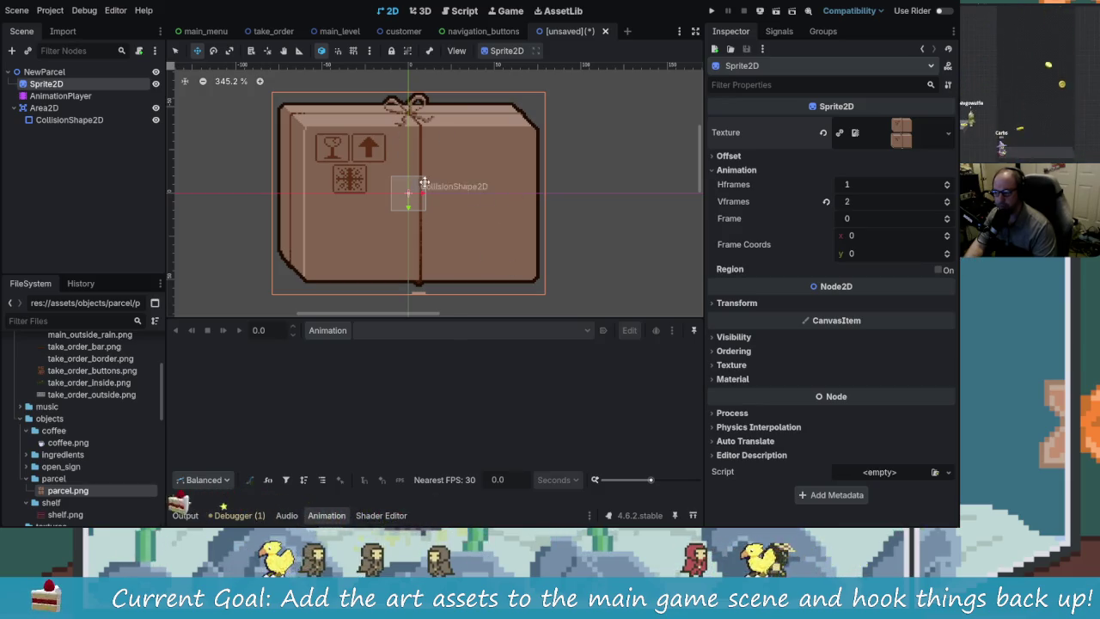
# - Compare the plain and outlined parcel frames, leave Frame at 0, and close Task Manager
pyautogui.click(947, 252)
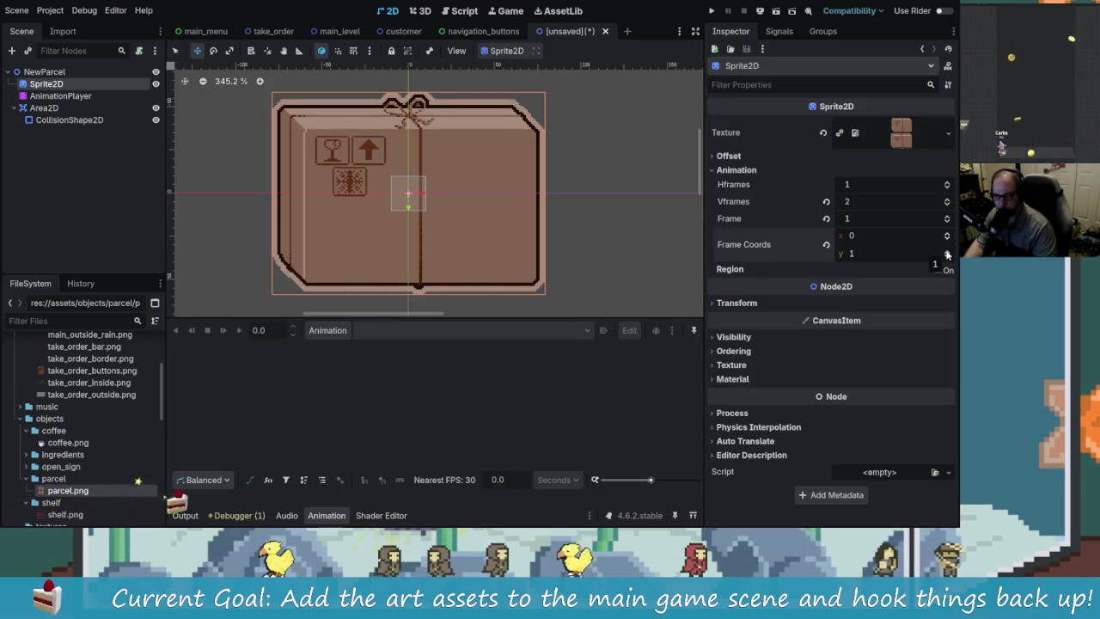
pyautogui.click(947, 256)
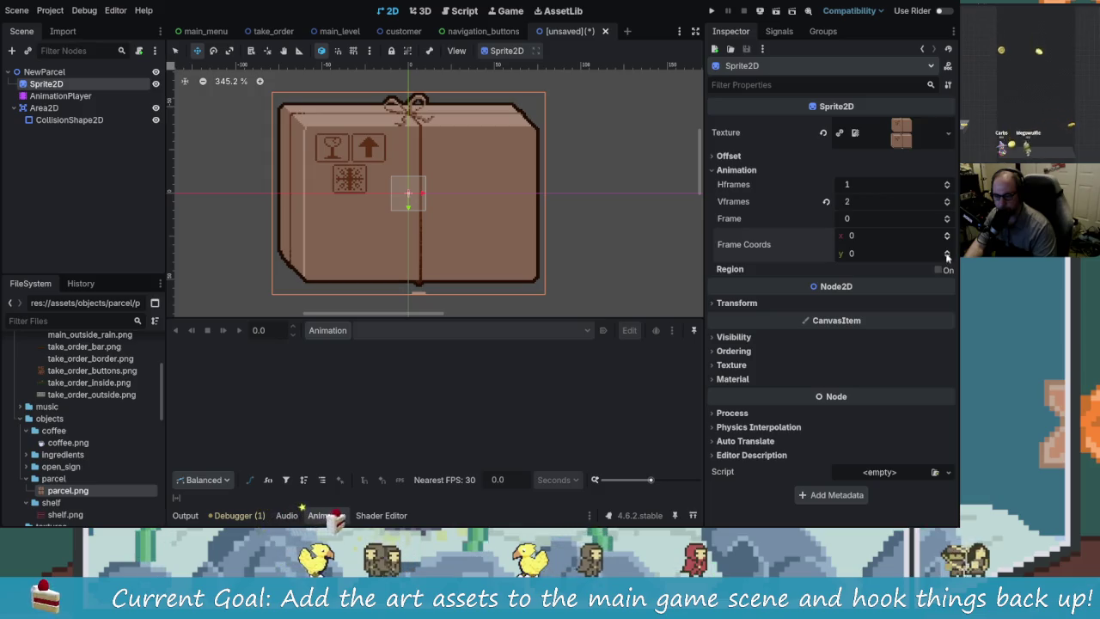
pyautogui.click(947, 255)
pyautogui.click(949, 256)
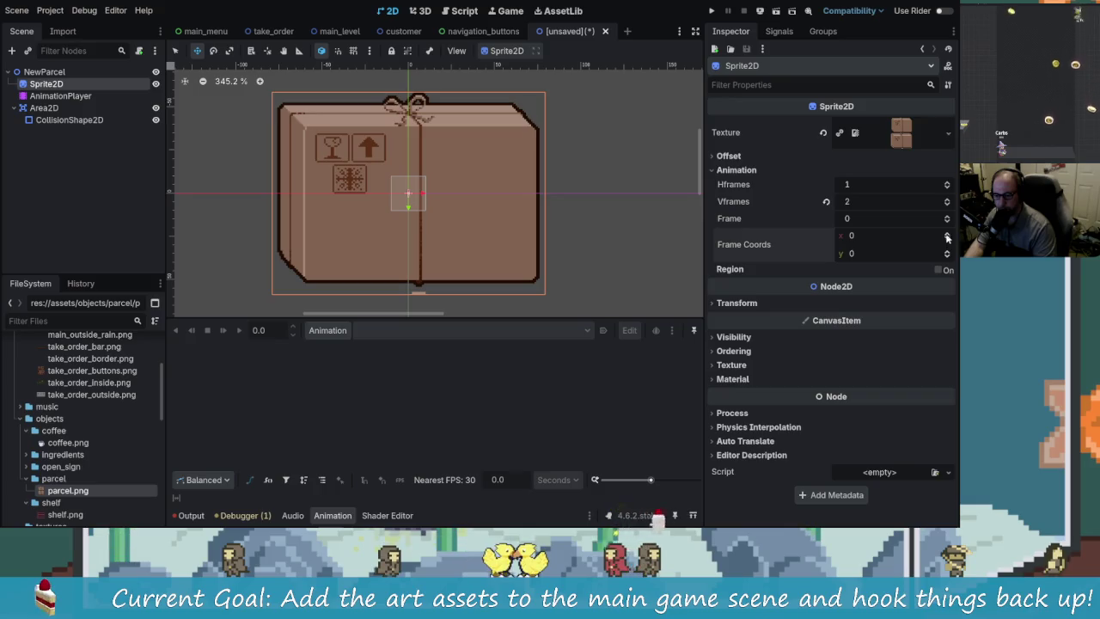
pyautogui.click(947, 250)
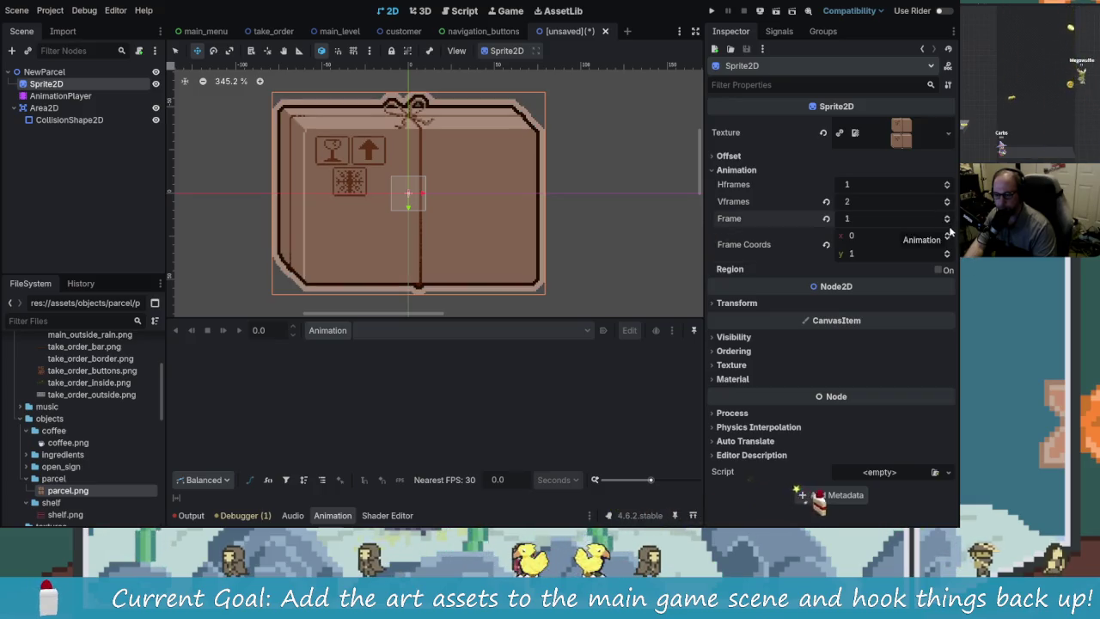
pyautogui.click(947, 222)
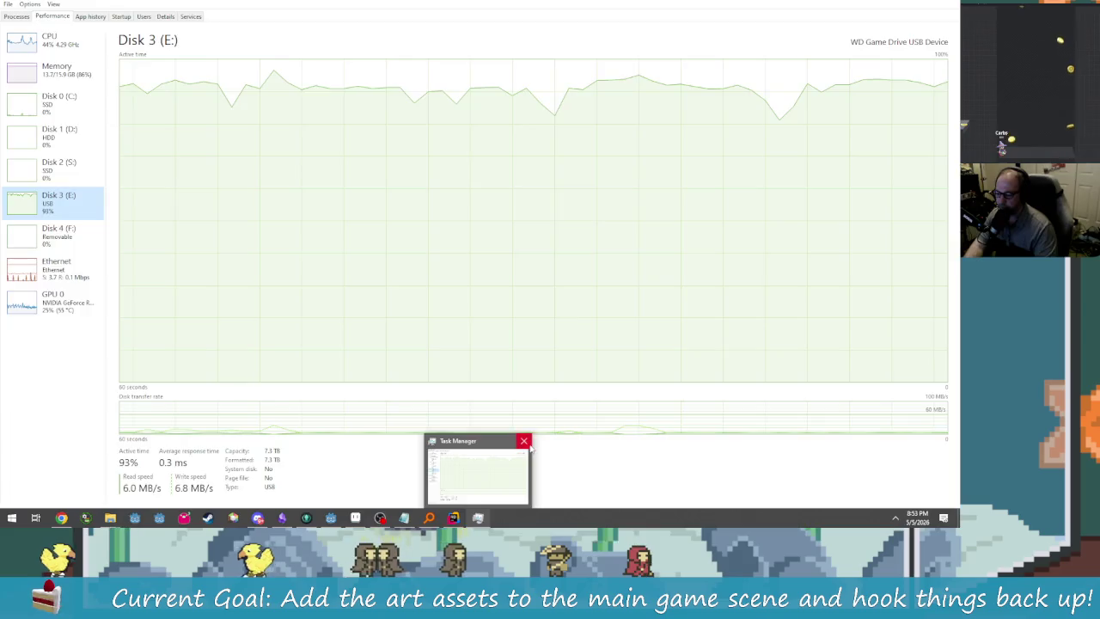
pyautogui.click(520, 442)
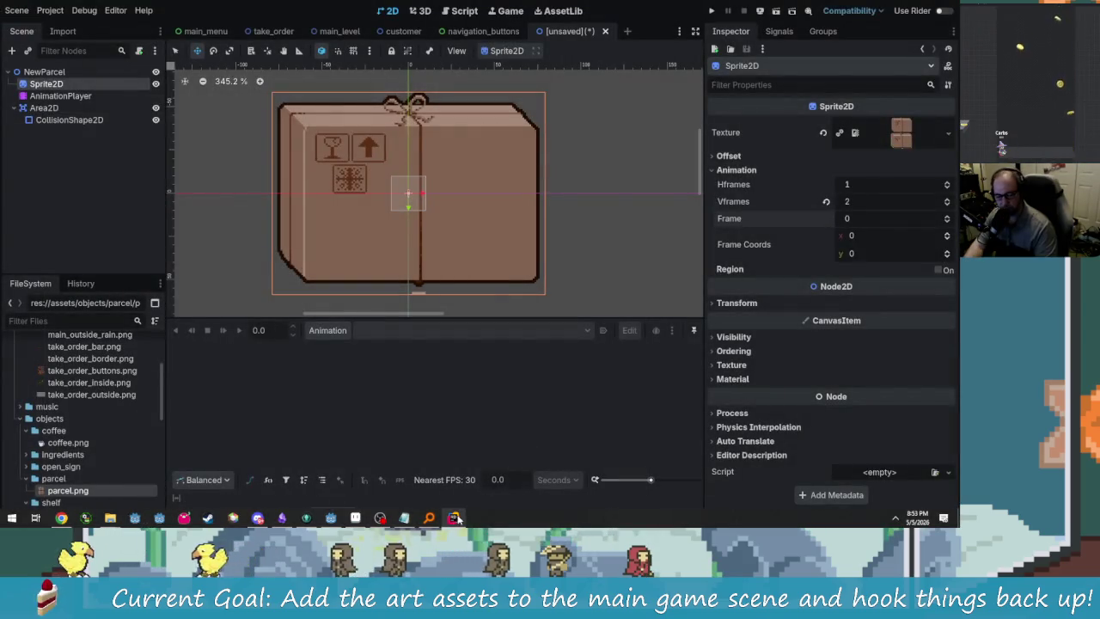
# - Search the Steam library for 'Gold' and open Gold Mining Simulator's store page
pyautogui.click(207, 518)
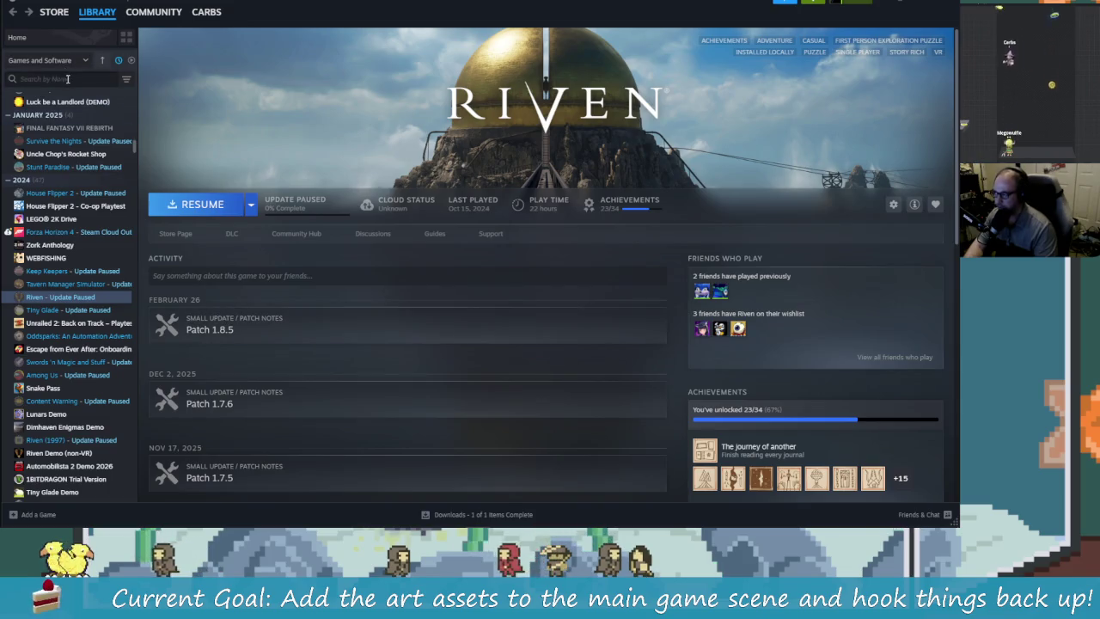
pyautogui.write('Gold')
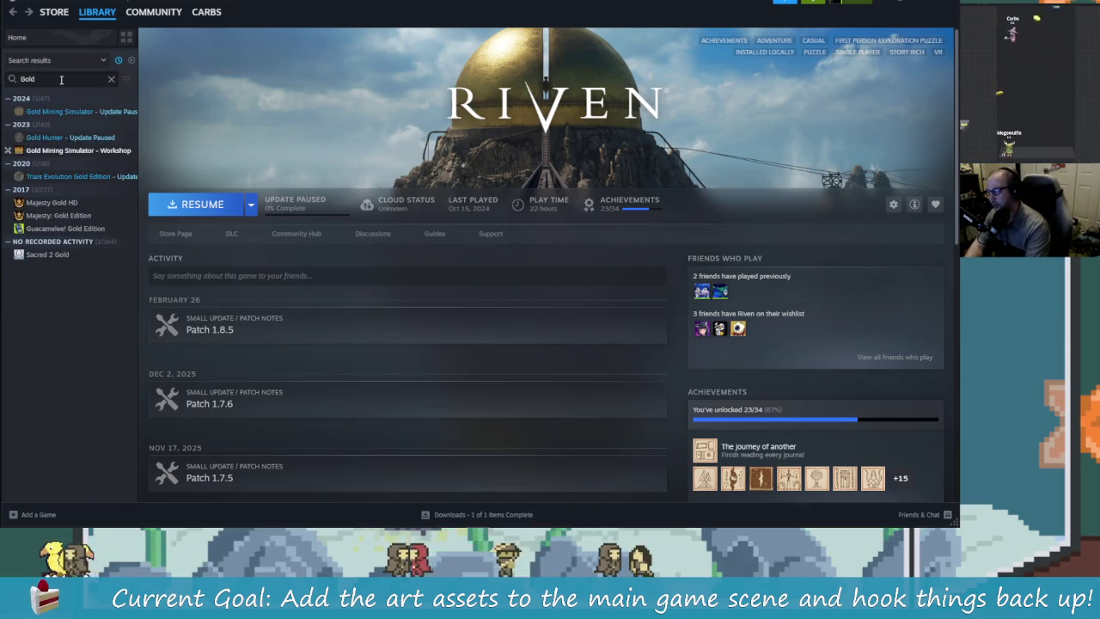
pyautogui.click(72, 116)
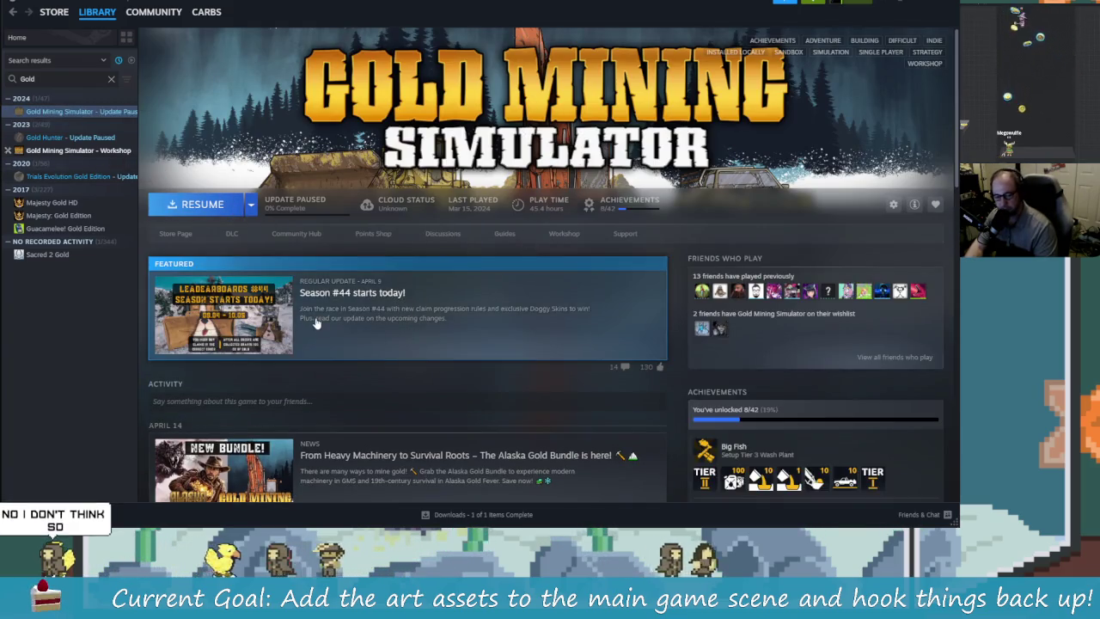
pyautogui.click(175, 234)
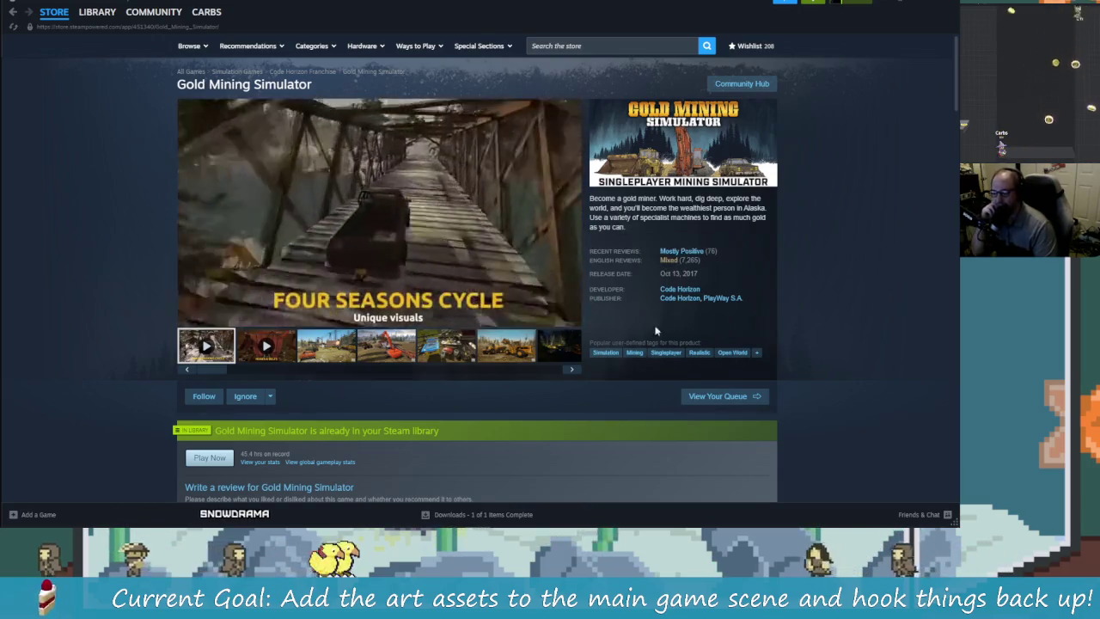
# - Browse the Gold Mining Simulator store page, including its Oct 13, 2017 release date and news
pyautogui.moveTo(657, 273)
pyautogui.mouseDown()
pyautogui.moveTo(710, 275)
pyautogui.moveTo(700, 274)
pyautogui.mouseUp()
pyautogui.click(749, 306)
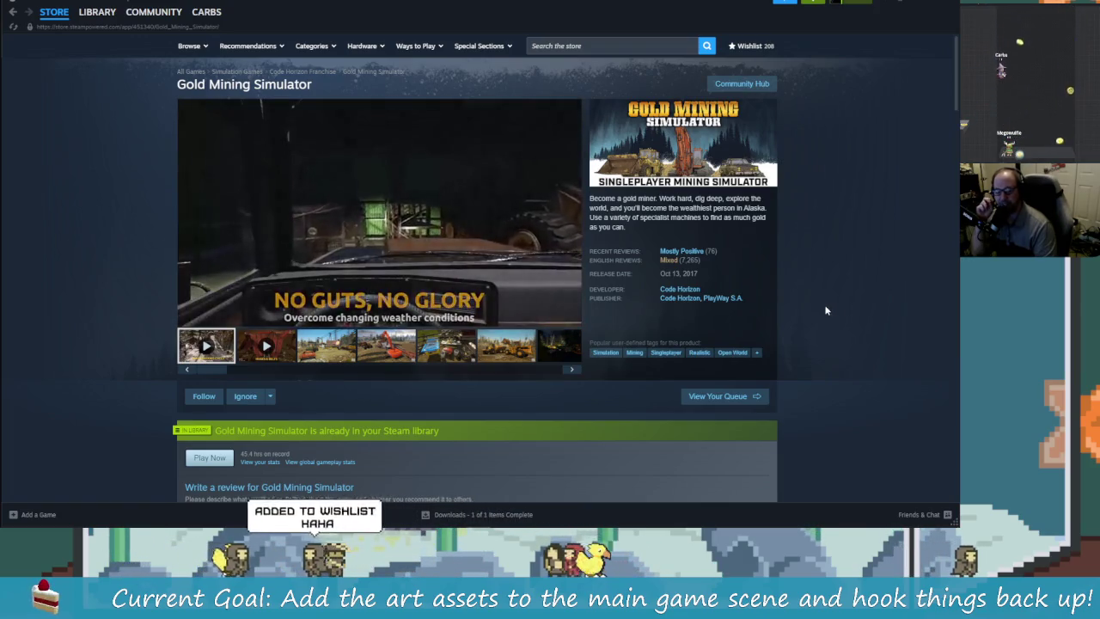
pyautogui.moveTo(714, 269)
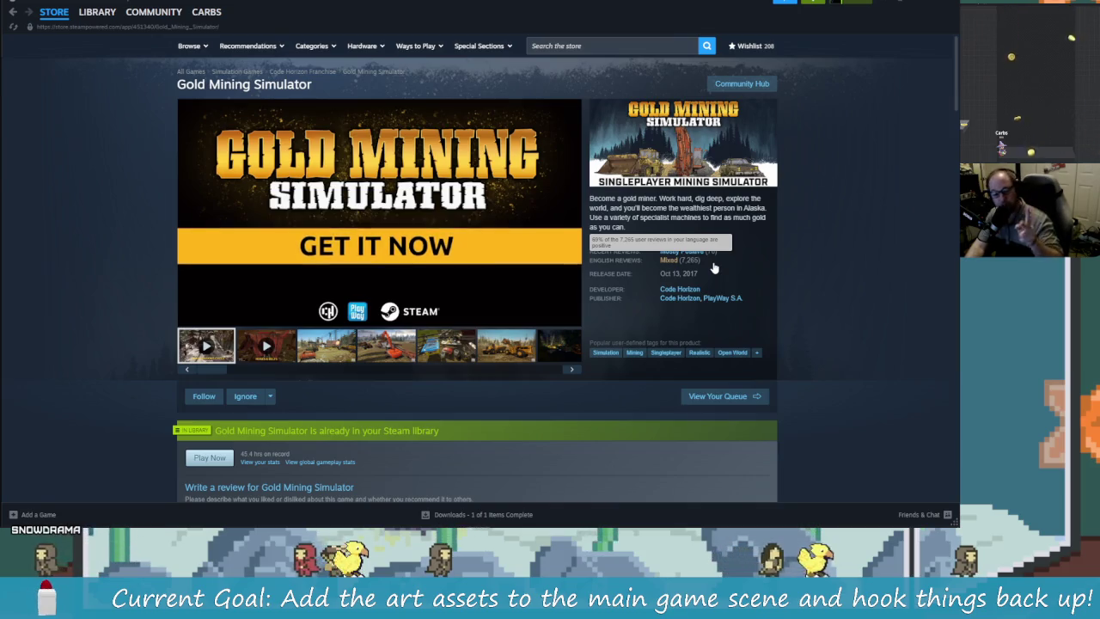
pyautogui.moveTo(200, 323)
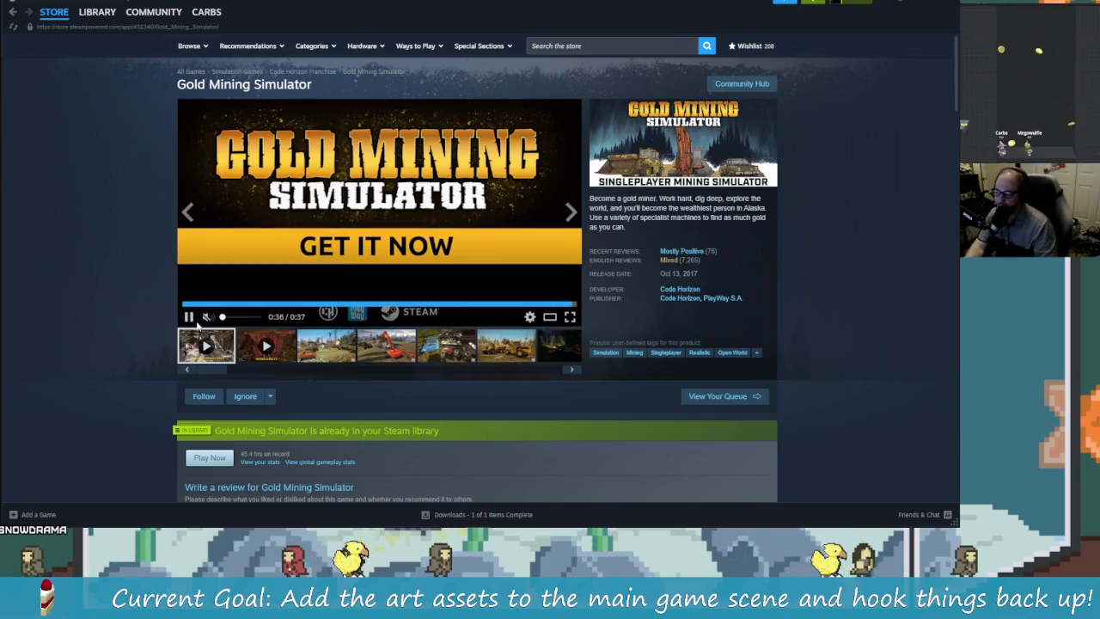
pyautogui.scroll(-3, 295, 325)
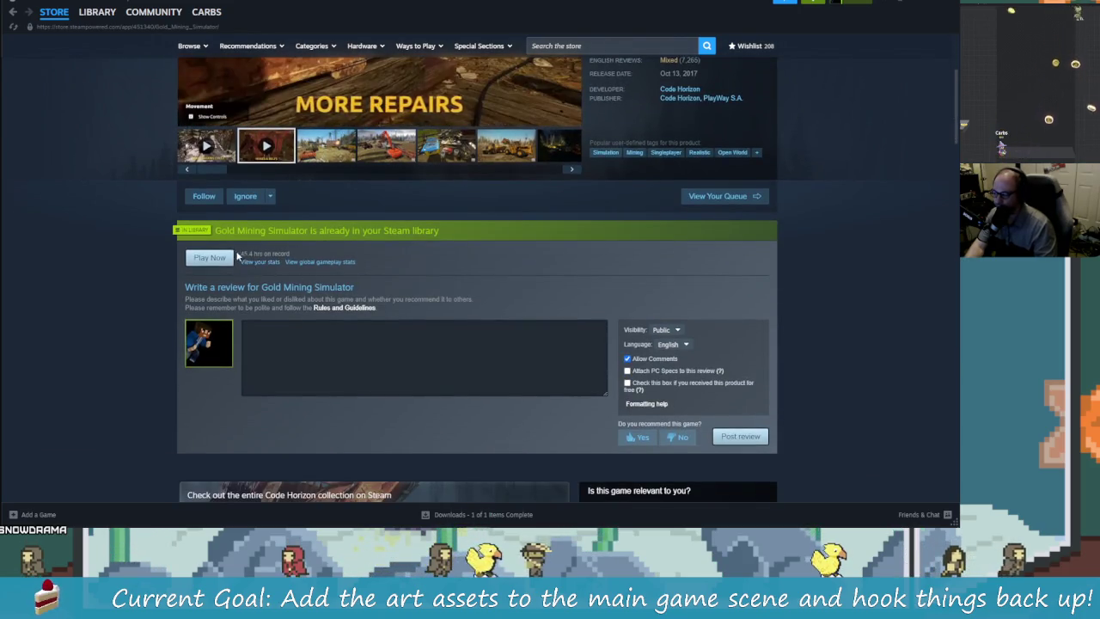
pyautogui.scroll(-2, 453, 338)
pyautogui.scroll(-2, 453, 338)
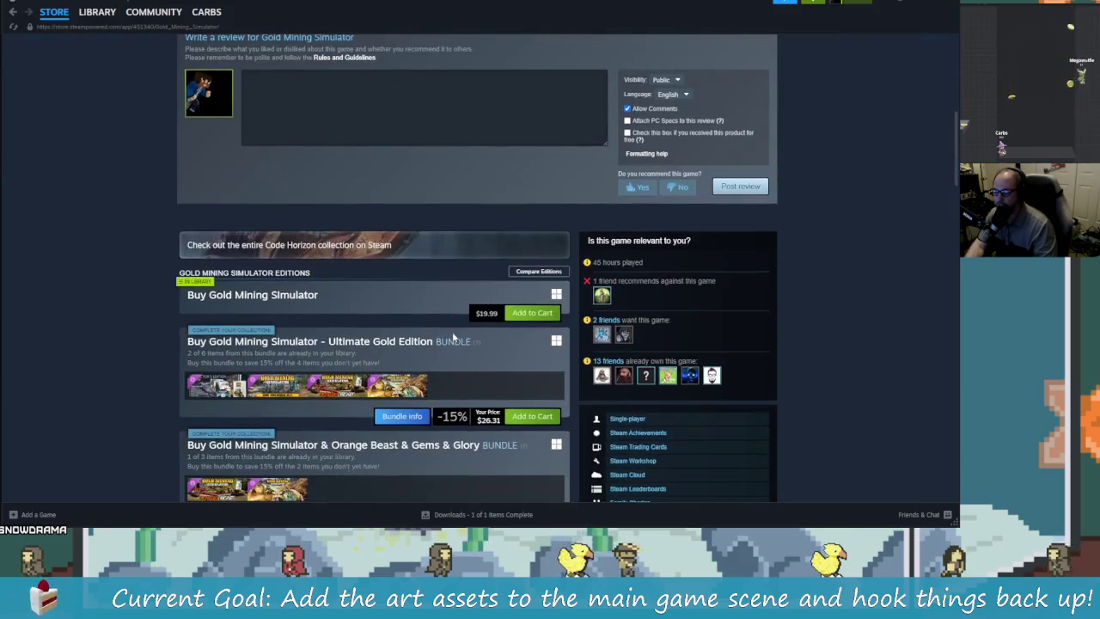
pyautogui.scroll(7, 461, 354)
pyautogui.scroll(-10, 396, 309)
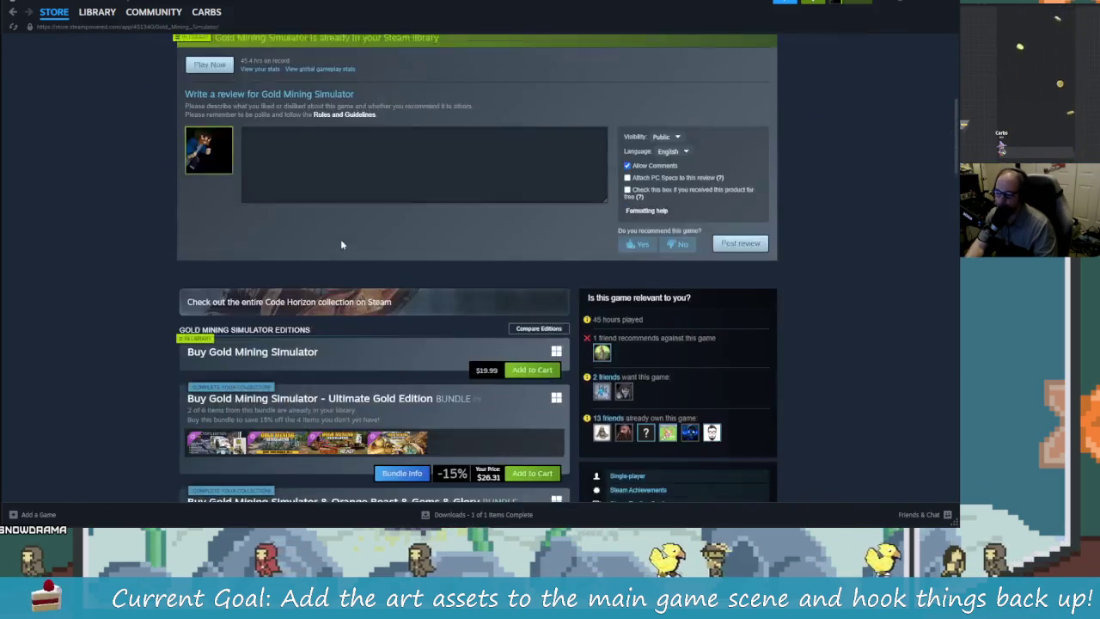
pyautogui.scroll(-2, 348, 257)
pyautogui.moveTo(228, 193)
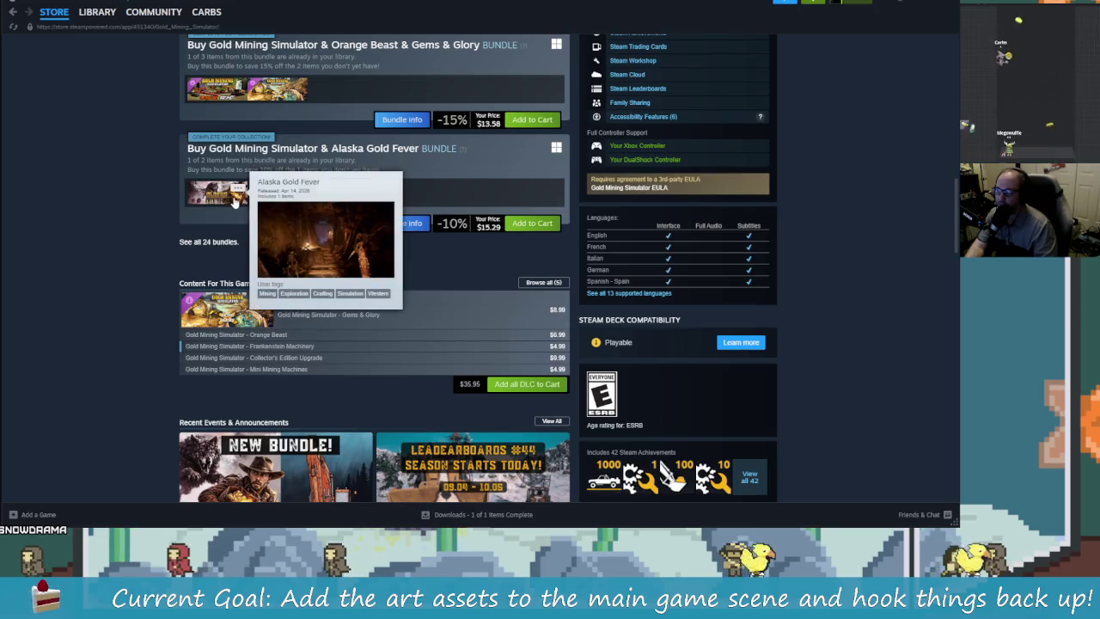
pyautogui.moveTo(244, 322)
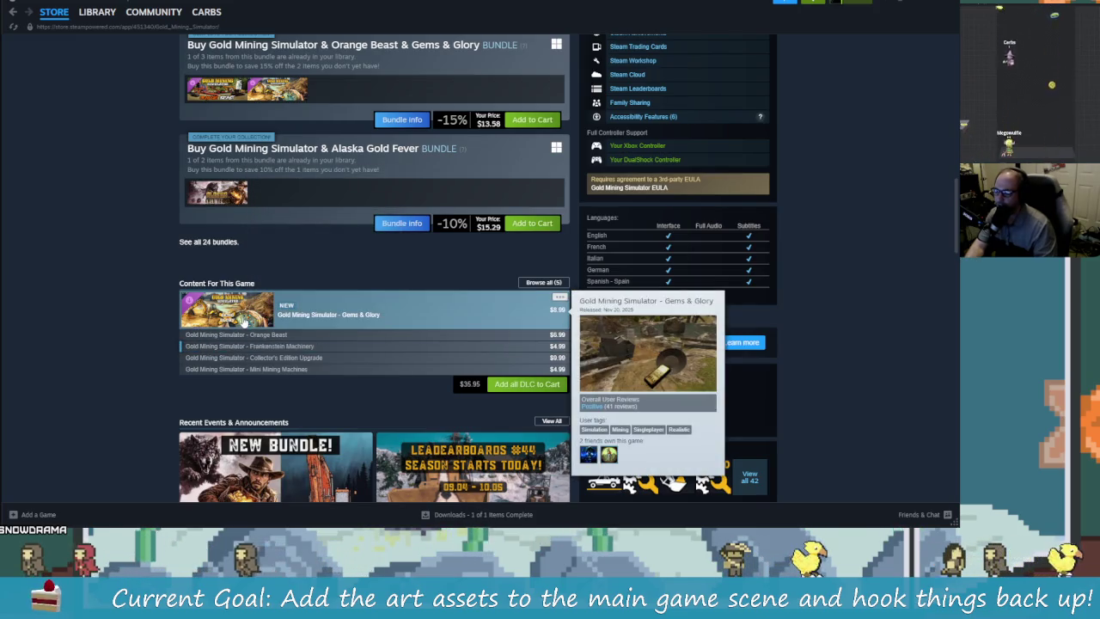
pyautogui.scroll(-2, 351, 405)
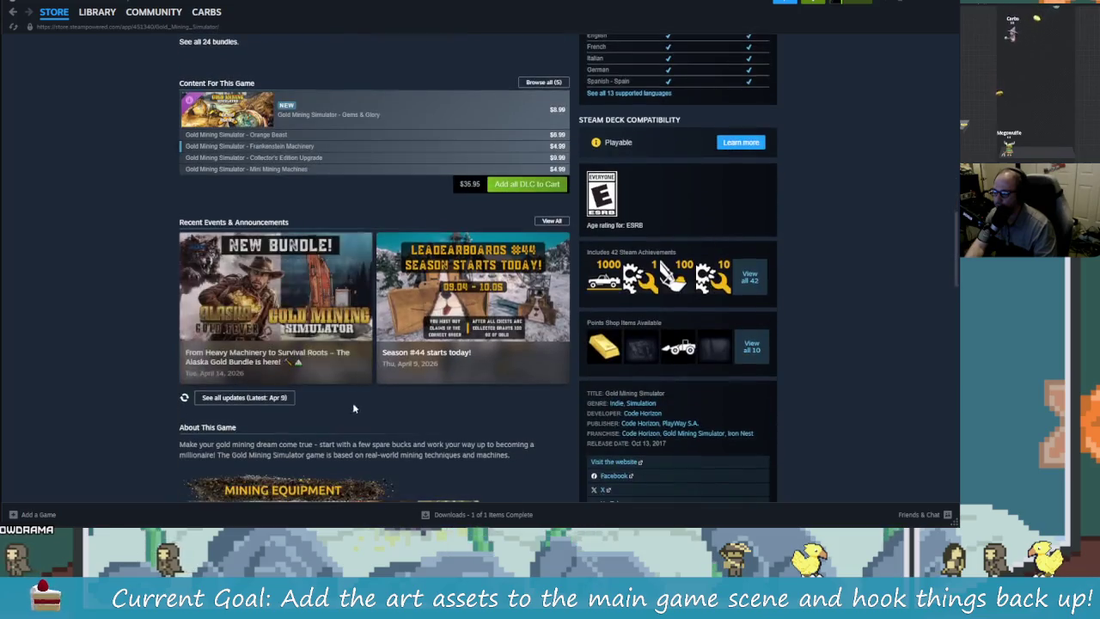
# - Read the Season #44 event announcement, close it, and return to the game's library page
pyautogui.click(266, 400)
pyautogui.scroll(-10, 477, 298)
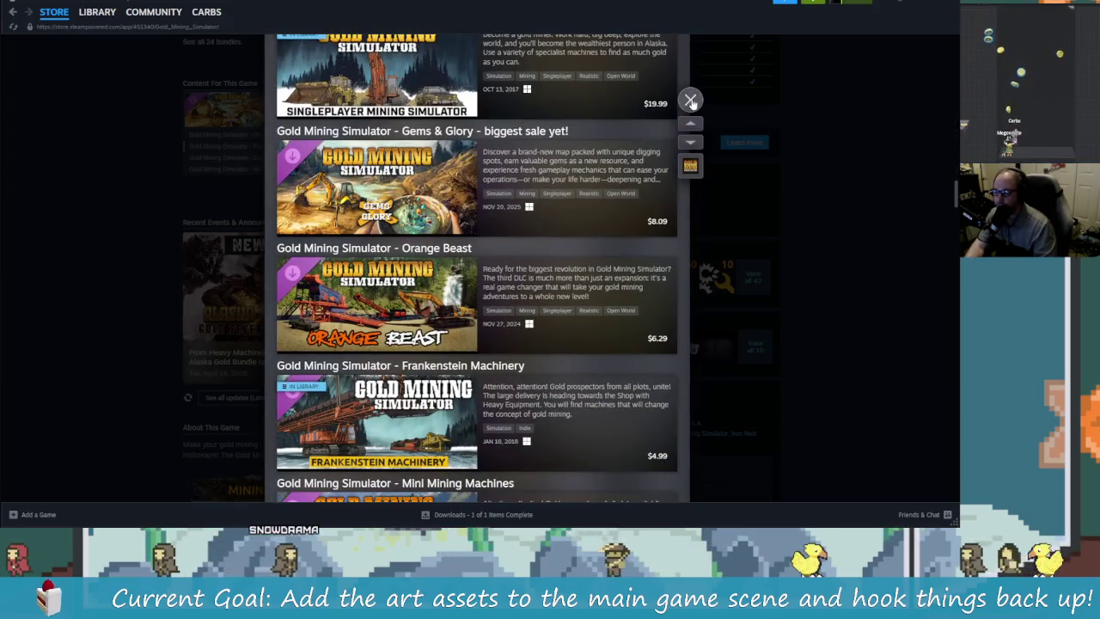
pyautogui.click(691, 100)
pyautogui.click(97, 12)
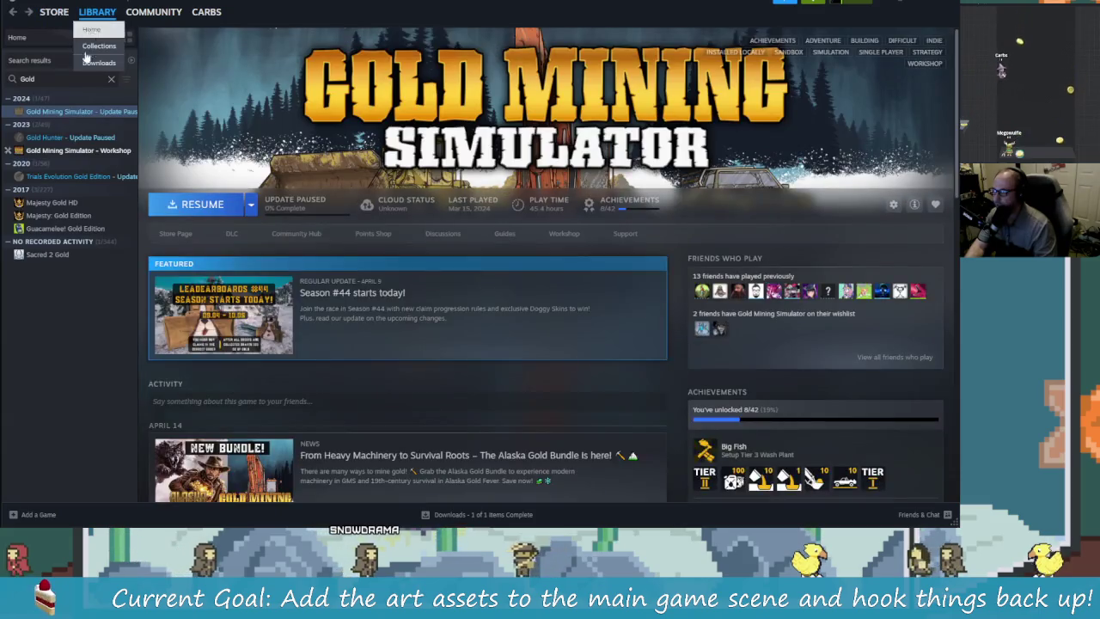
# - Search the Steam store for 'Gold Mining' and open the Gold Mining Simulator 2 page
pyautogui.click(53, 11)
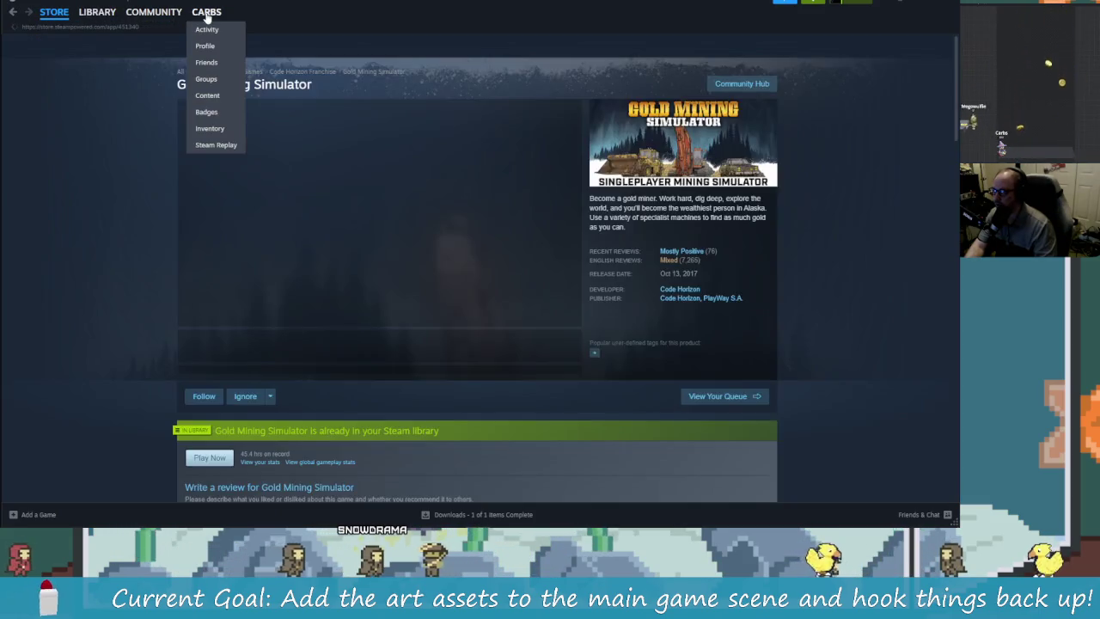
pyautogui.click(643, 43)
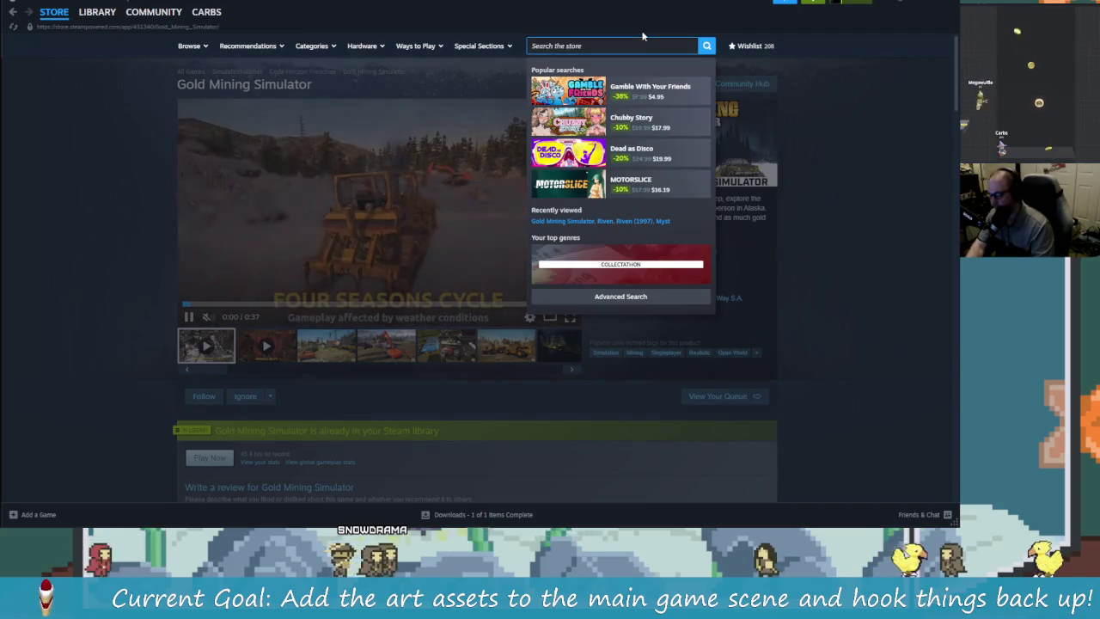
pyautogui.write('Gold Mining')
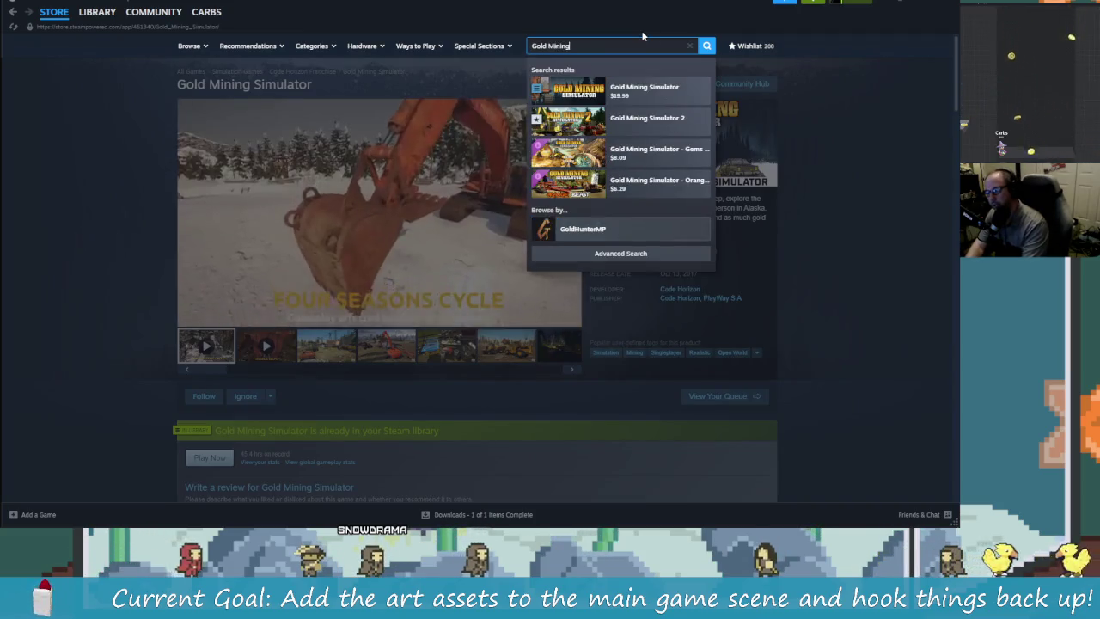
pyautogui.click(651, 129)
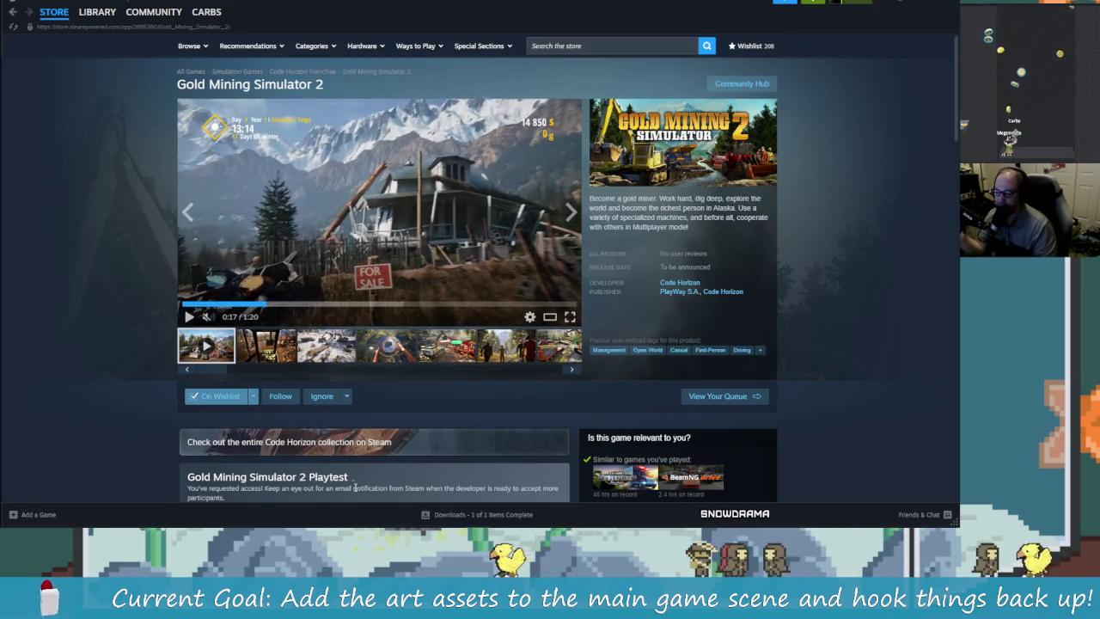
# - Open the 5,000 Player Playtest announcement and follow its YouTube channel link
pyautogui.scroll(-2, 264, 396)
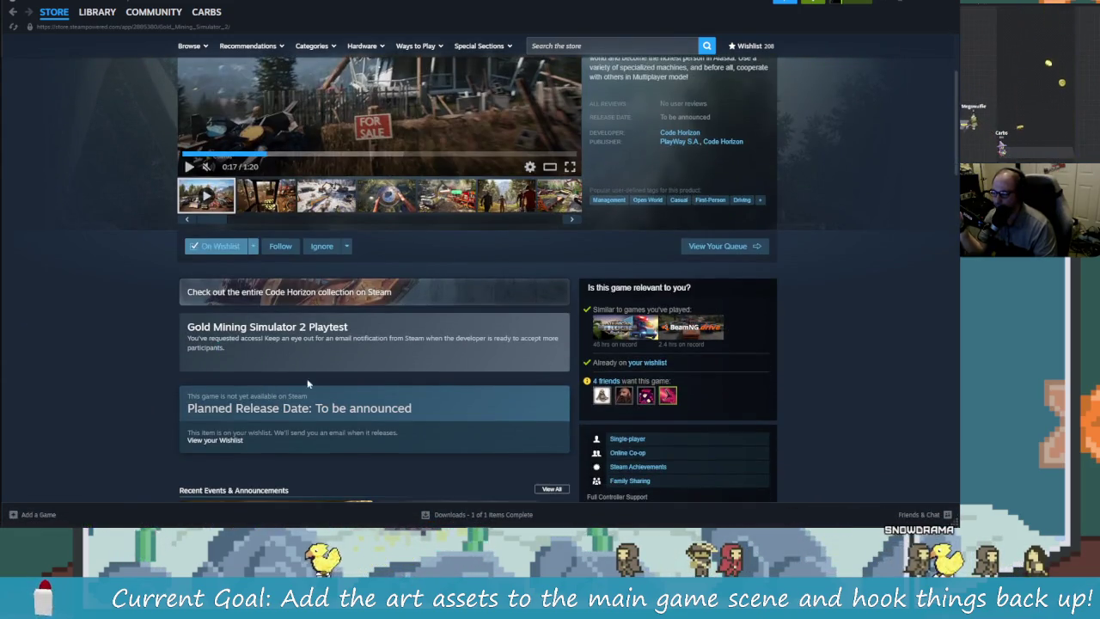
pyautogui.scroll(-1, 366, 416)
pyautogui.scroll(-2, 362, 505)
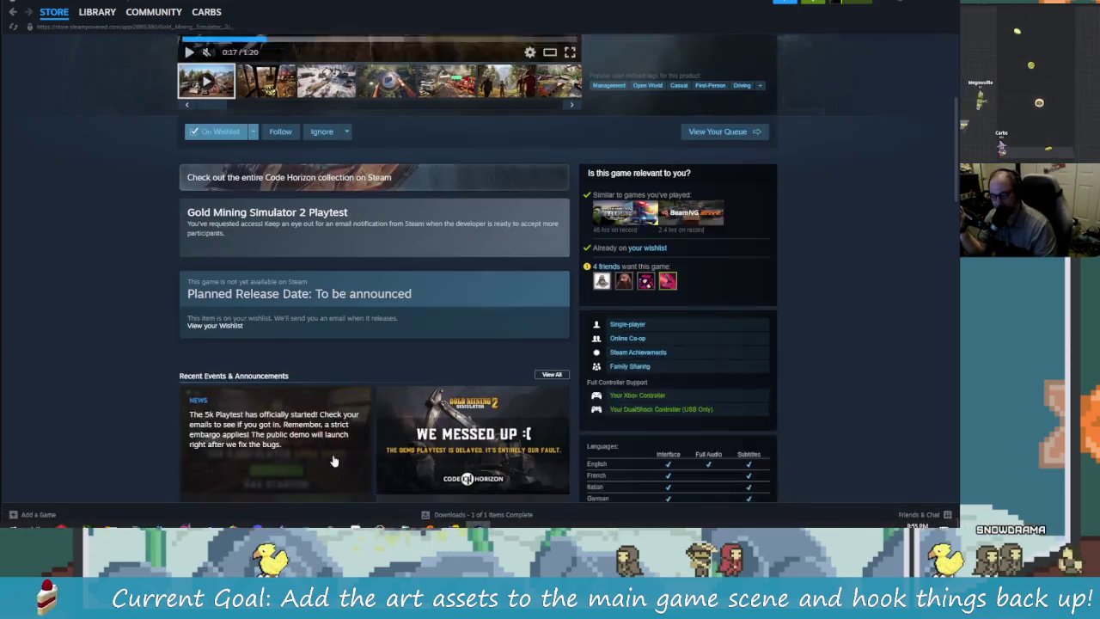
pyautogui.scroll(-1, 363, 504)
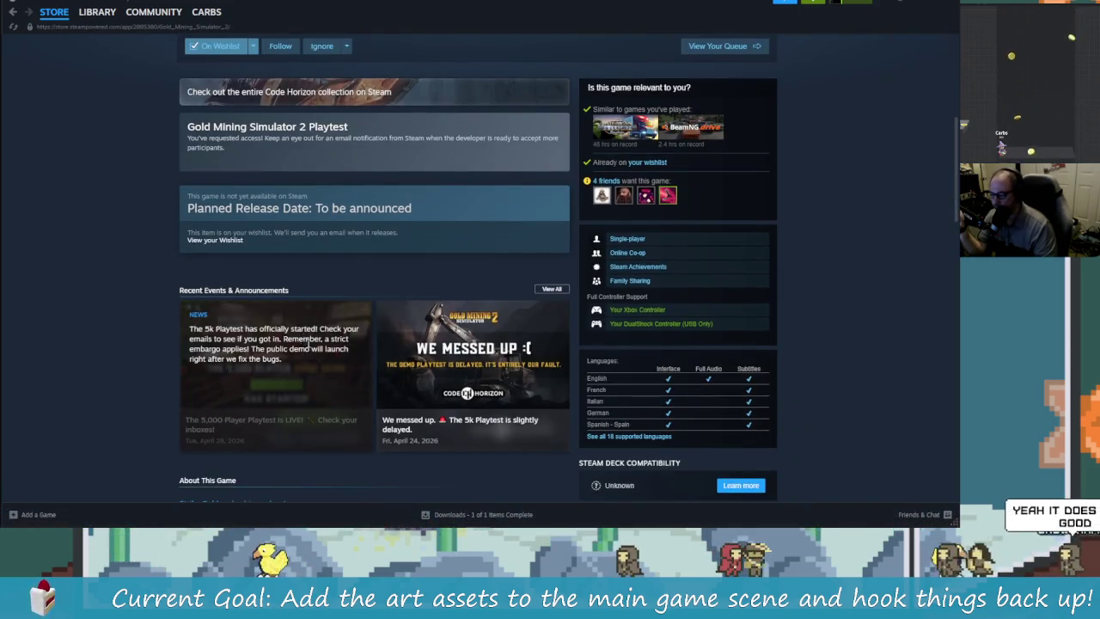
pyautogui.click(304, 339)
pyautogui.scroll(-10, 485, 369)
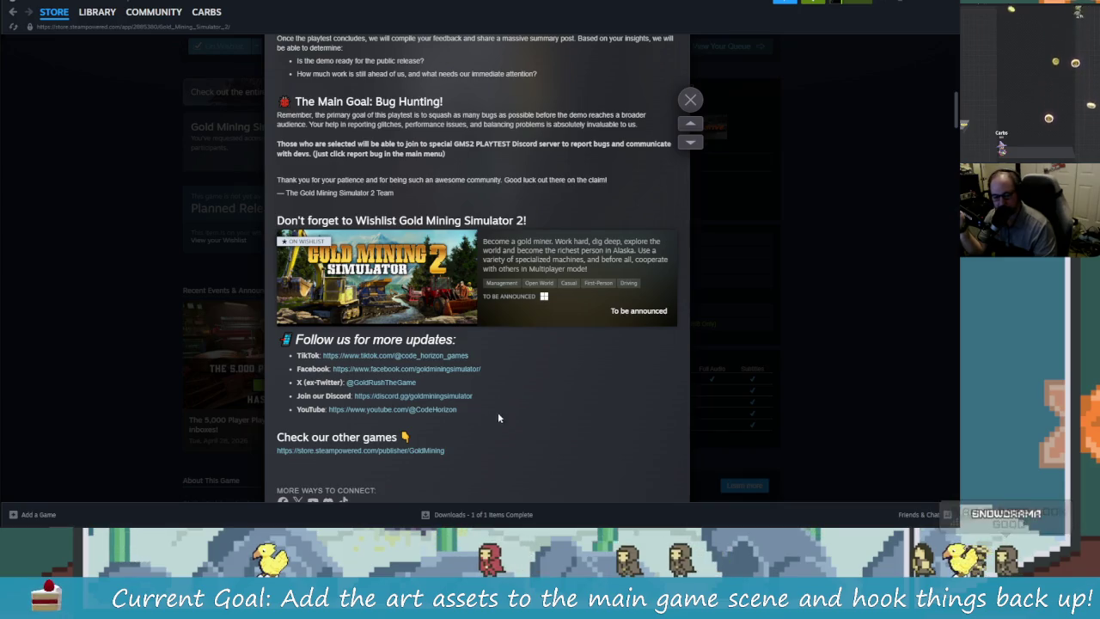
pyautogui.click(392, 410)
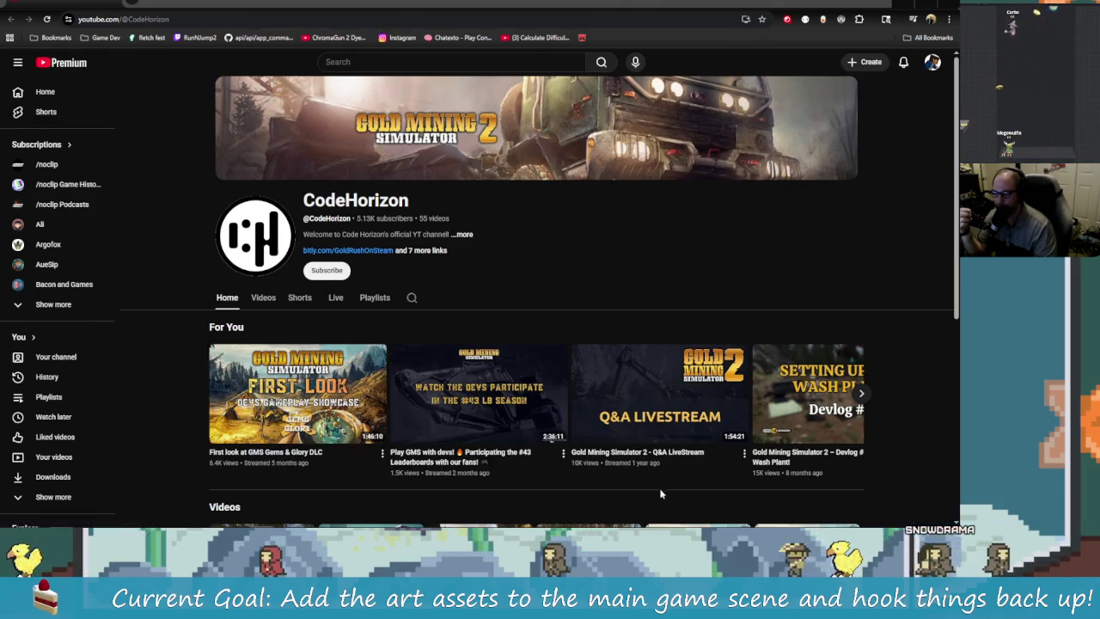
# - Play 'Gold Mining Simulator 2 - Devlog #7 - Everything about the Demo!' from the CodeHorizon channel's videos
pyautogui.scroll(-2, 660, 490)
pyautogui.scroll(-2, 515, 456)
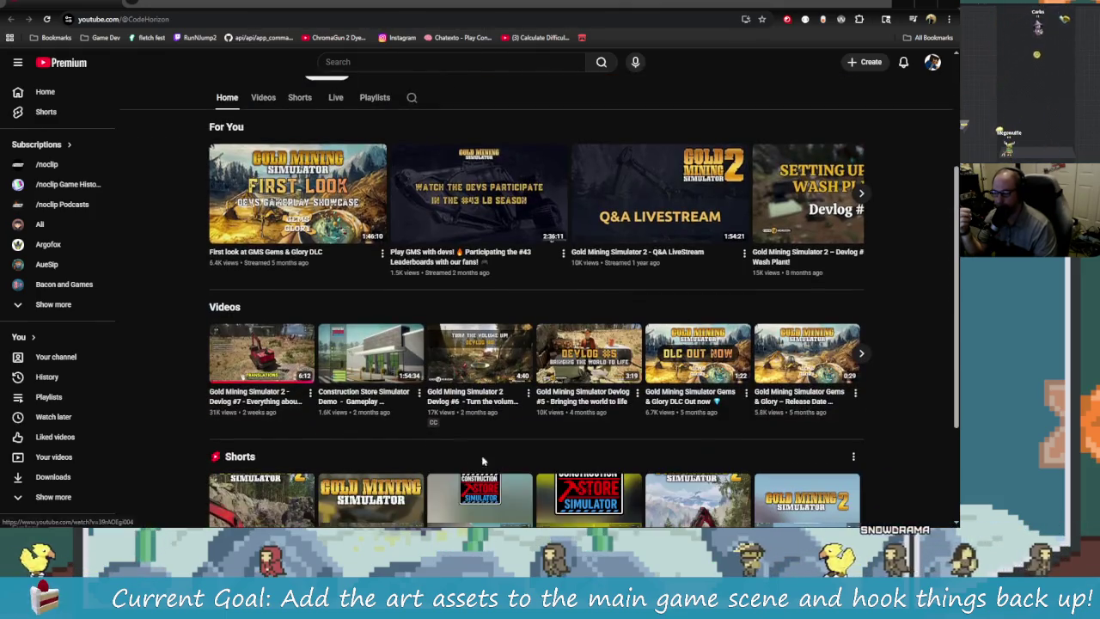
pyautogui.click(265, 362)
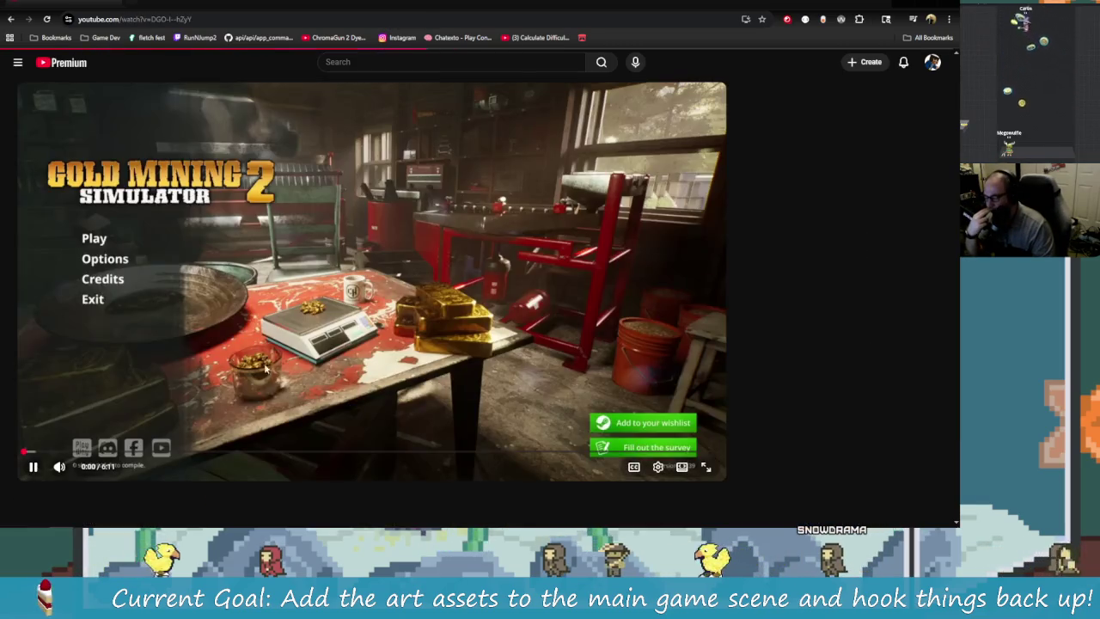
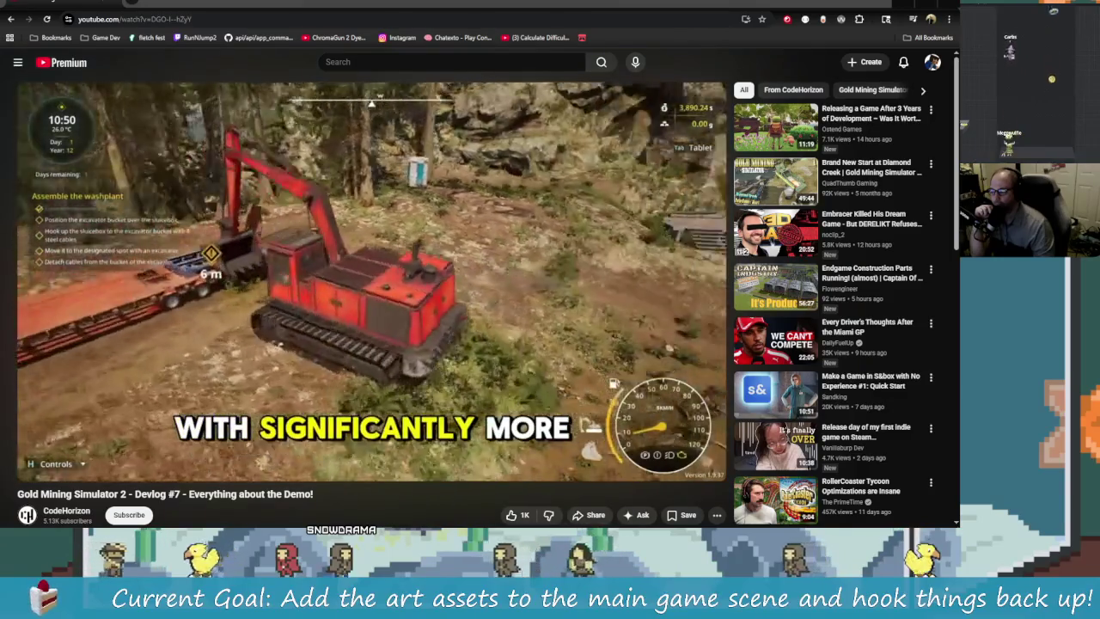
# - Pause and resume the Gold Mining Simulator 2 devlog, letting it reach 4:21 of 6:11
pyautogui.click(243, 270)
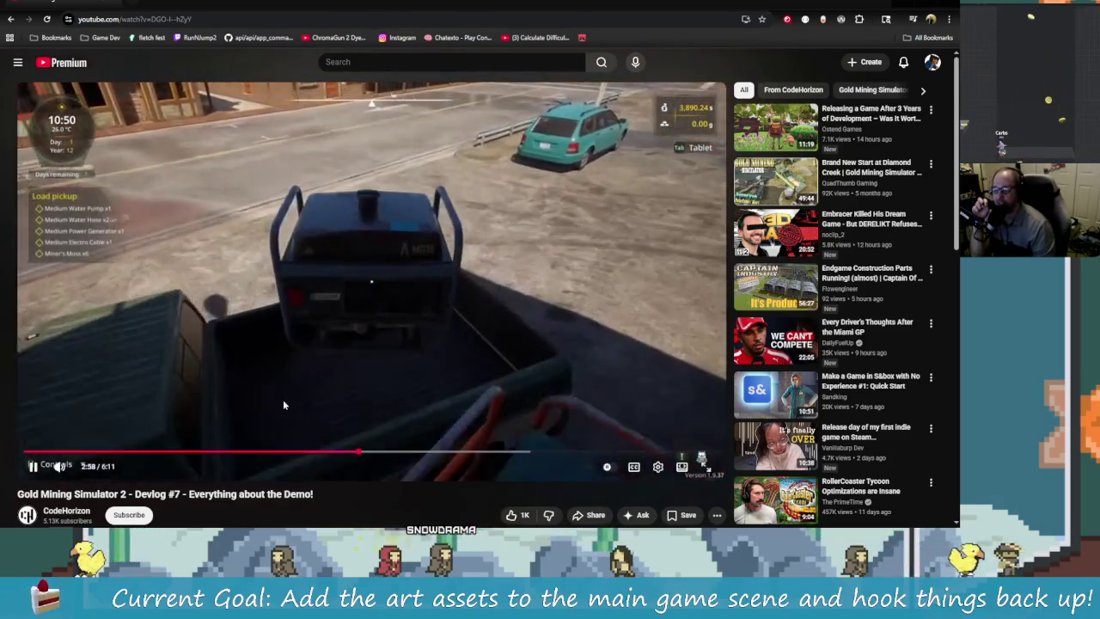
pyautogui.click(325, 341)
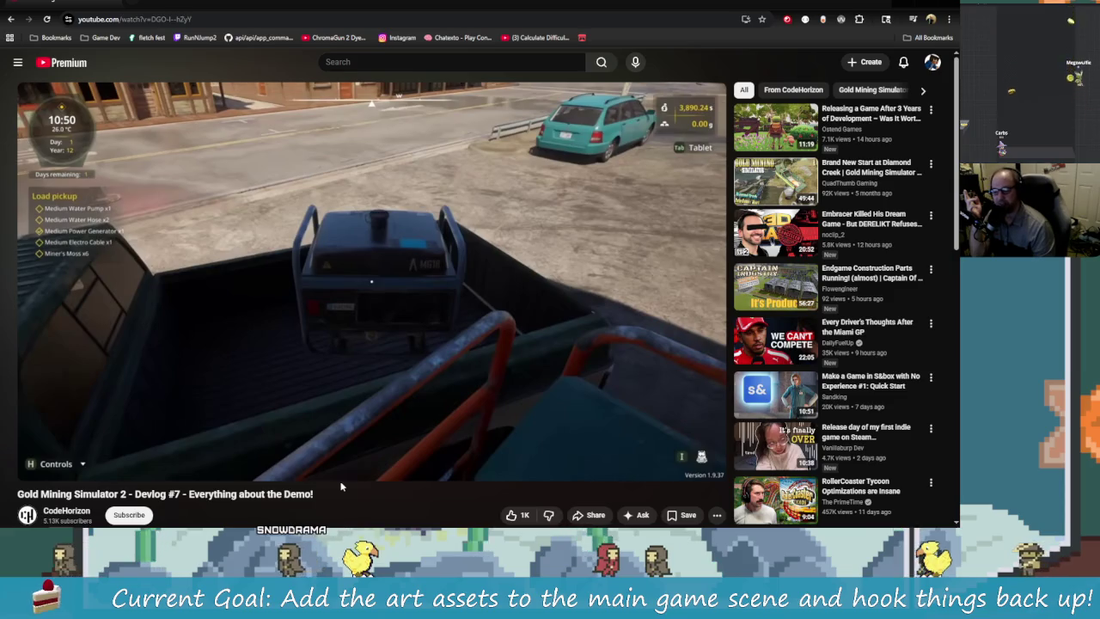
pyautogui.moveTo(345, 477)
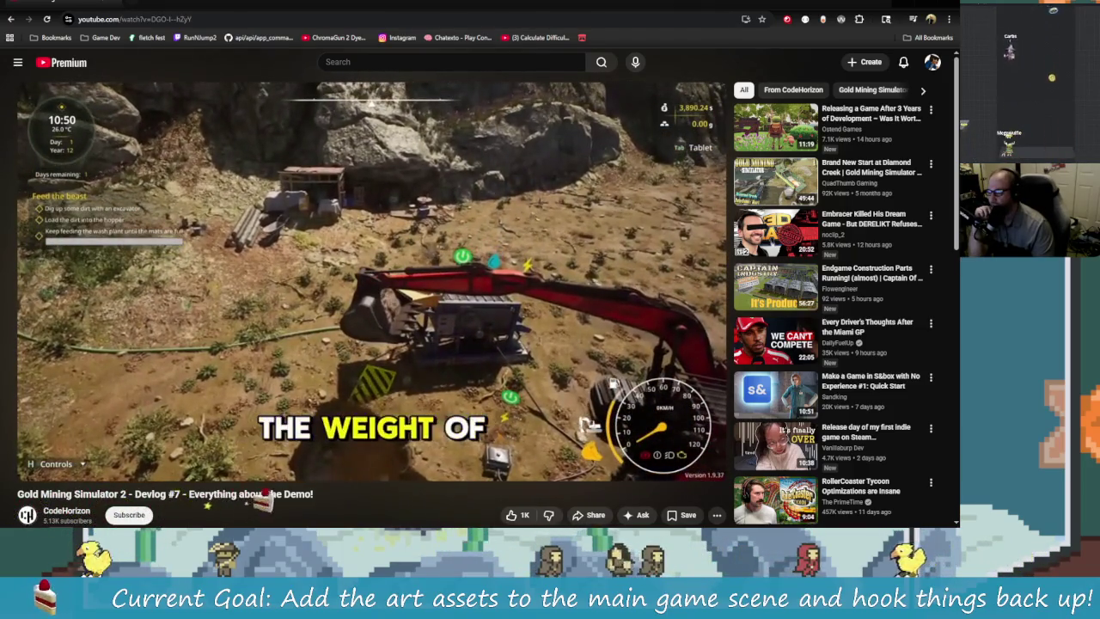
# - Play the devlog on to the repair section and pause it on 'BECAUSE HEAVY MACHINERY'
pyautogui.click(158, 370)
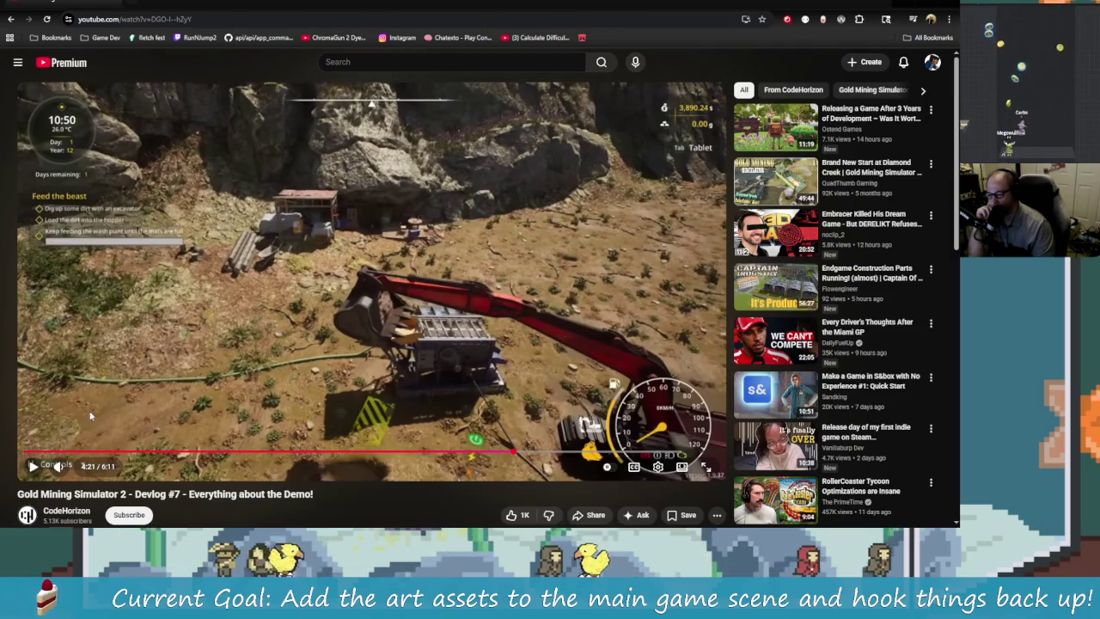
pyautogui.click(35, 465)
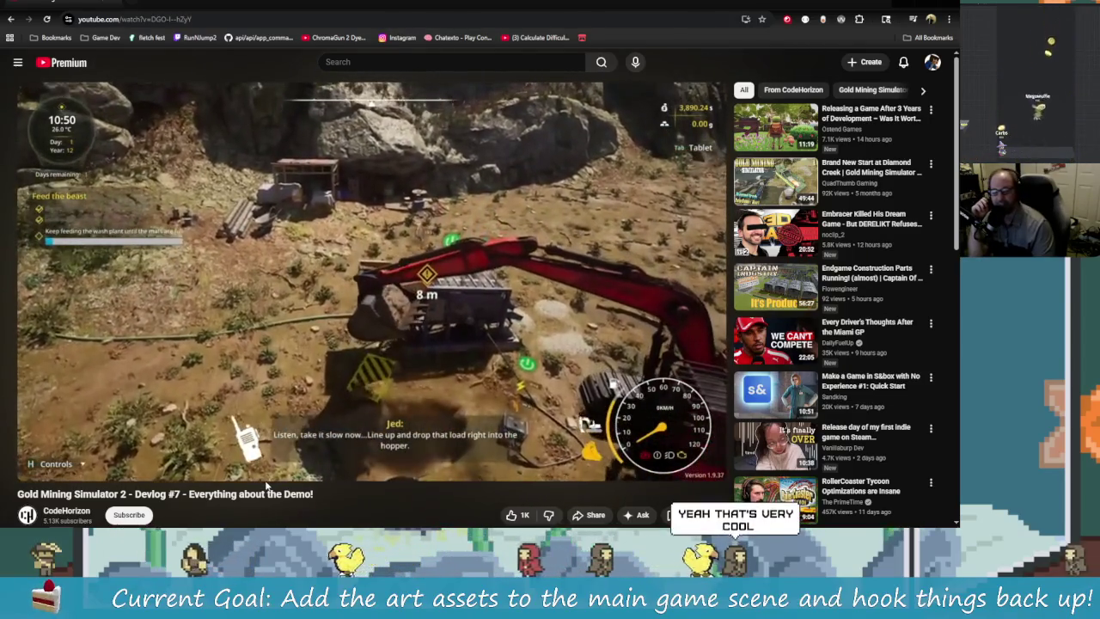
pyautogui.moveTo(262, 475)
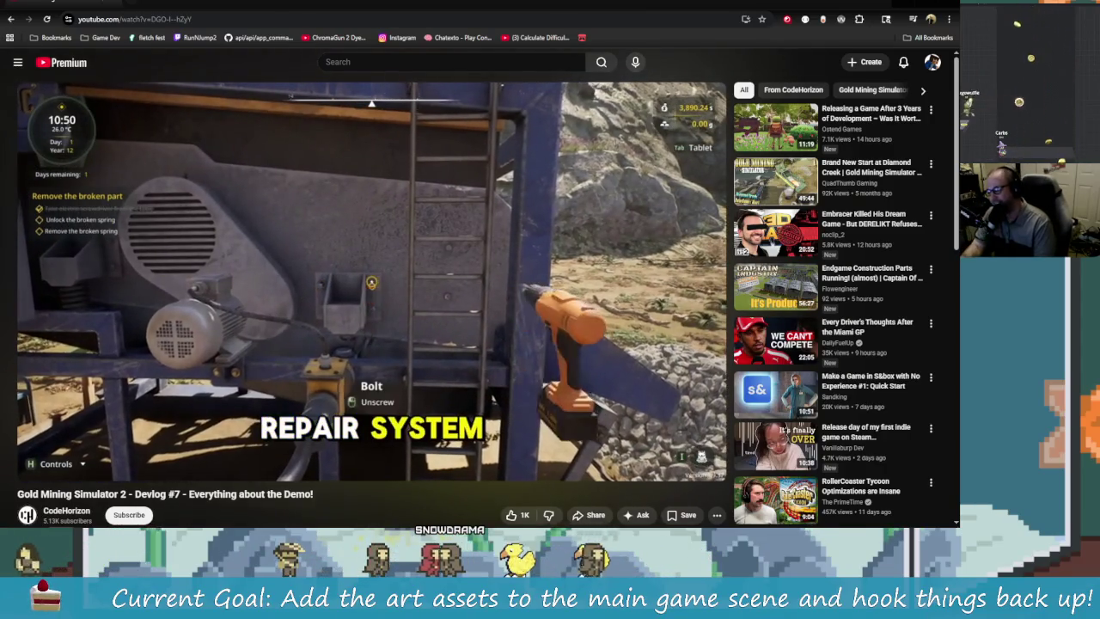
pyautogui.click(254, 469)
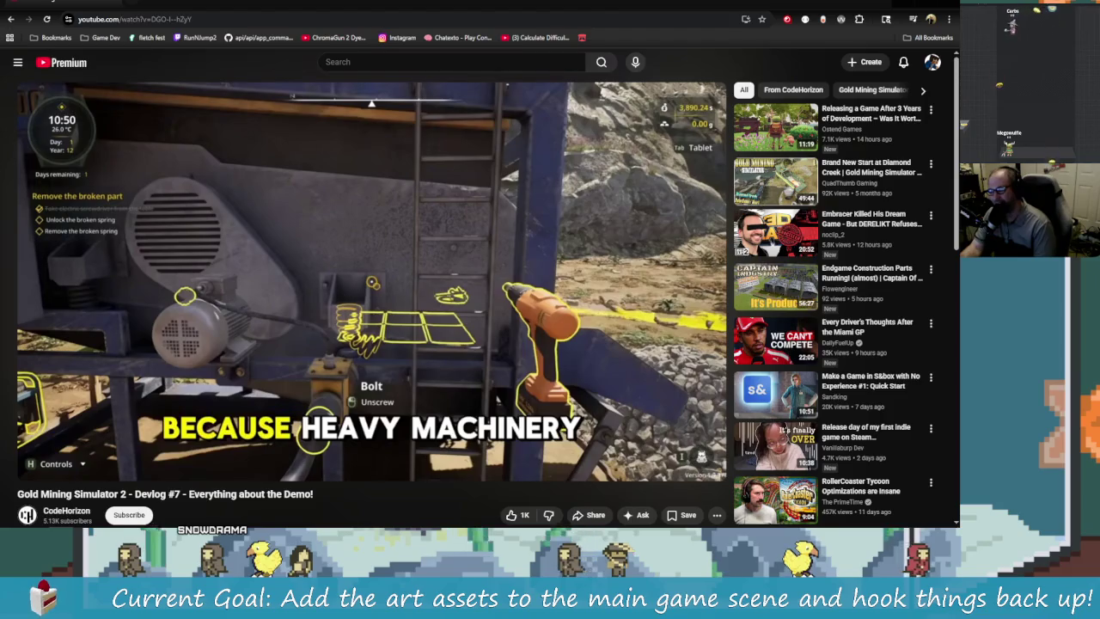
# - Resume the devlog from the machinery-repair scene so it plays toward the end
pyautogui.click(253, 464)
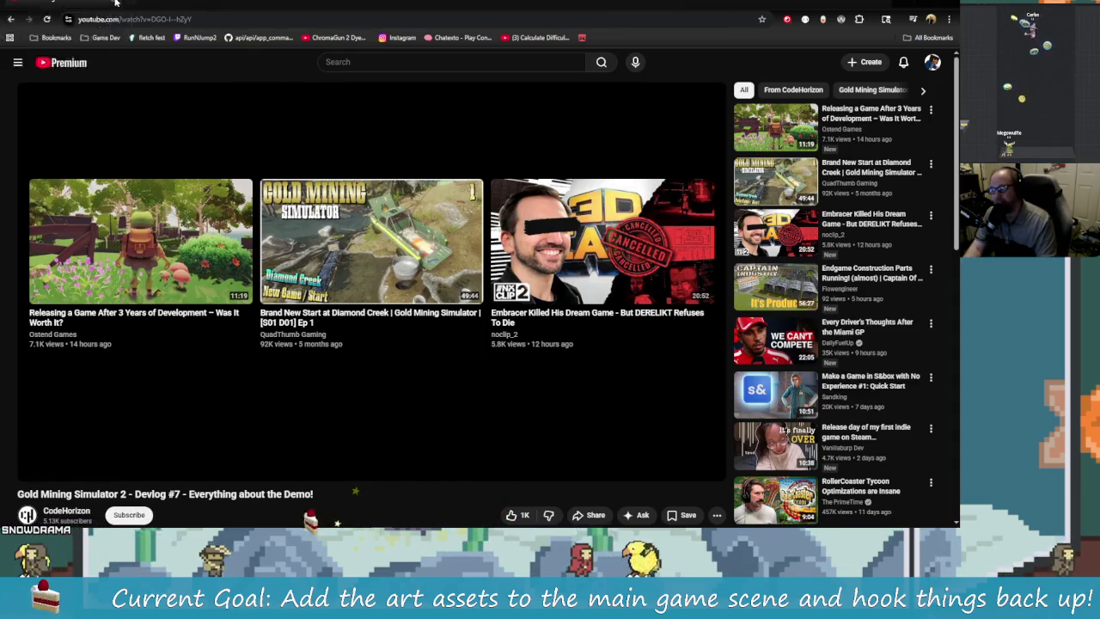
# - In Steam, close the Gold Mining Simulator 2 news post and open Gold Mining Simulator's Mixed reviews
pyautogui.hotkey('alt', 'Tab')
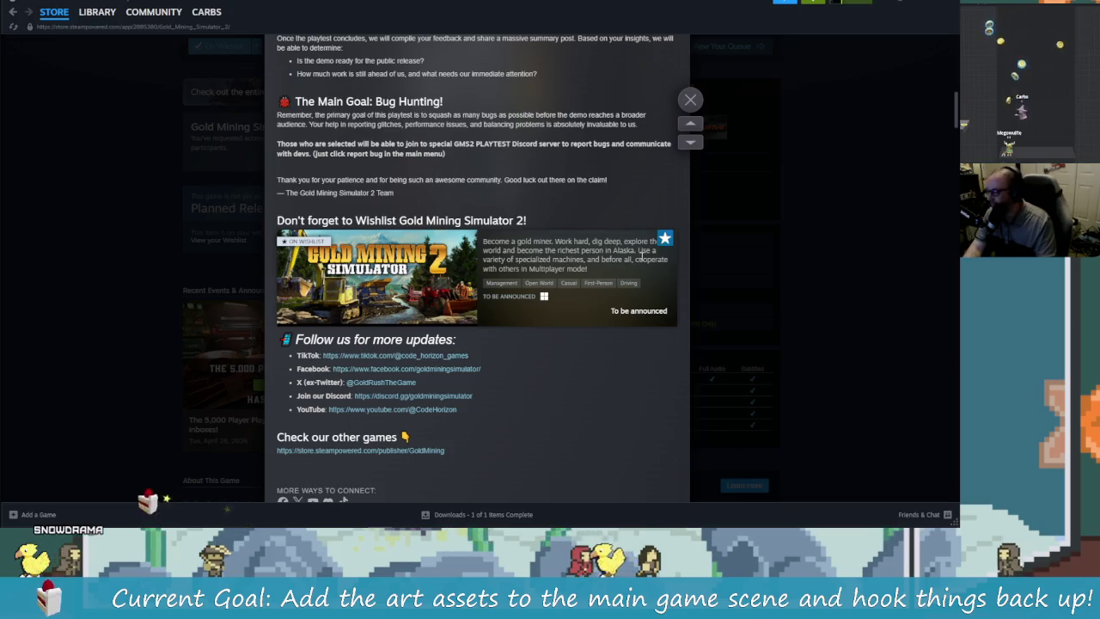
pyautogui.scroll(5, 671, 164)
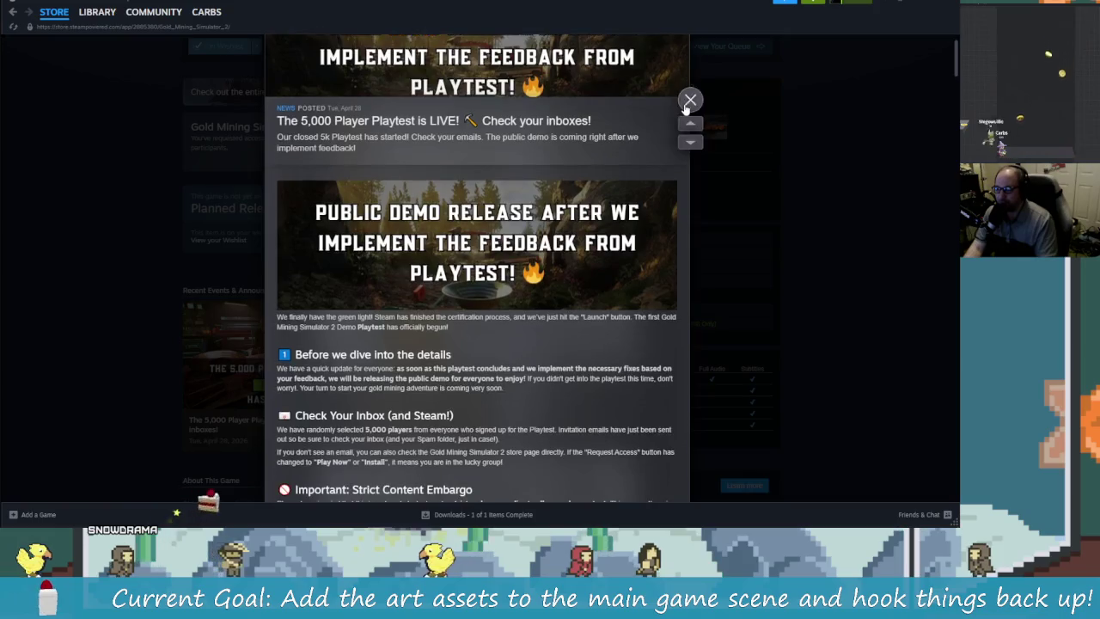
pyautogui.click(690, 99)
pyautogui.scroll(2, 804, 349)
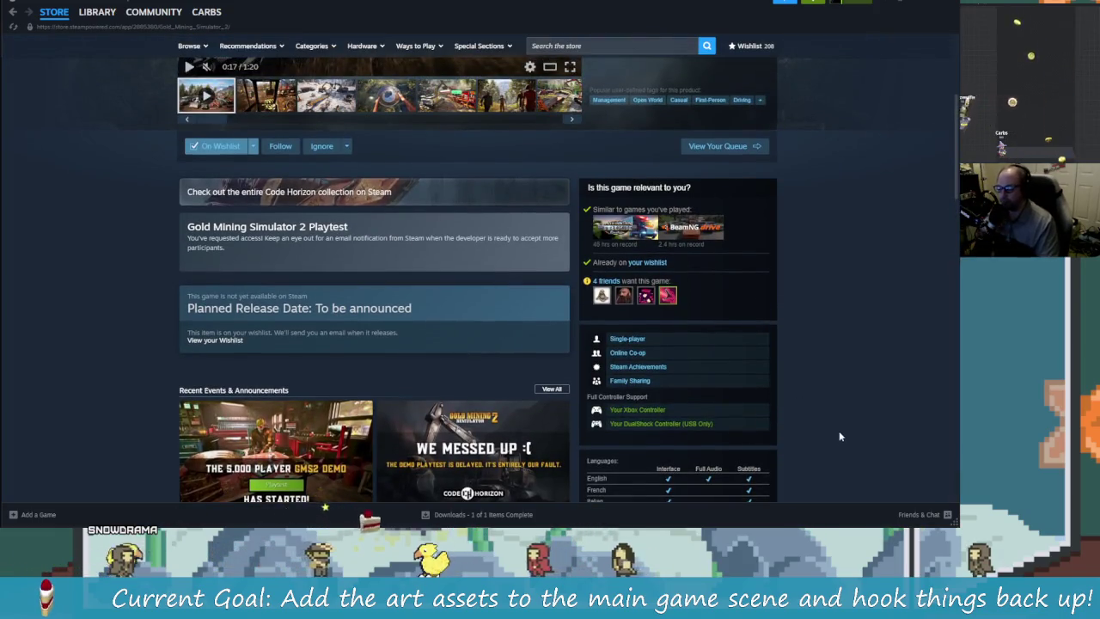
pyautogui.scroll(2, 843, 434)
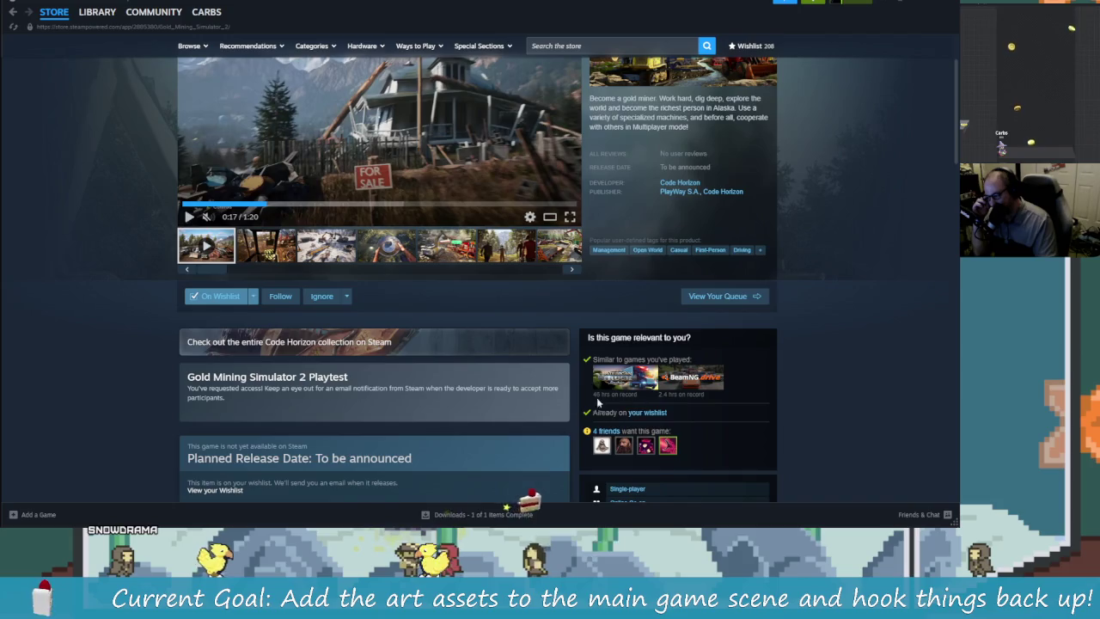
pyautogui.scroll(2, 516, 391)
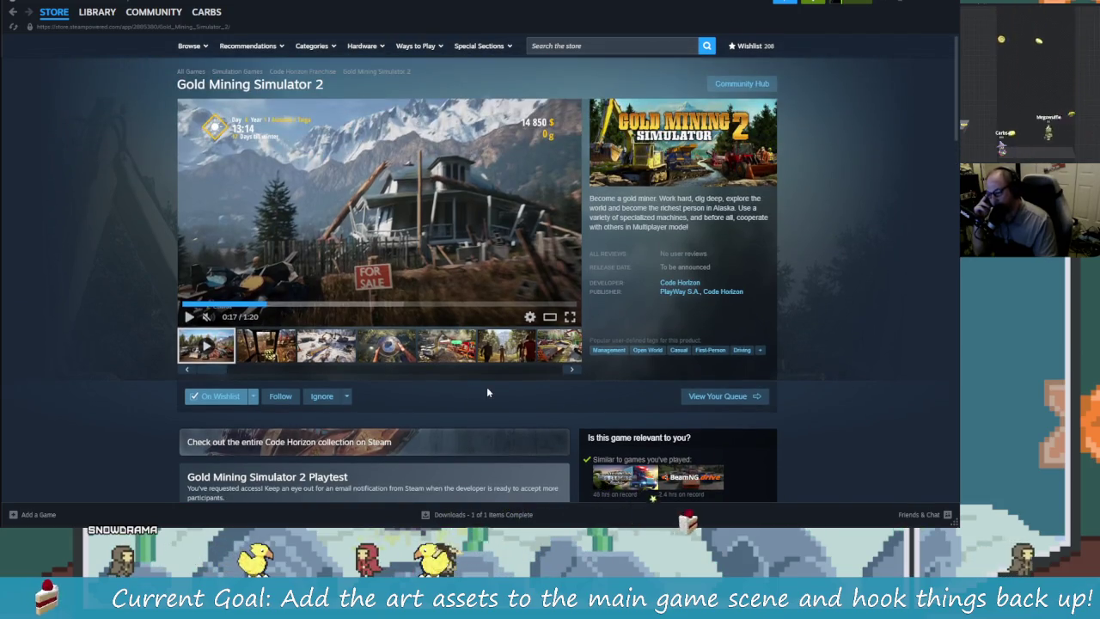
pyautogui.click(14, 12)
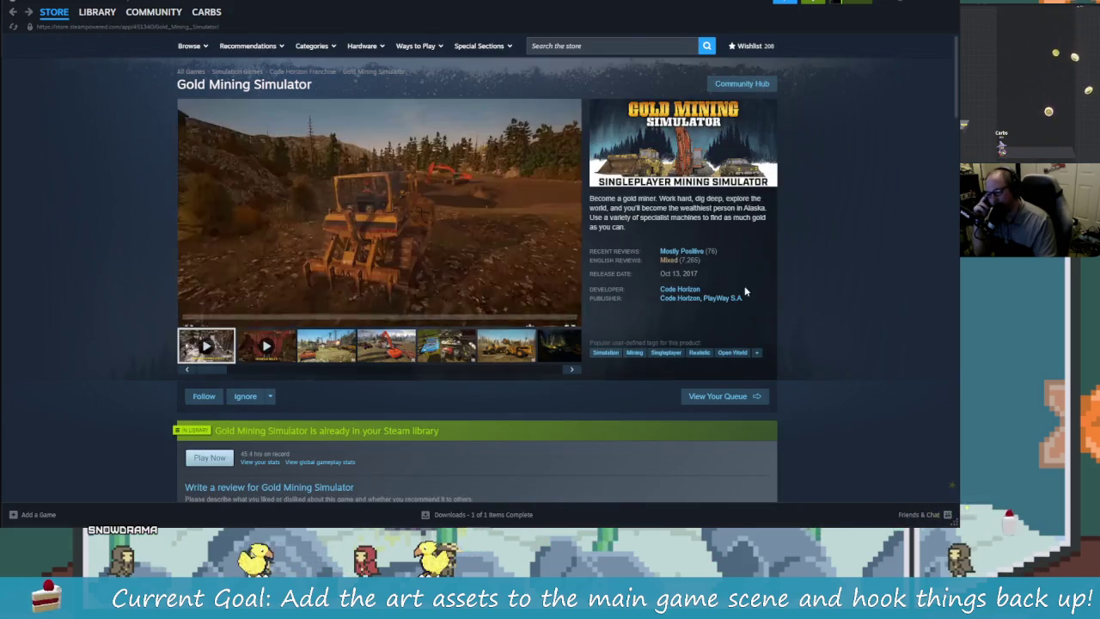
pyautogui.click(669, 261)
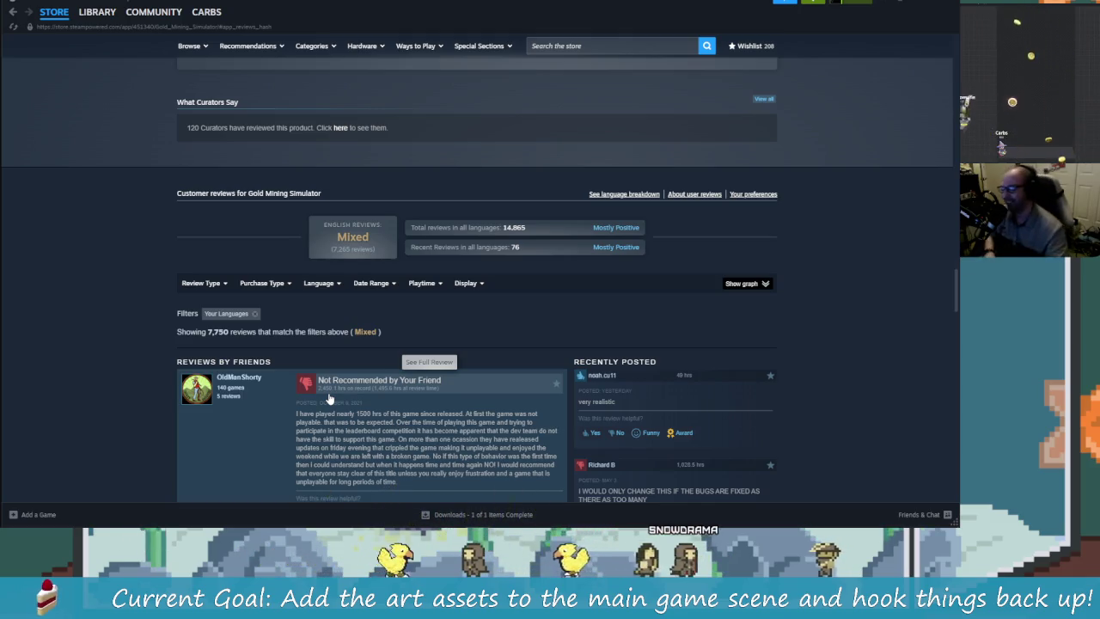
pyautogui.scroll(-1, 404, 391)
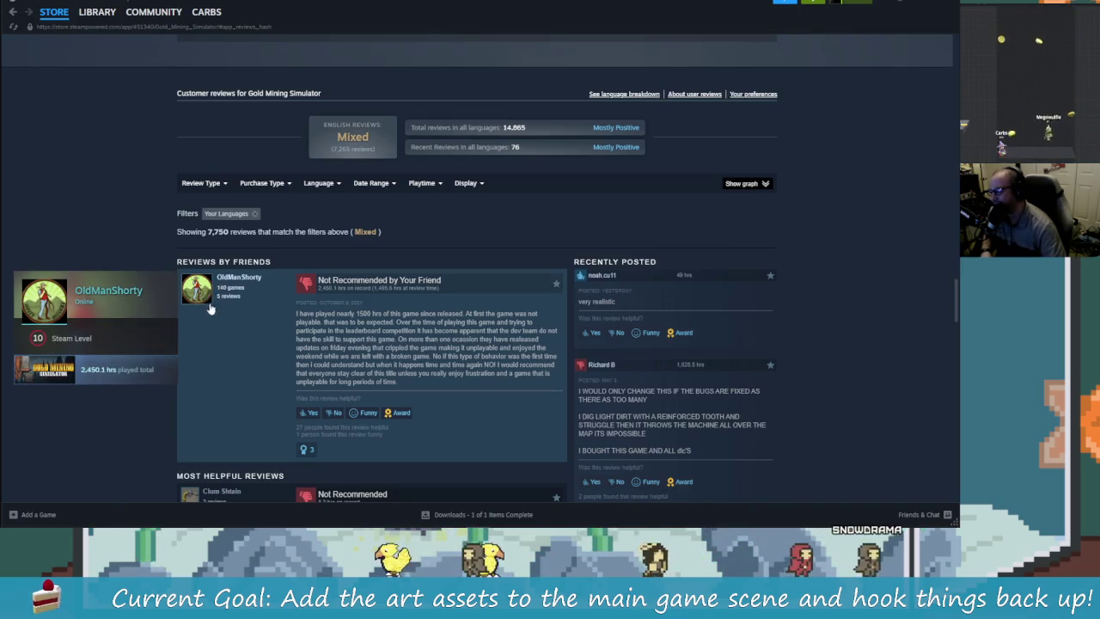
pyautogui.scroll(-1, 464, 422)
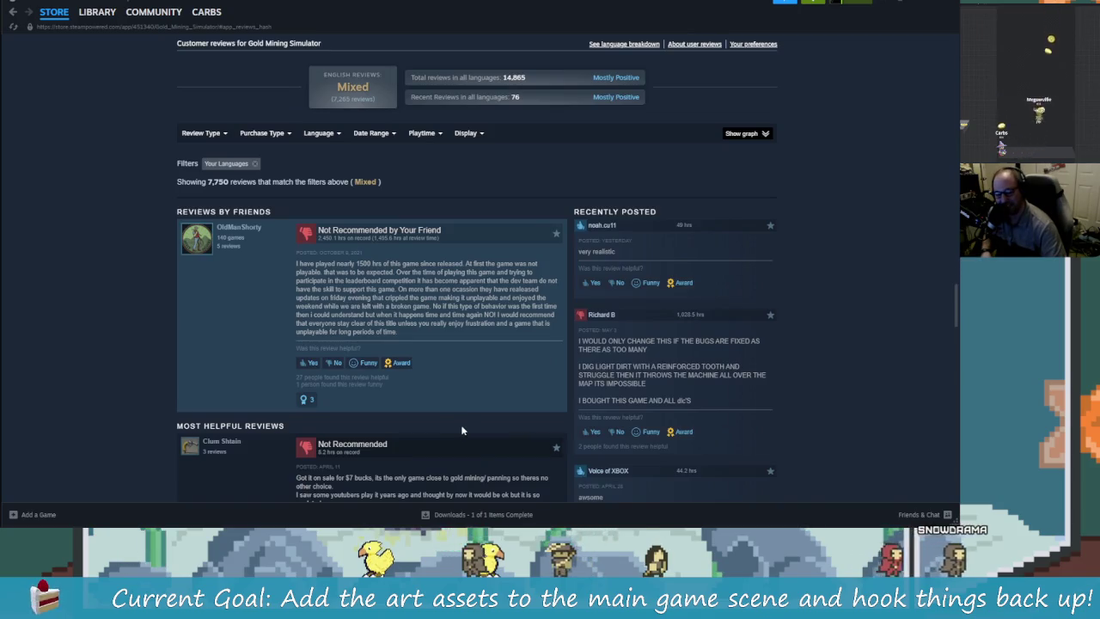
pyautogui.scroll(-1, 486, 384)
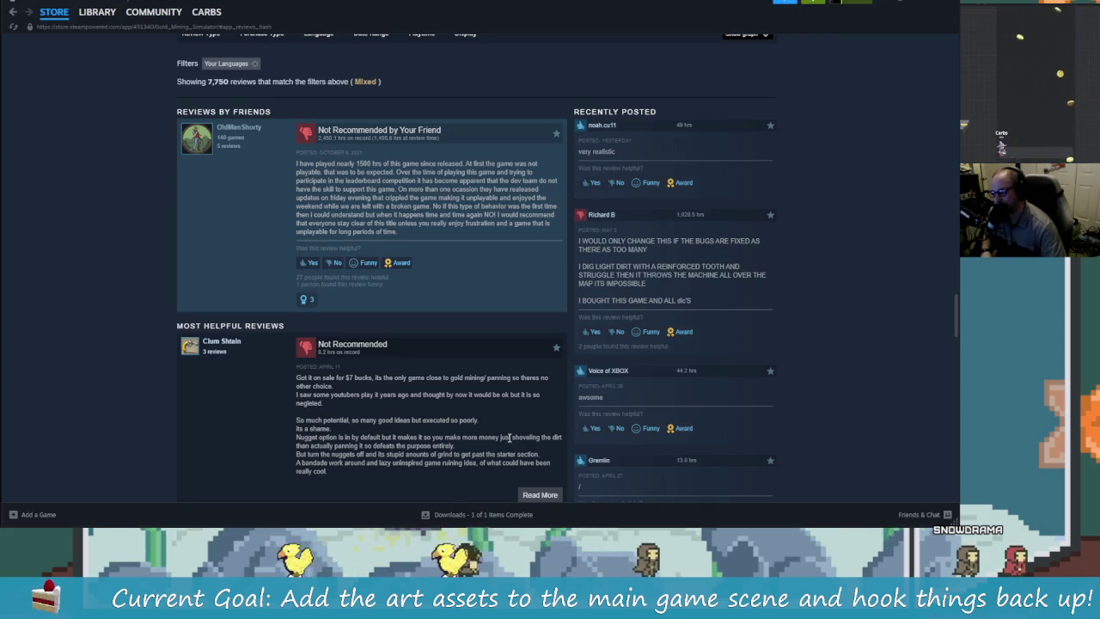
pyautogui.scroll(-1, 481, 438)
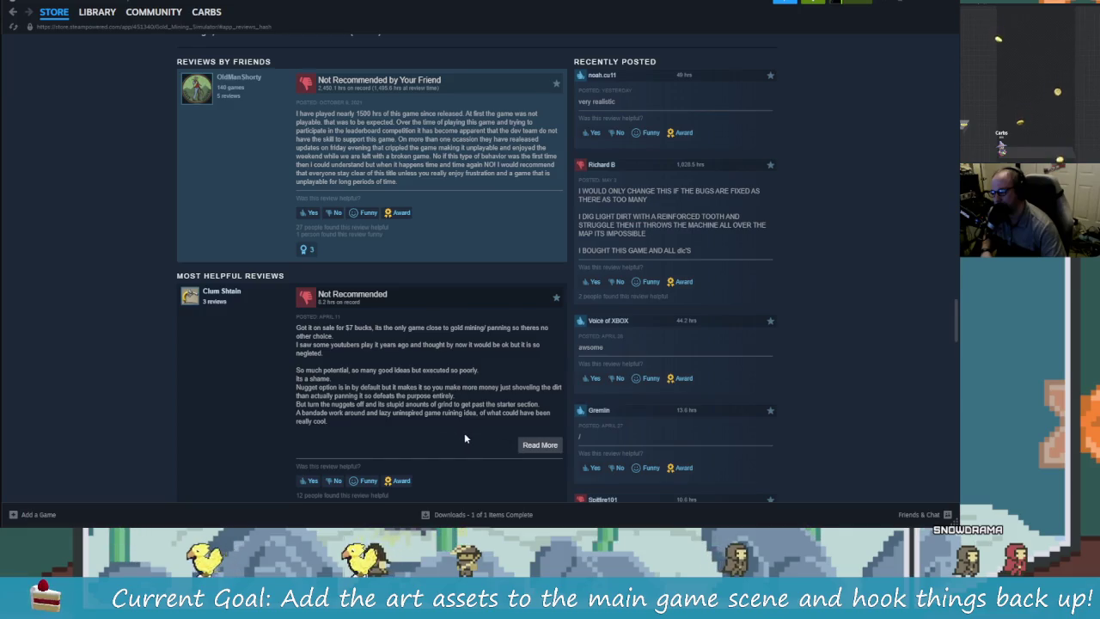
pyautogui.scroll(-4, 464, 439)
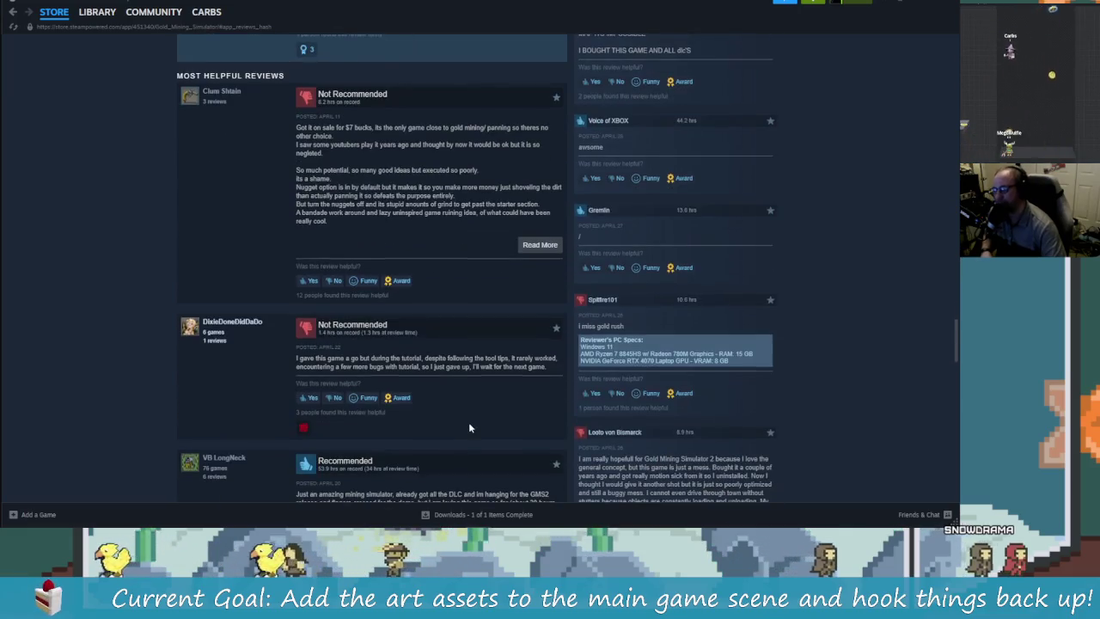
pyautogui.scroll(-3, 470, 428)
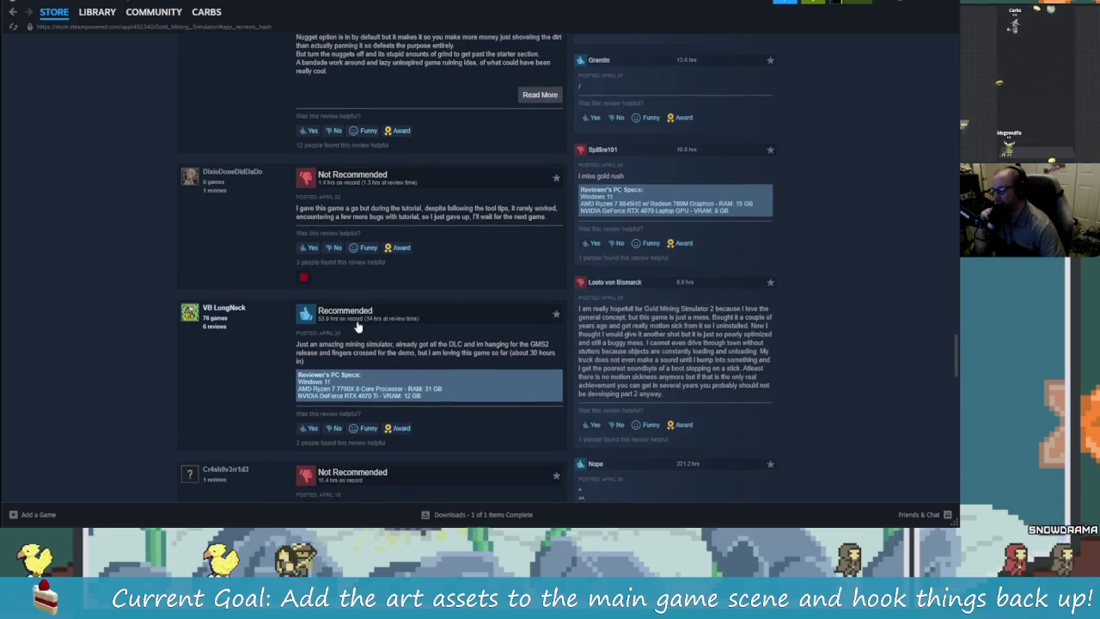
pyautogui.scroll(-2, 408, 368)
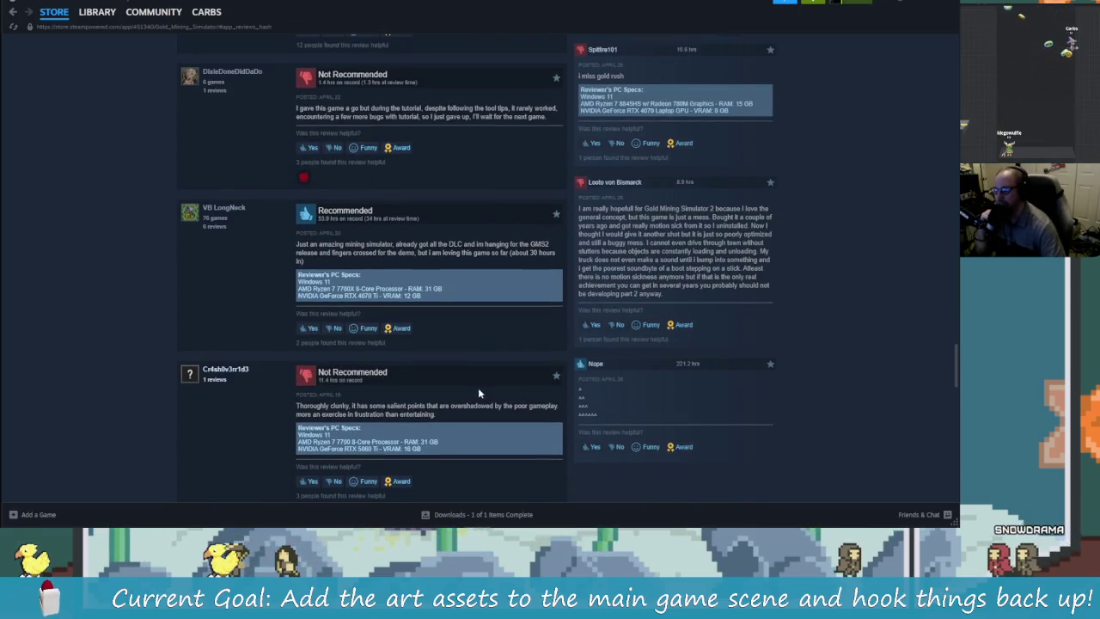
pyautogui.scroll(-1, 470, 393)
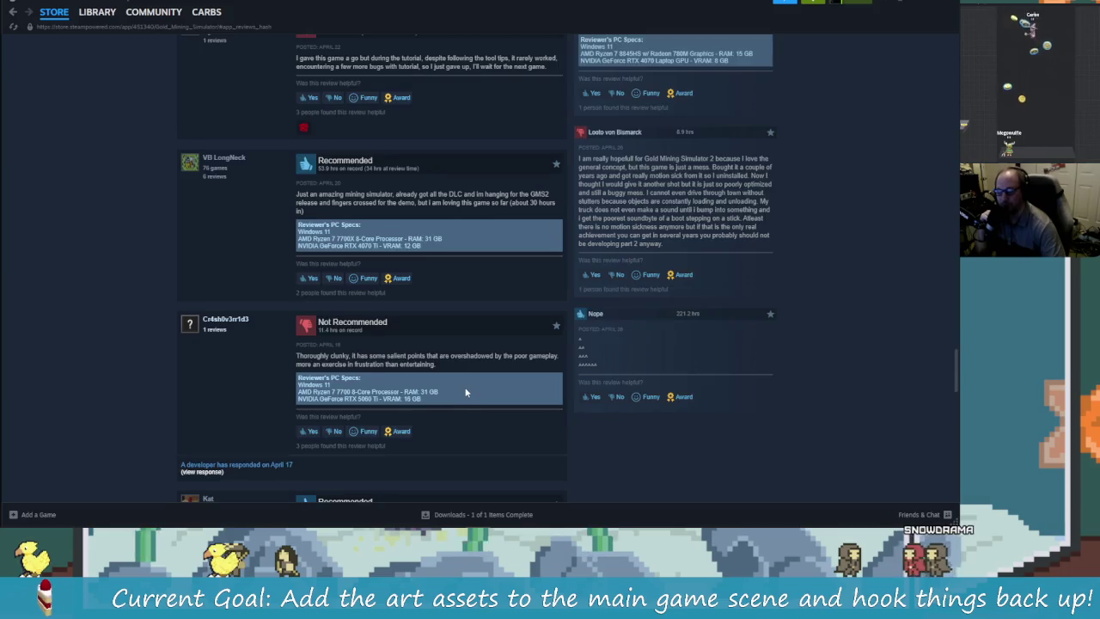
pyautogui.scroll(-3, 464, 387)
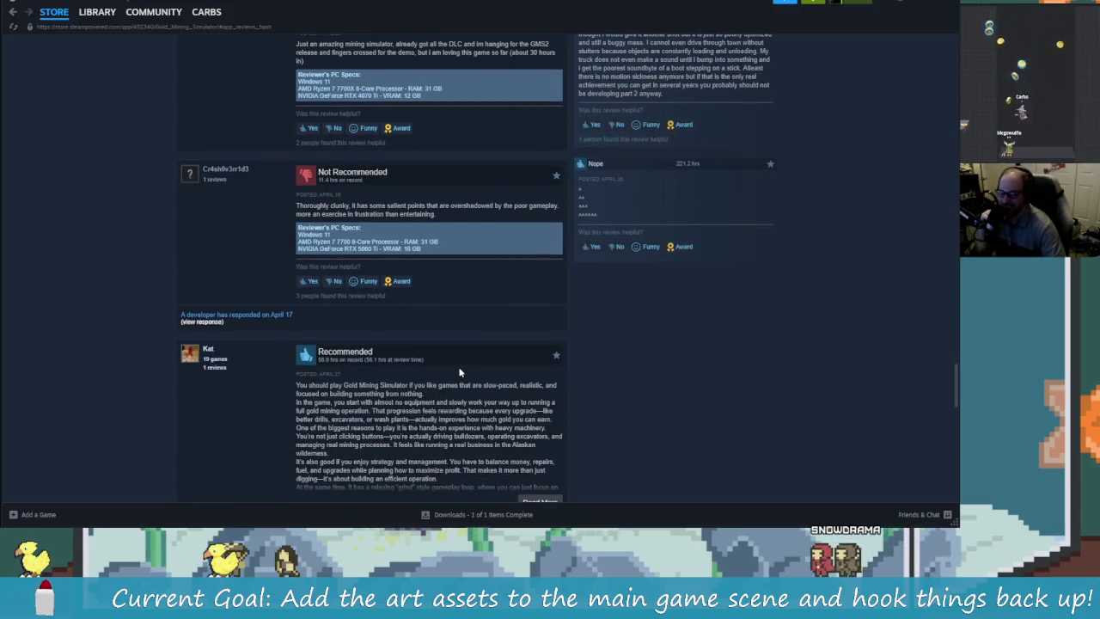
pyautogui.scroll(-2, 460, 371)
pyautogui.scroll(-4, 459, 363)
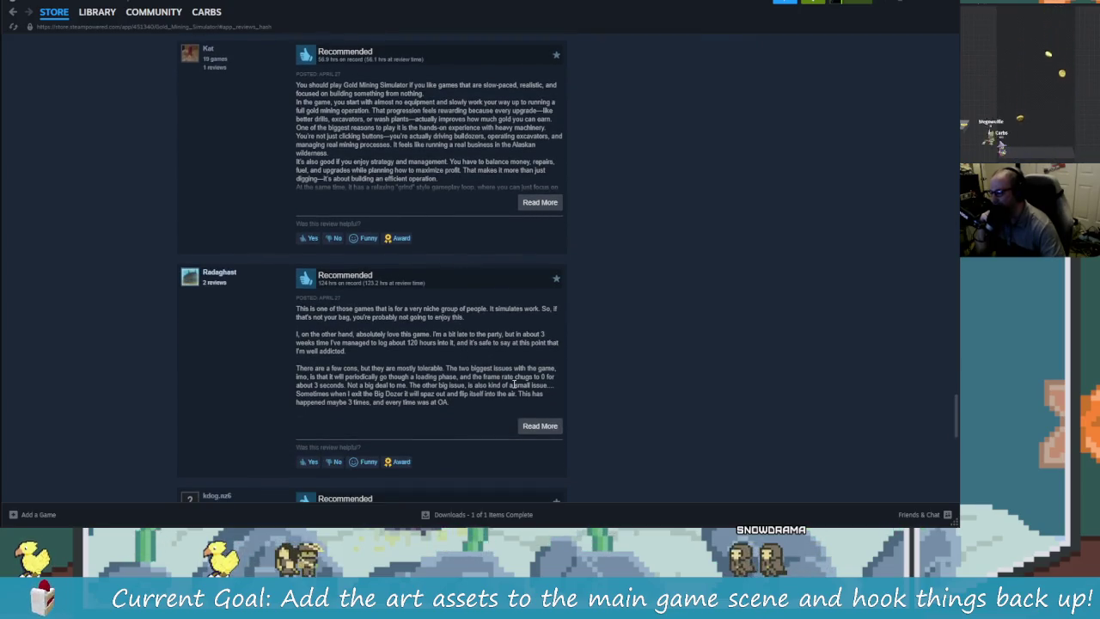
pyautogui.scroll(-4, 409, 363)
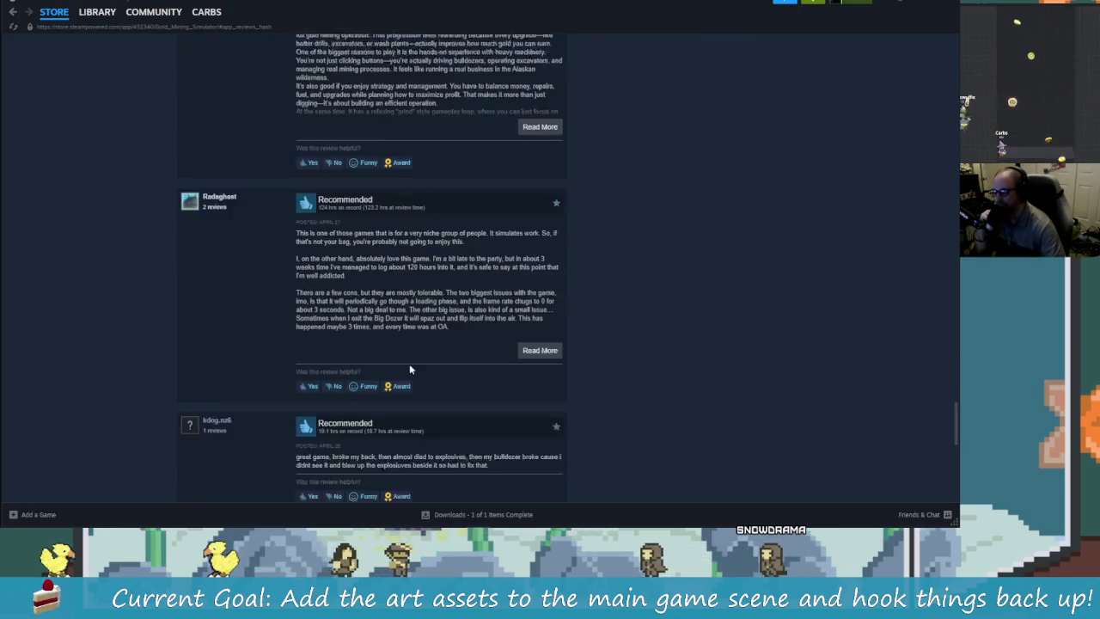
pyautogui.scroll(-1, 476, 401)
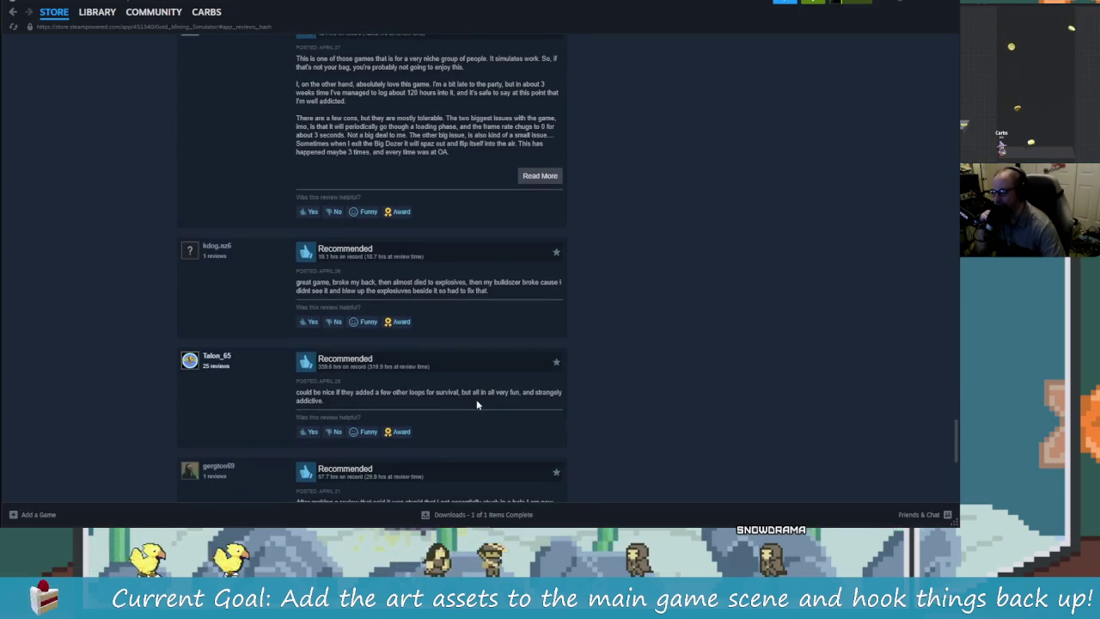
pyautogui.scroll(-1, 478, 404)
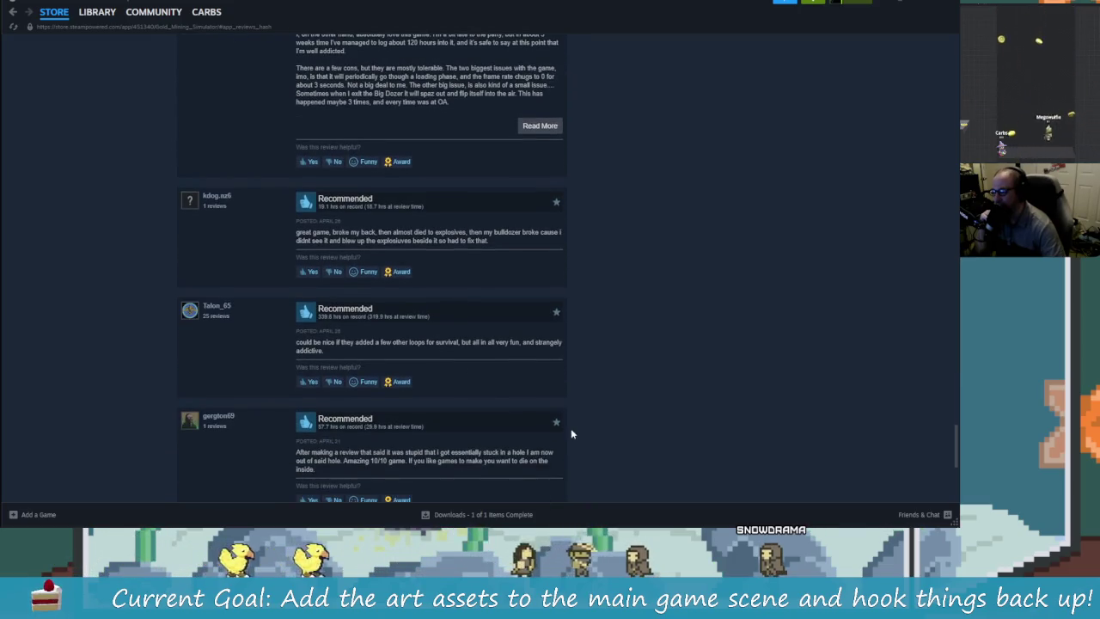
pyautogui.scroll(-2, 498, 402)
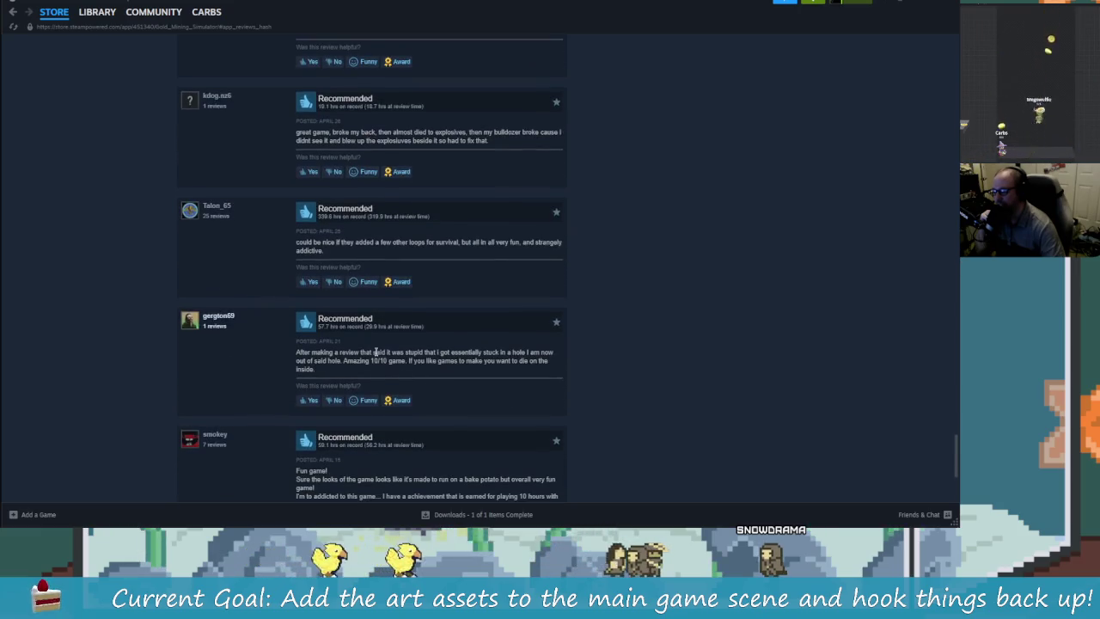
pyautogui.scroll(-3, 505, 402)
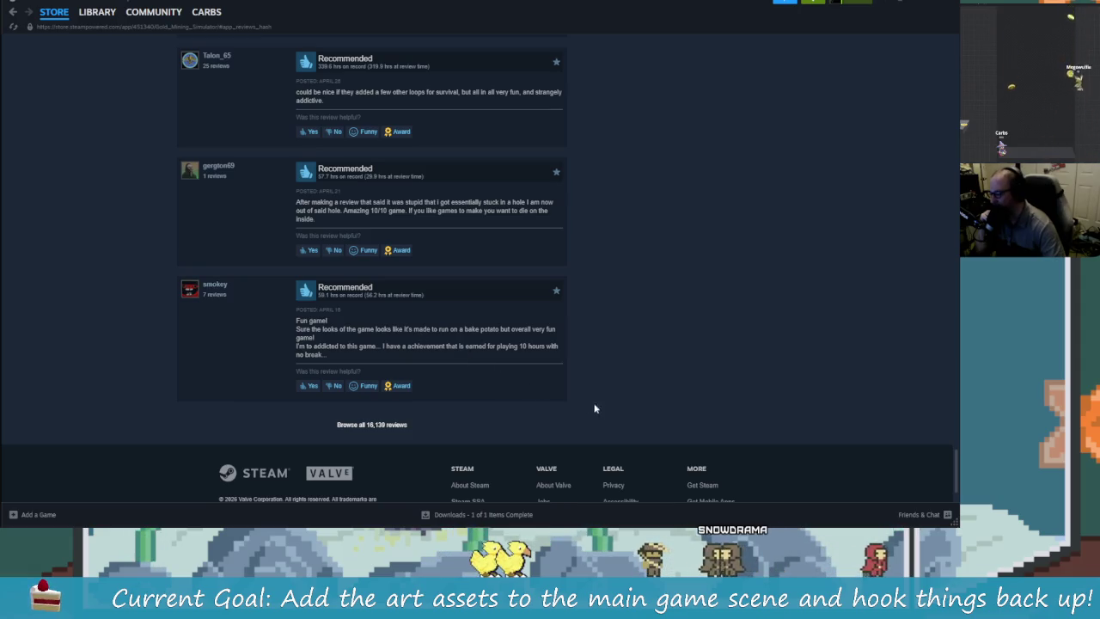
pyautogui.scroll(-2, 602, 409)
pyautogui.scroll(15, 638, 416)
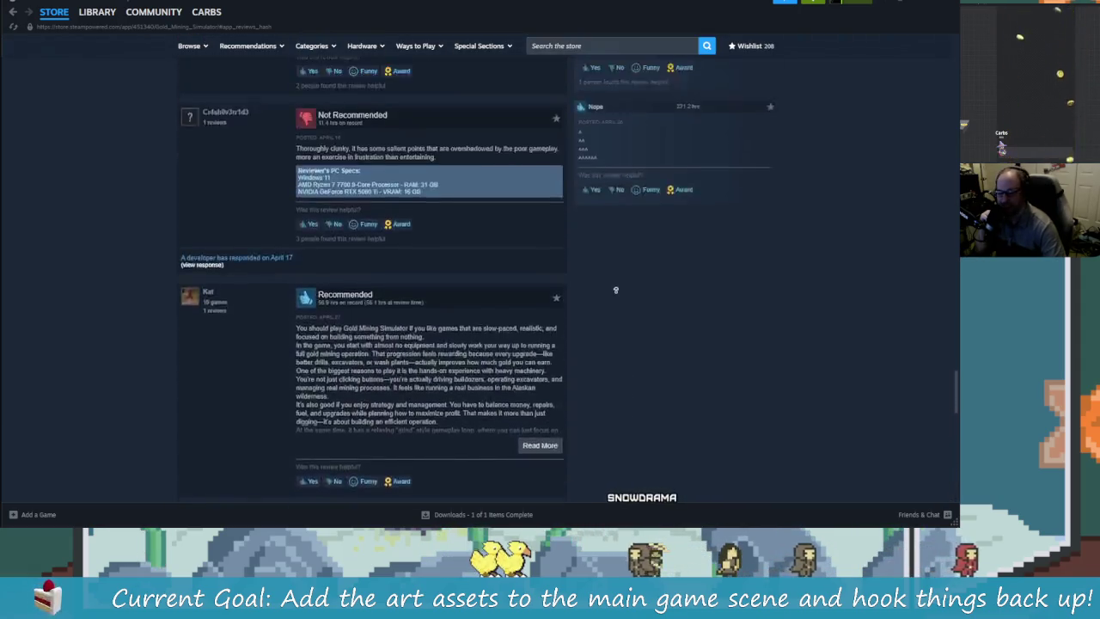
pyautogui.scroll(15, 626, 363)
pyautogui.scroll(-10, 626, 363)
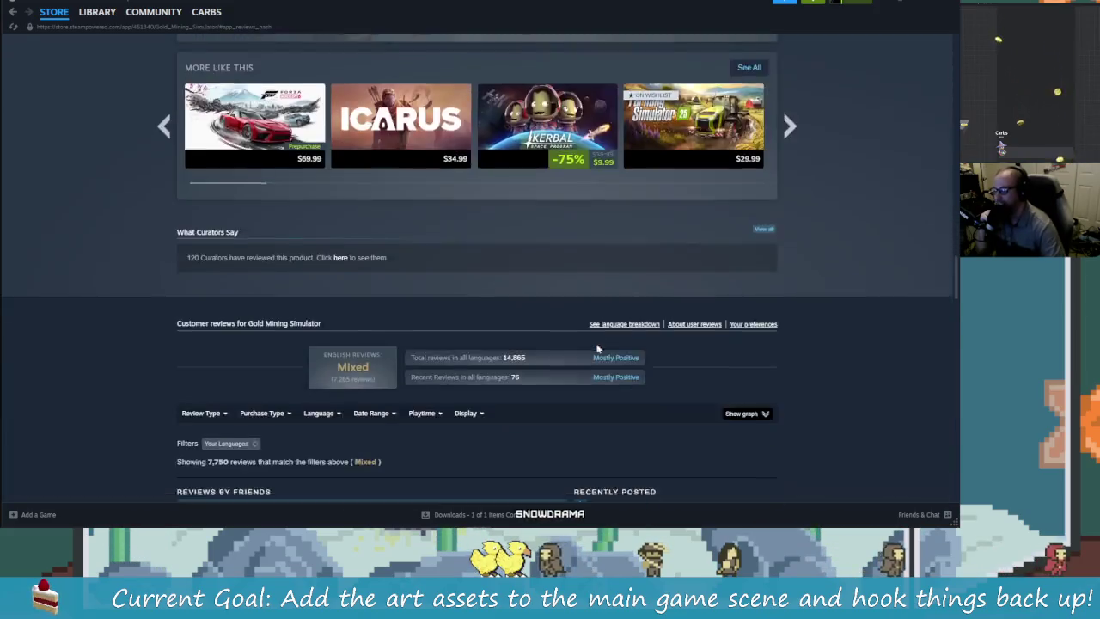
pyautogui.scroll(-1, 628, 367)
pyautogui.scroll(-1, 706, 310)
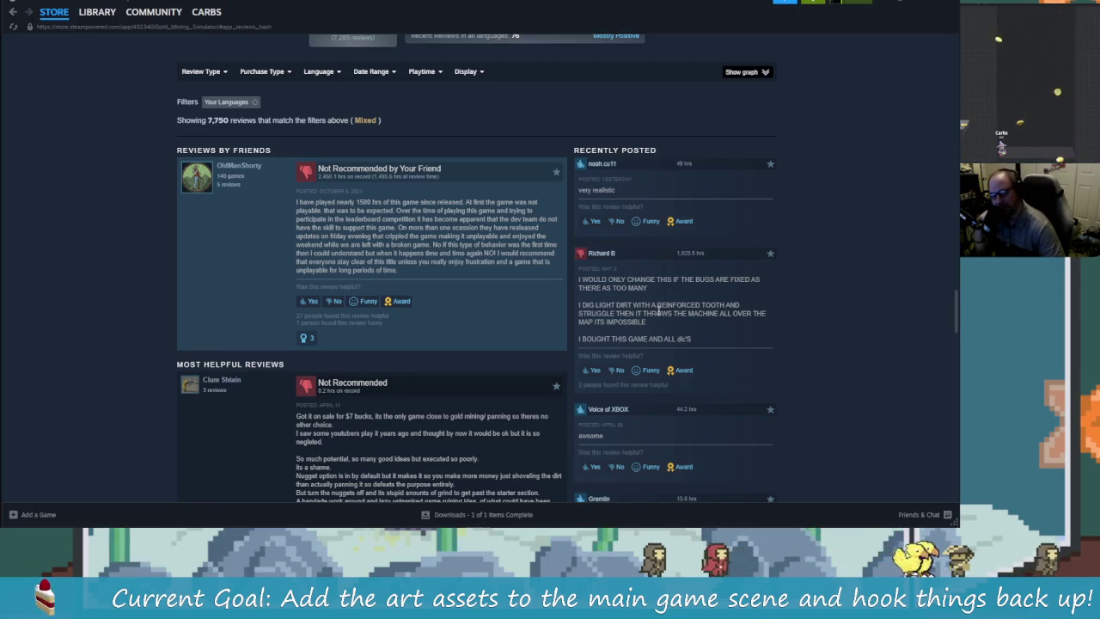
pyautogui.scroll(-3, 801, 452)
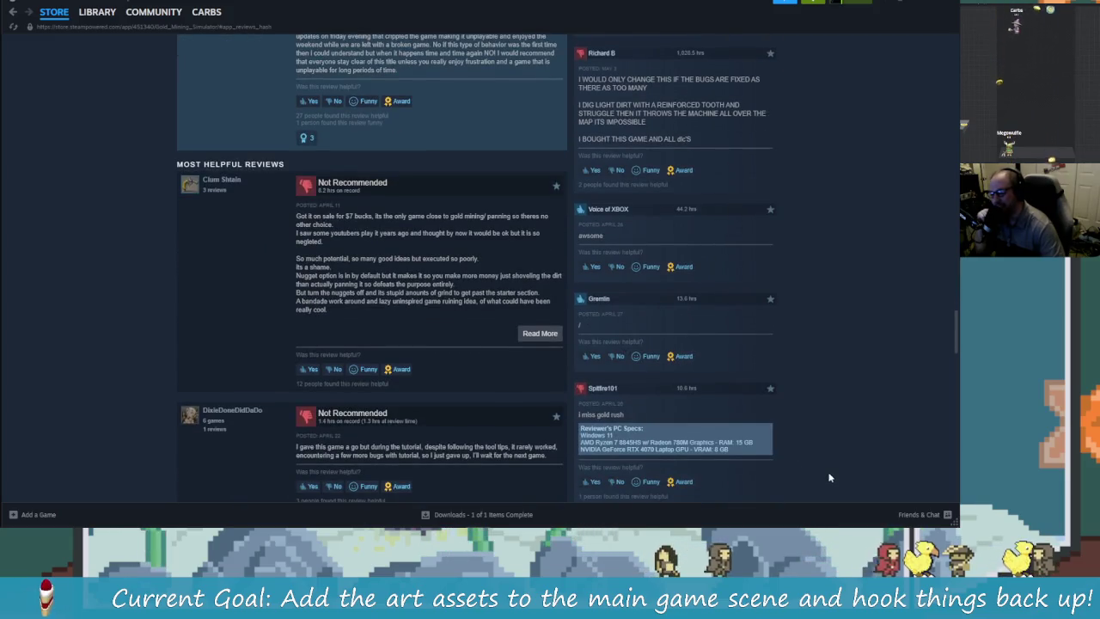
pyautogui.scroll(-2, 817, 464)
pyautogui.scroll(-1, 830, 474)
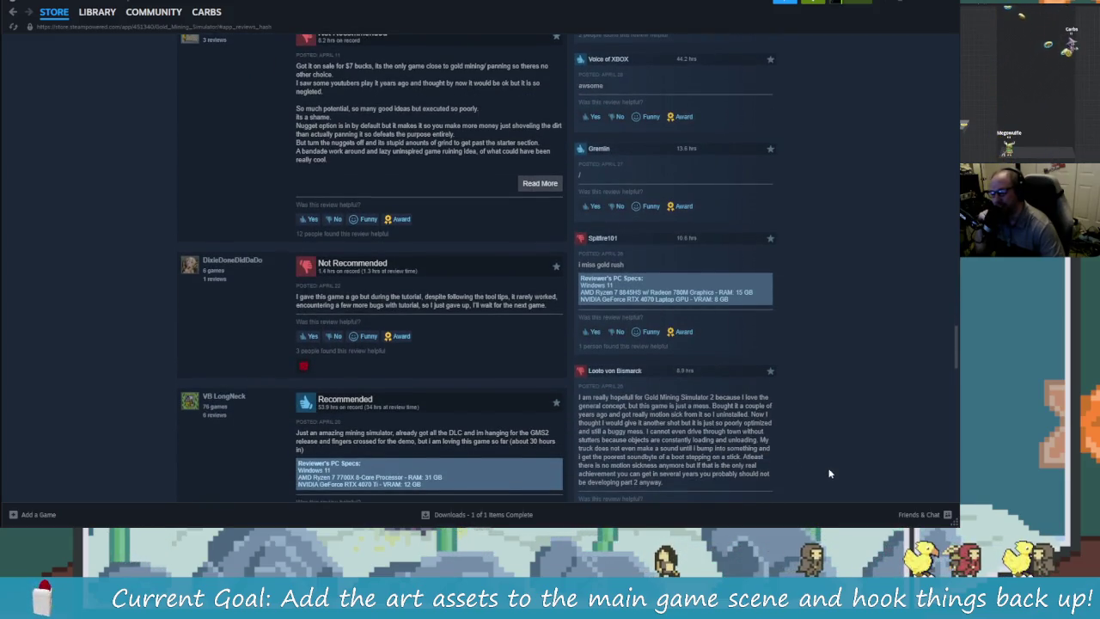
pyautogui.scroll(-1, 829, 473)
pyautogui.scroll(-10, 827, 464)
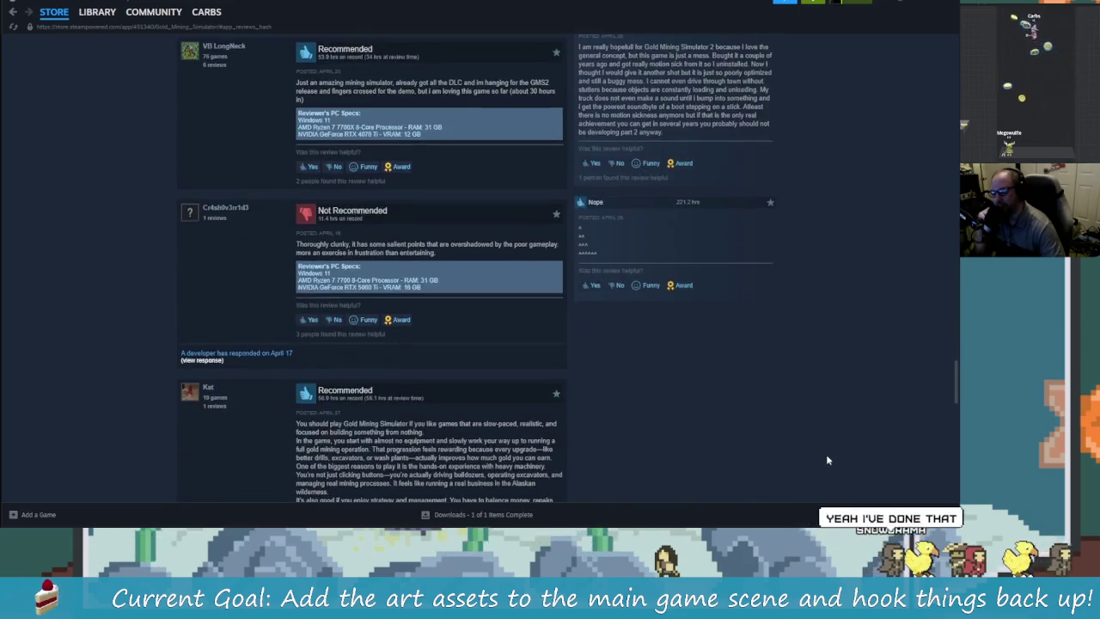
pyautogui.scroll(20, 762, 443)
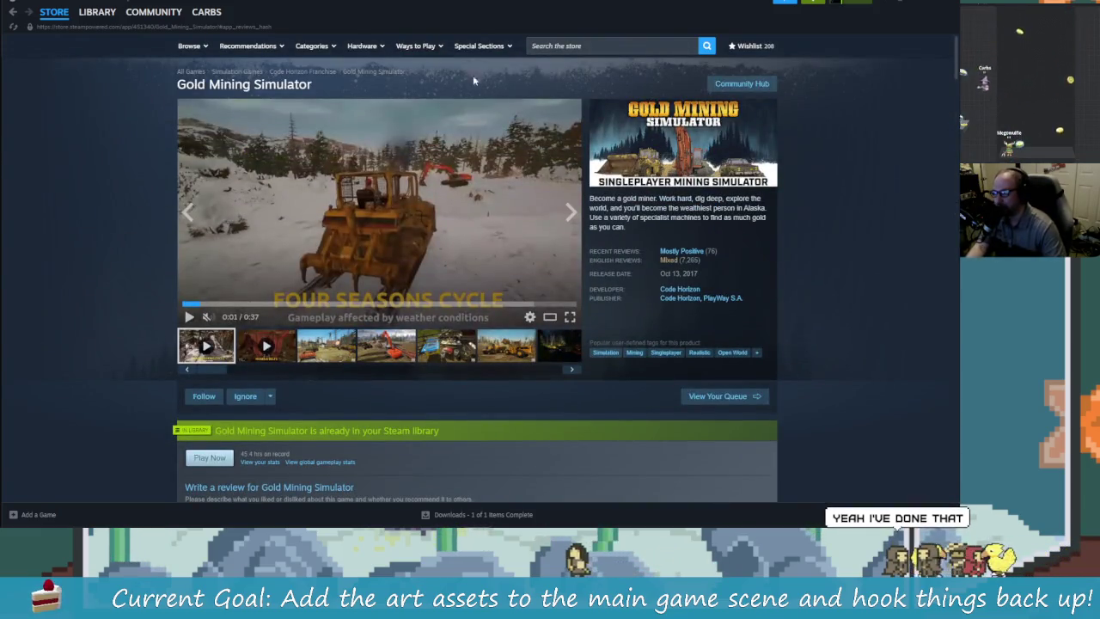
# - Search the store for 'Gigantic' and open the Gigantic: Rampage Edition page
pyautogui.click(567, 46)
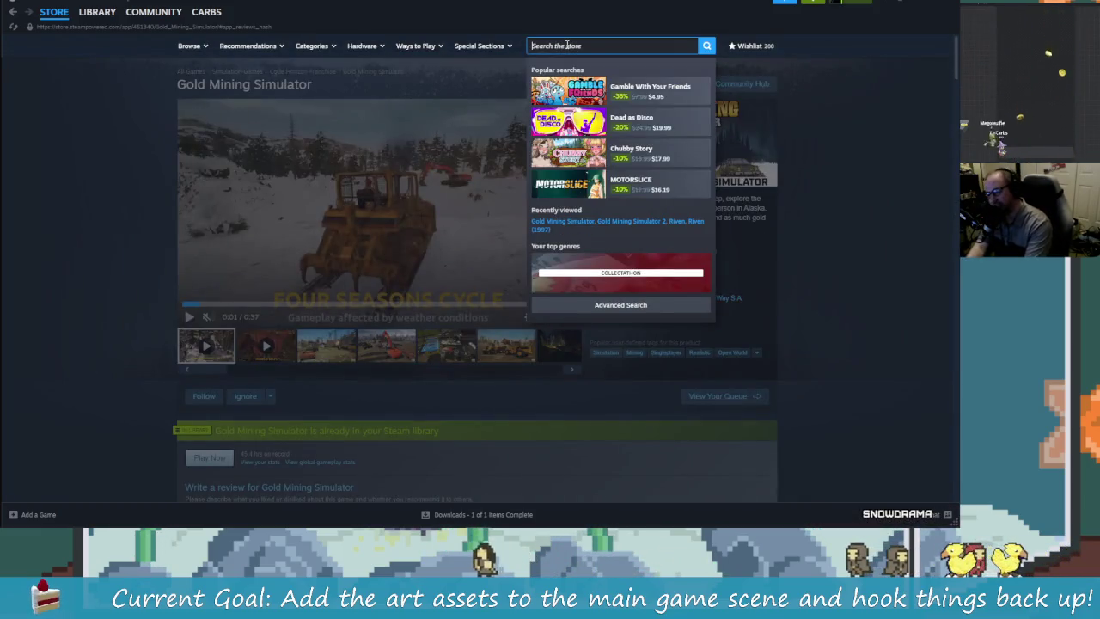
pyautogui.write('Gigan')
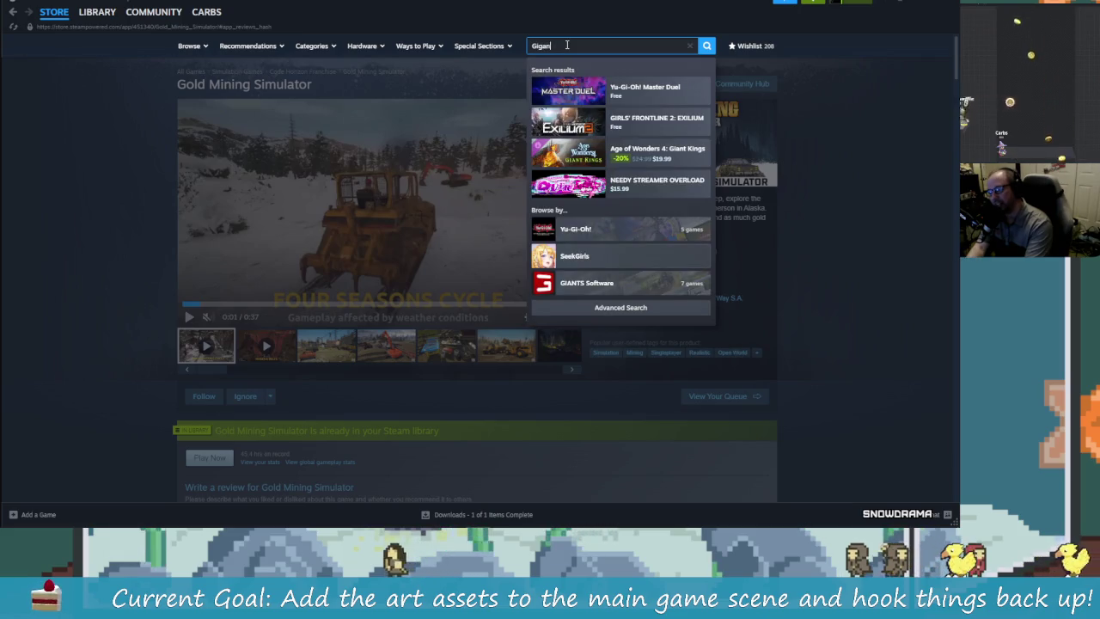
pyautogui.write('tic')
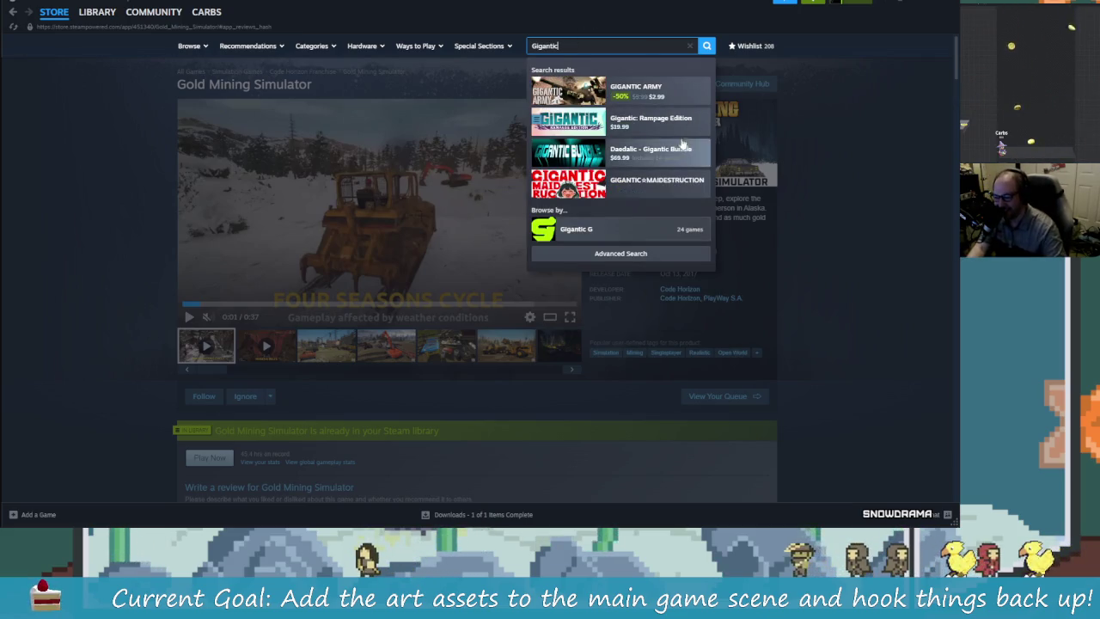
pyautogui.click(653, 138)
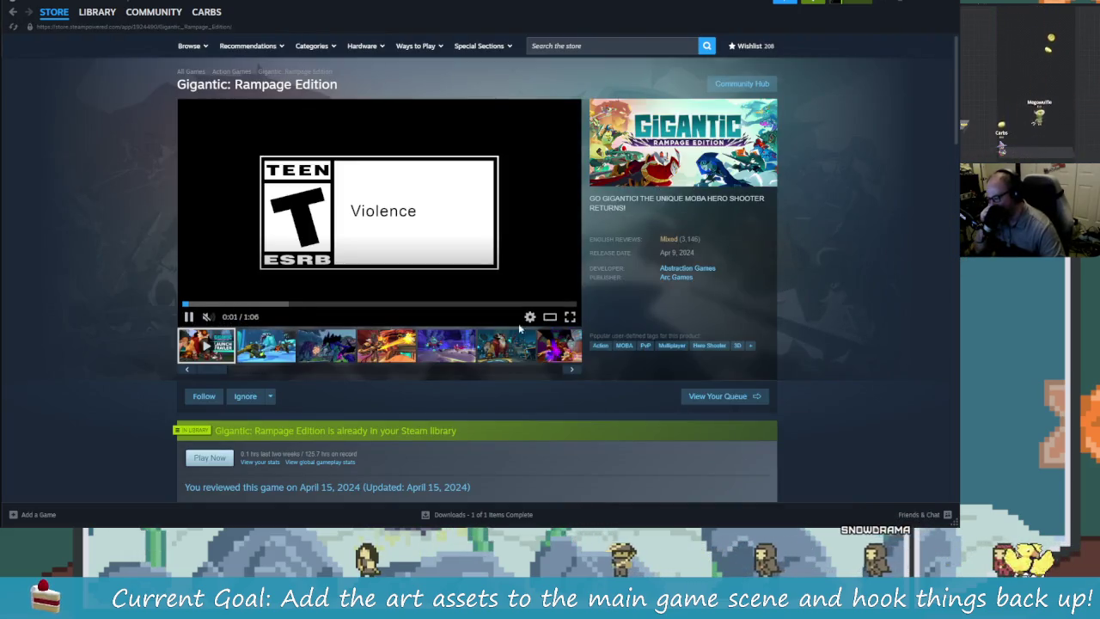
# - View Gigantic's second through seventh screenshots, then drag the thumbnail strip back to the start
pyautogui.click(254, 359)
pyautogui.click(327, 353)
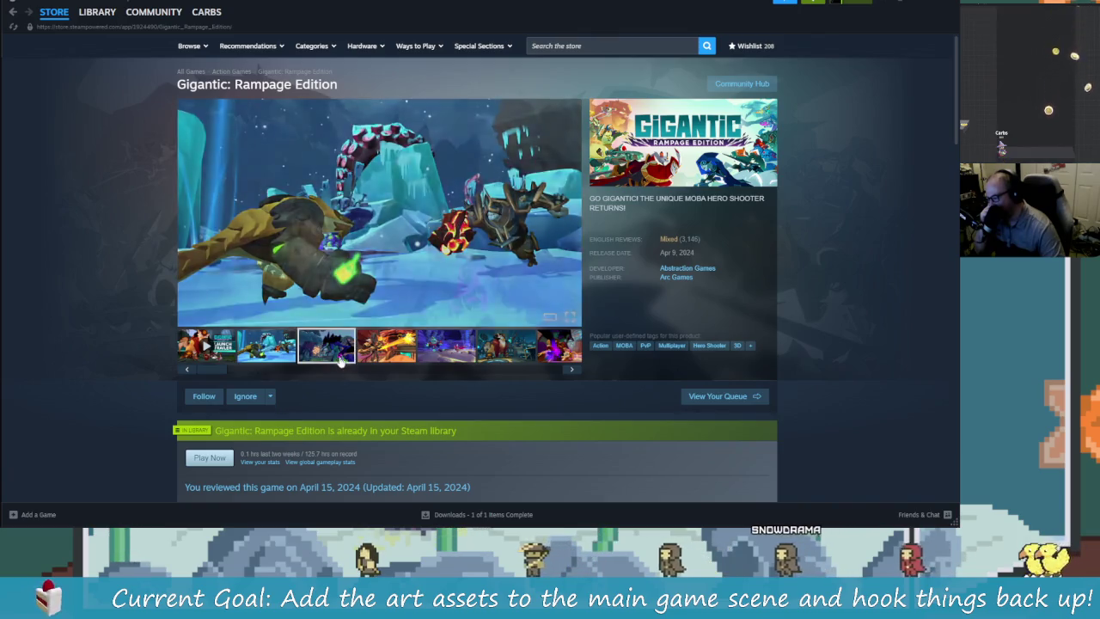
pyautogui.click(378, 352)
pyautogui.click(455, 348)
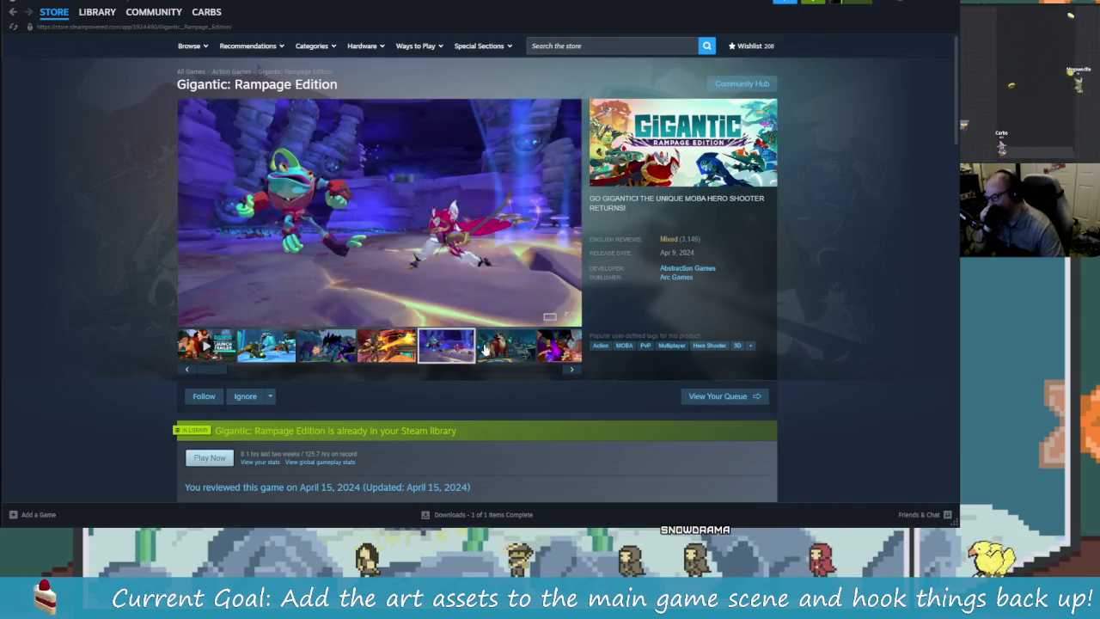
pyautogui.click(486, 348)
pyautogui.click(550, 353)
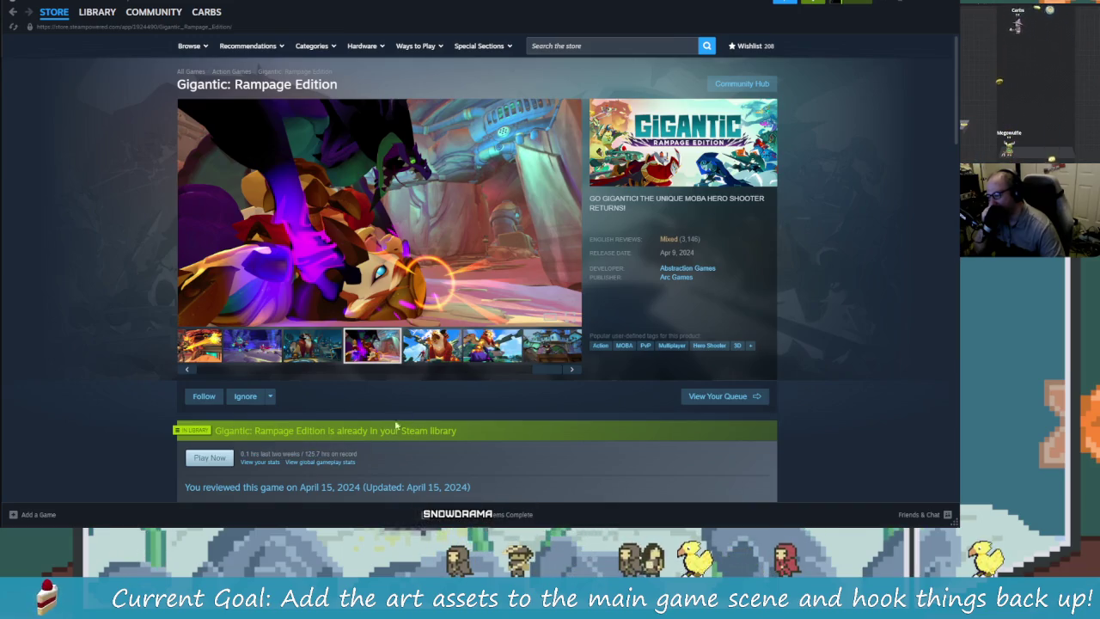
pyautogui.moveTo(540, 375)
pyautogui.mouseDown()
pyautogui.moveTo(224, 379)
pyautogui.moveTo(247, 359)
pyautogui.mouseUp()
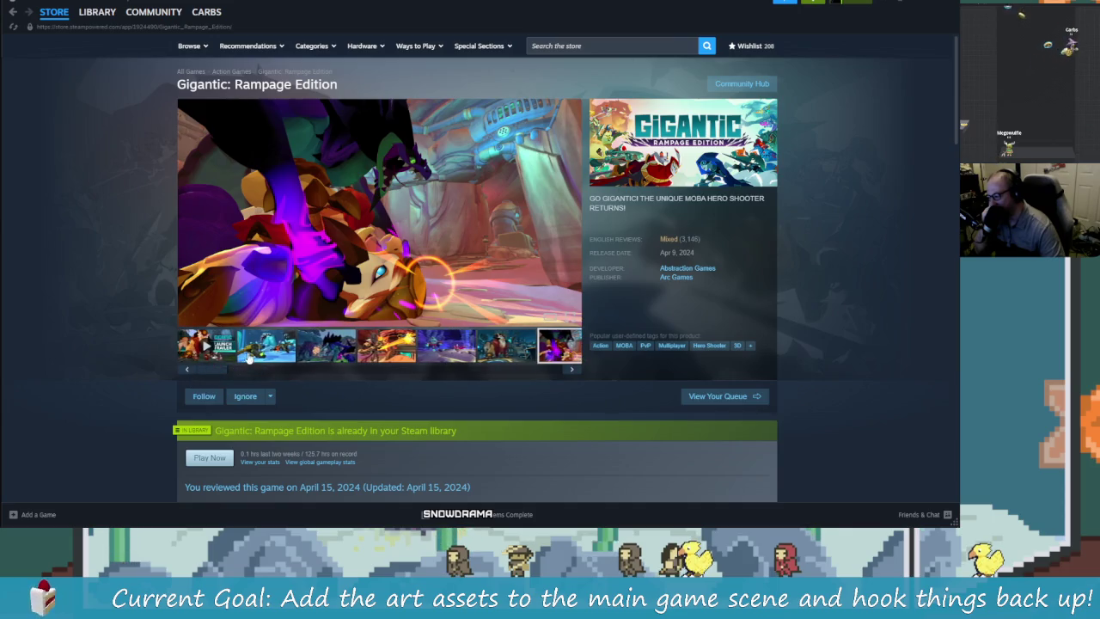
pyautogui.scroll(-5, 415, 388)
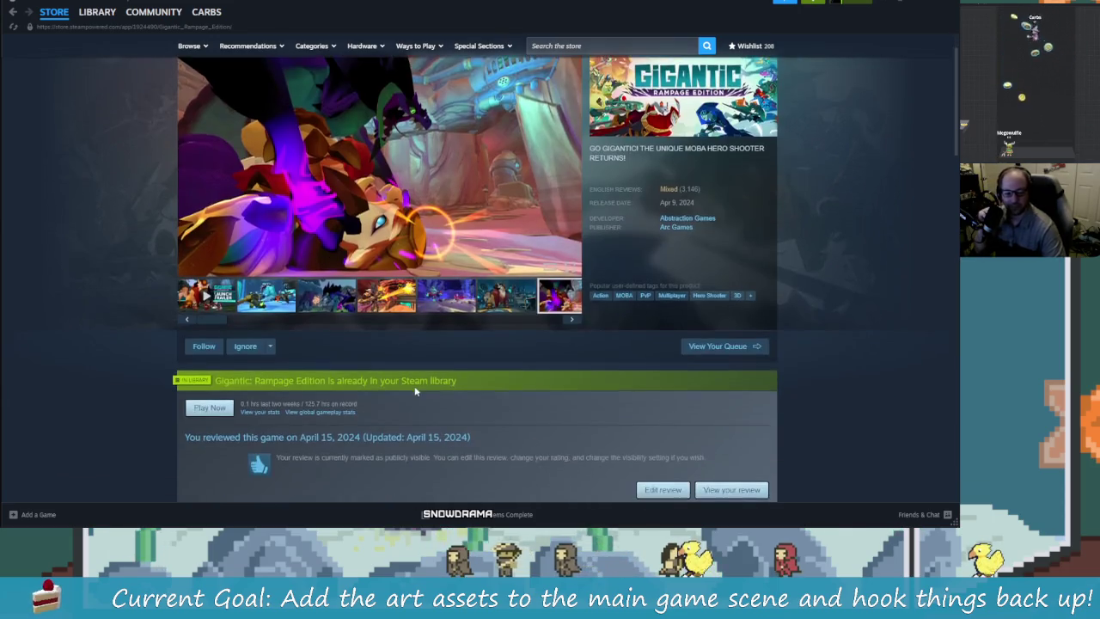
# - Expand the Gigantic: Rampage Edition description with READ MORE and scroll down to the system requirements
pyautogui.scroll(-5, 440, 421)
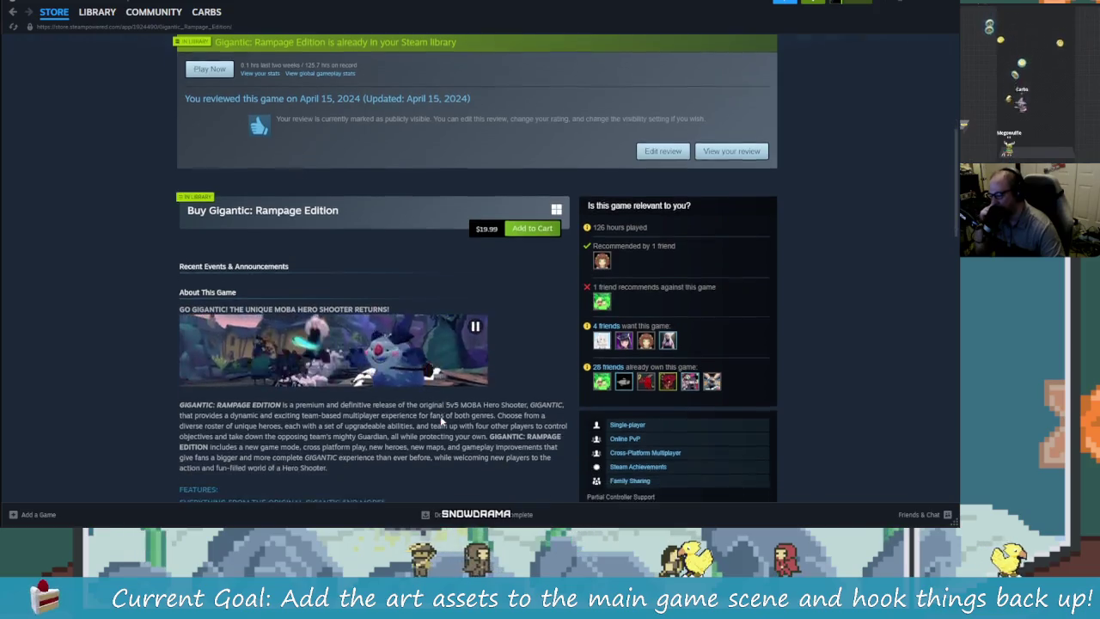
pyautogui.scroll(-1, 493, 381)
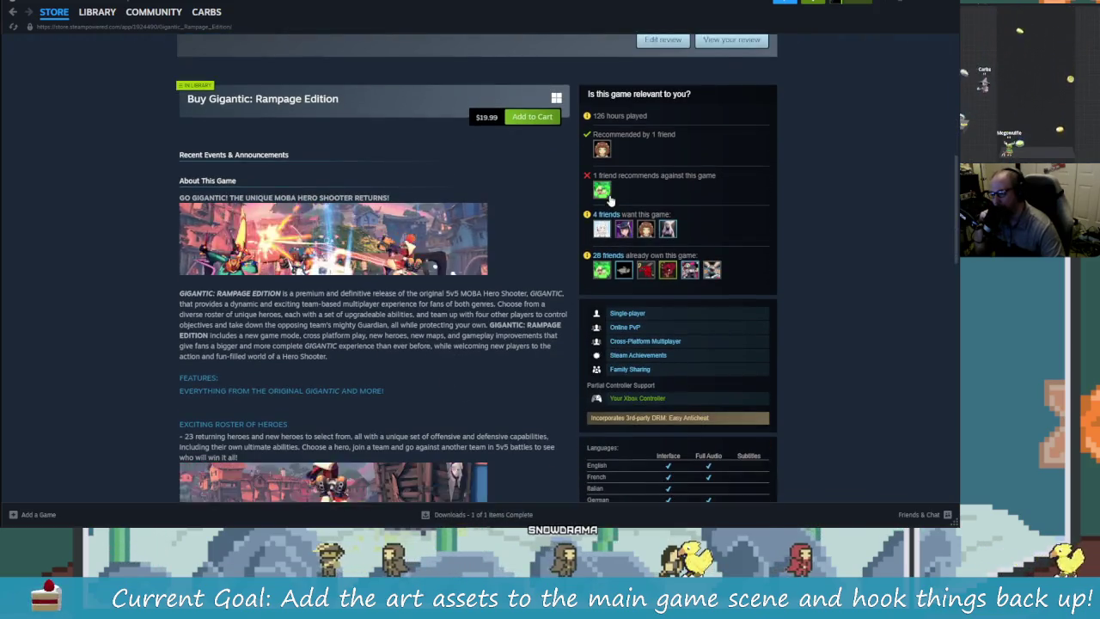
pyautogui.moveTo(603, 189)
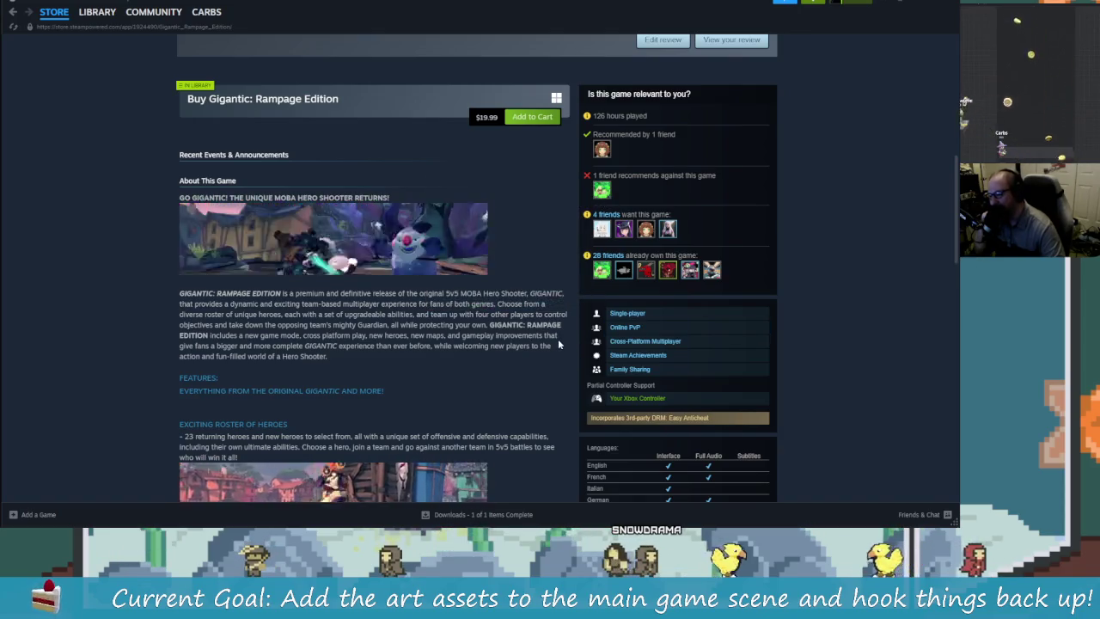
pyautogui.scroll(-1, 558, 343)
pyautogui.scroll(-5, 557, 339)
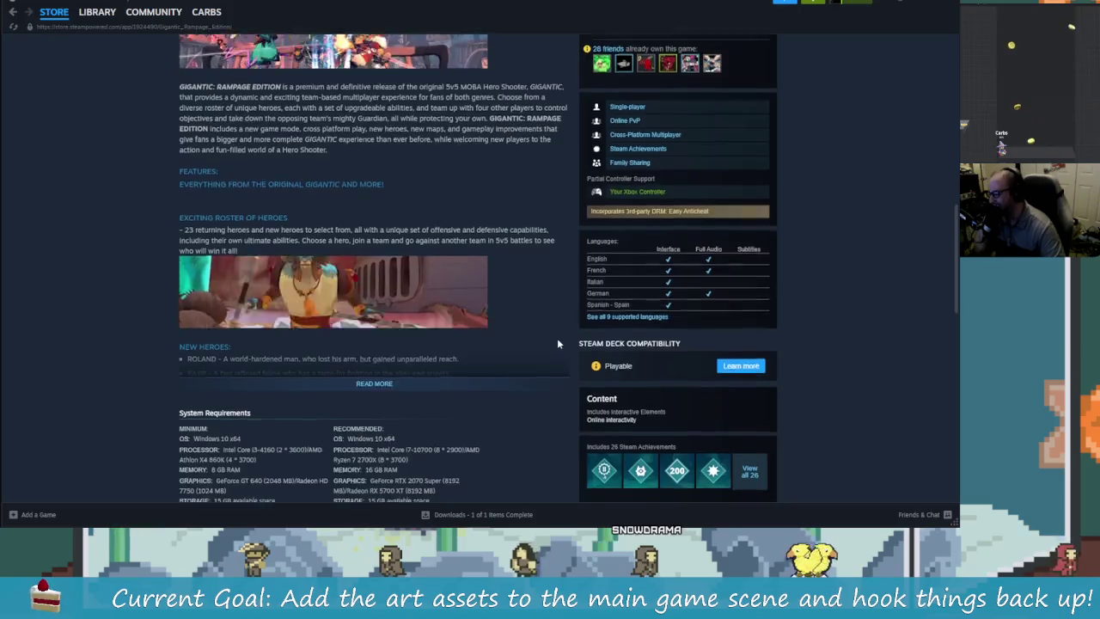
pyautogui.click(394, 292)
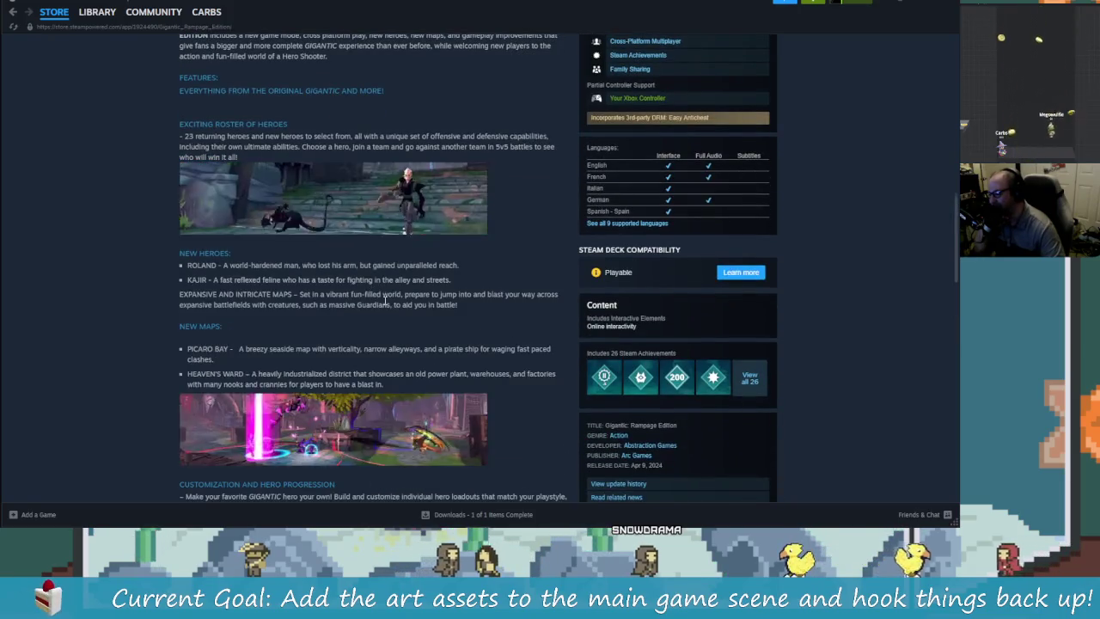
pyautogui.scroll(-2, 494, 376)
pyautogui.scroll(-5, 493, 375)
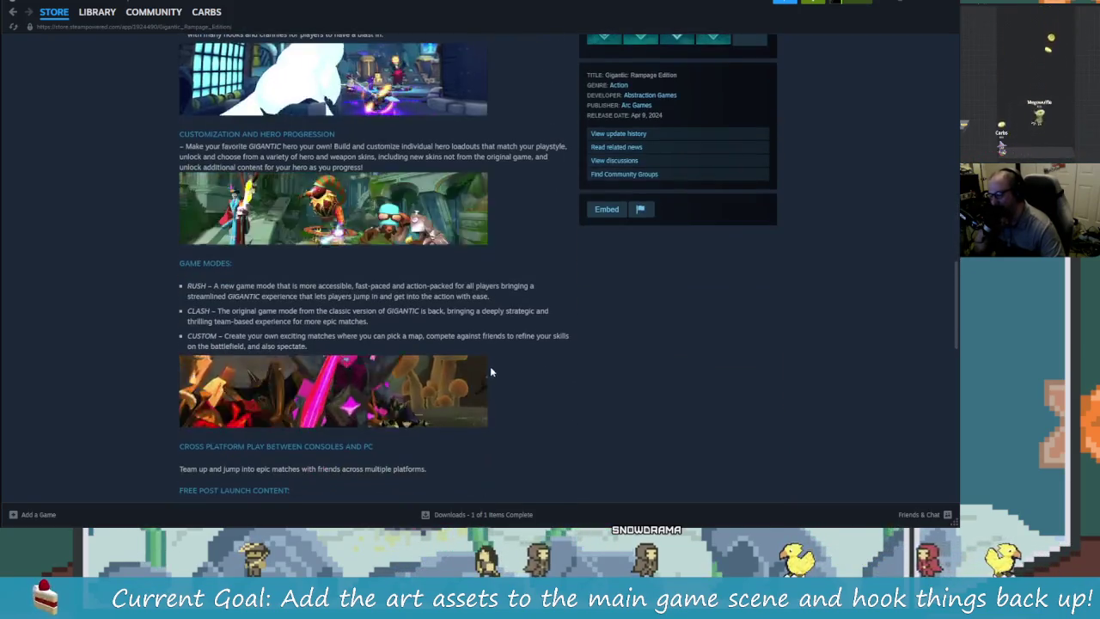
pyautogui.scroll(-2, 485, 365)
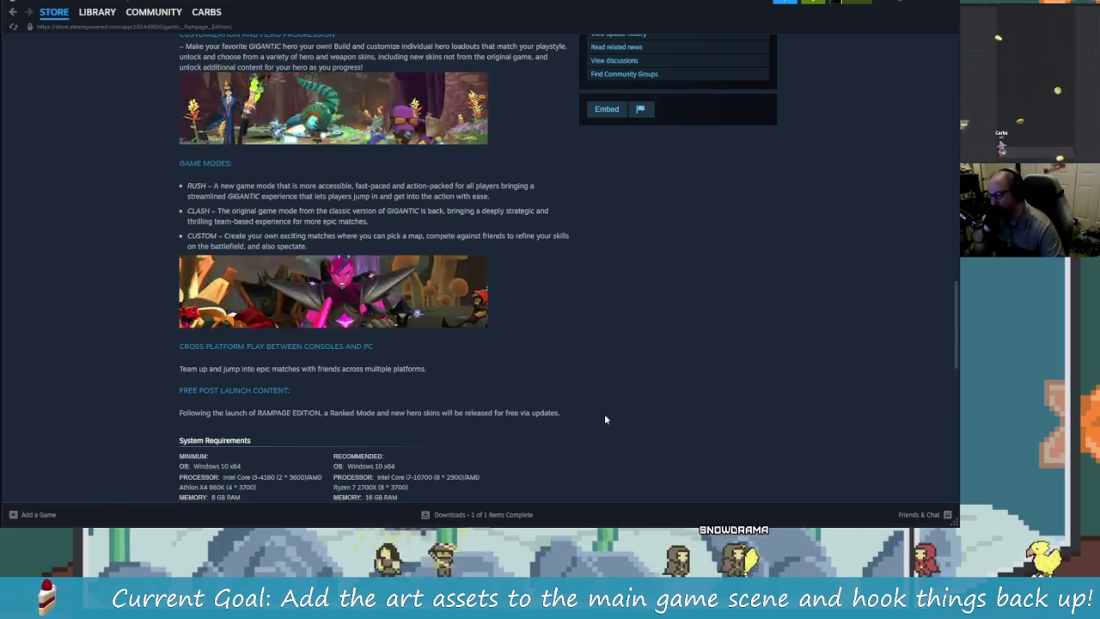
pyautogui.scroll(-2, 624, 398)
pyautogui.scroll(-3, 624, 398)
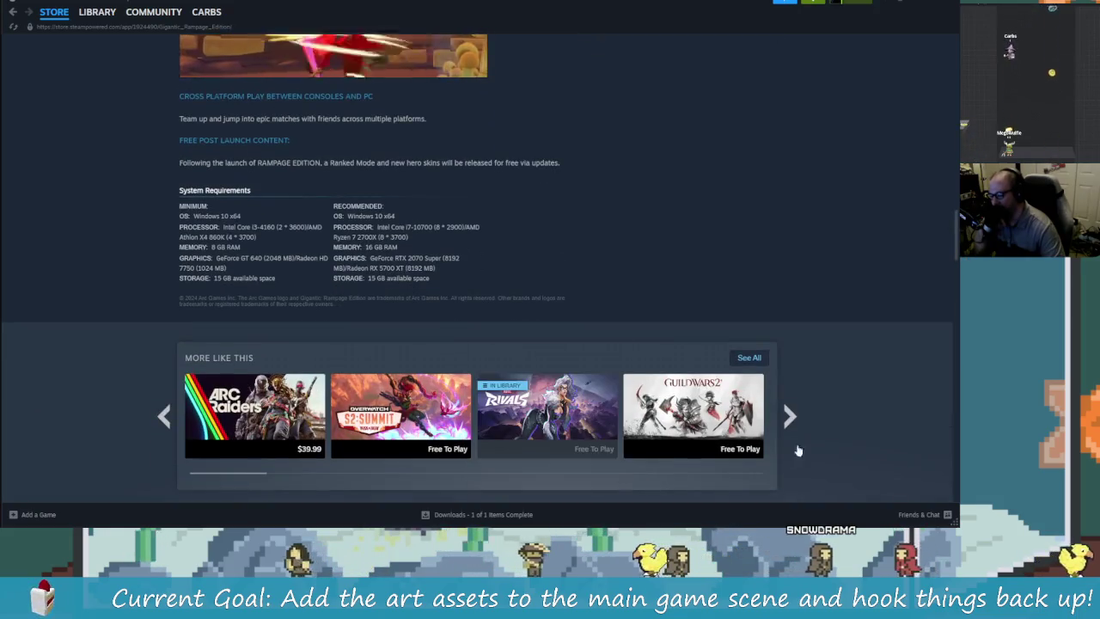
pyautogui.scroll(-4, 846, 447)
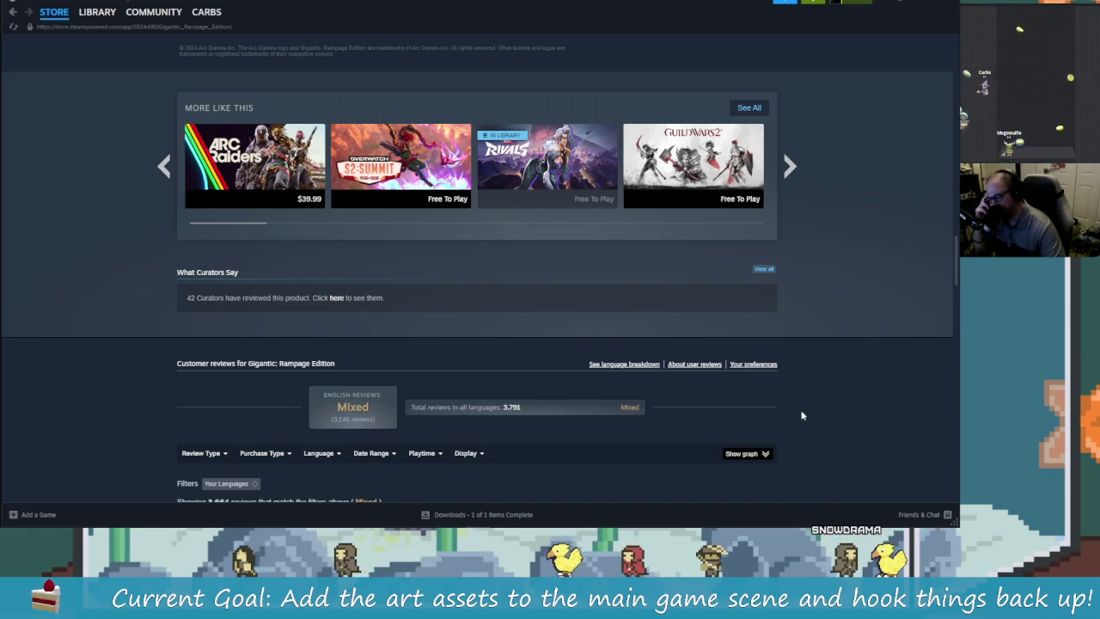
pyautogui.scroll(-3, 801, 415)
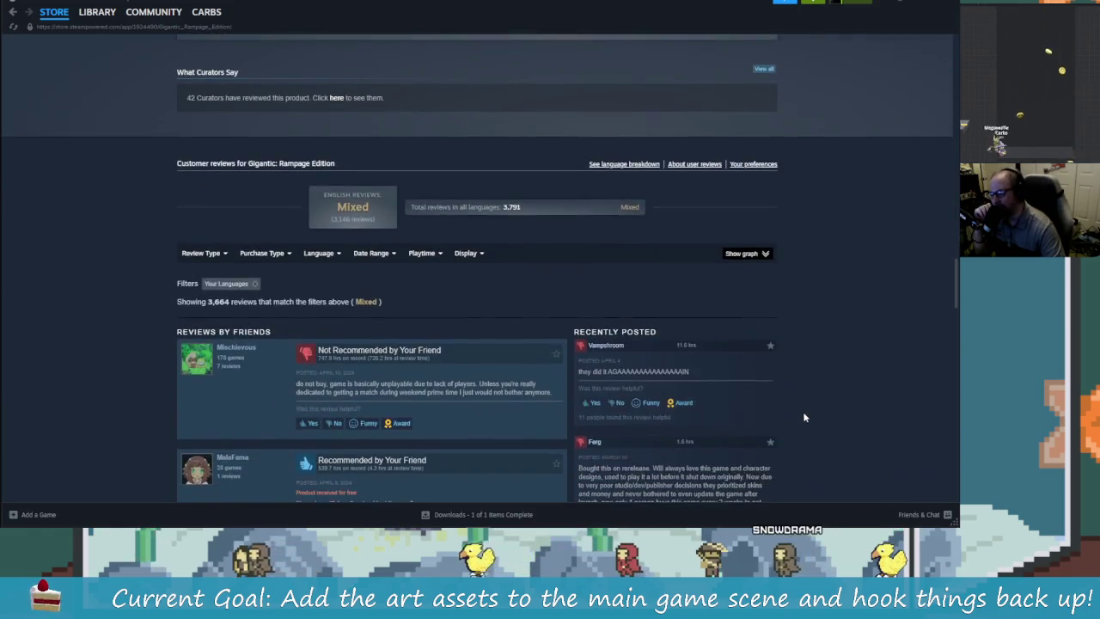
pyautogui.scroll(-1, 804, 417)
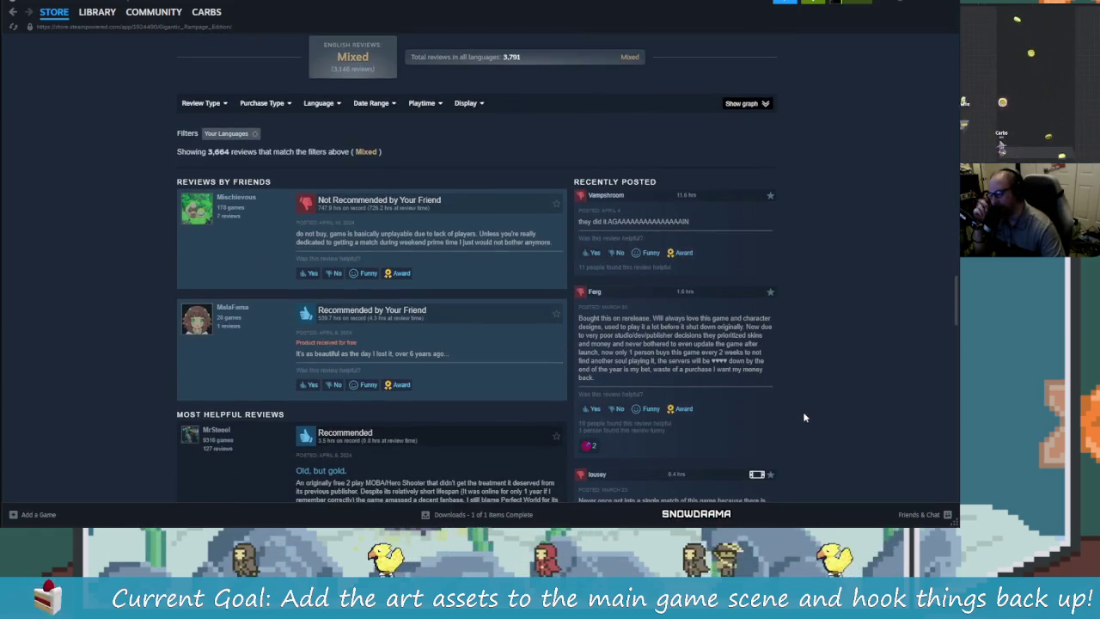
pyautogui.scroll(-2, 803, 416)
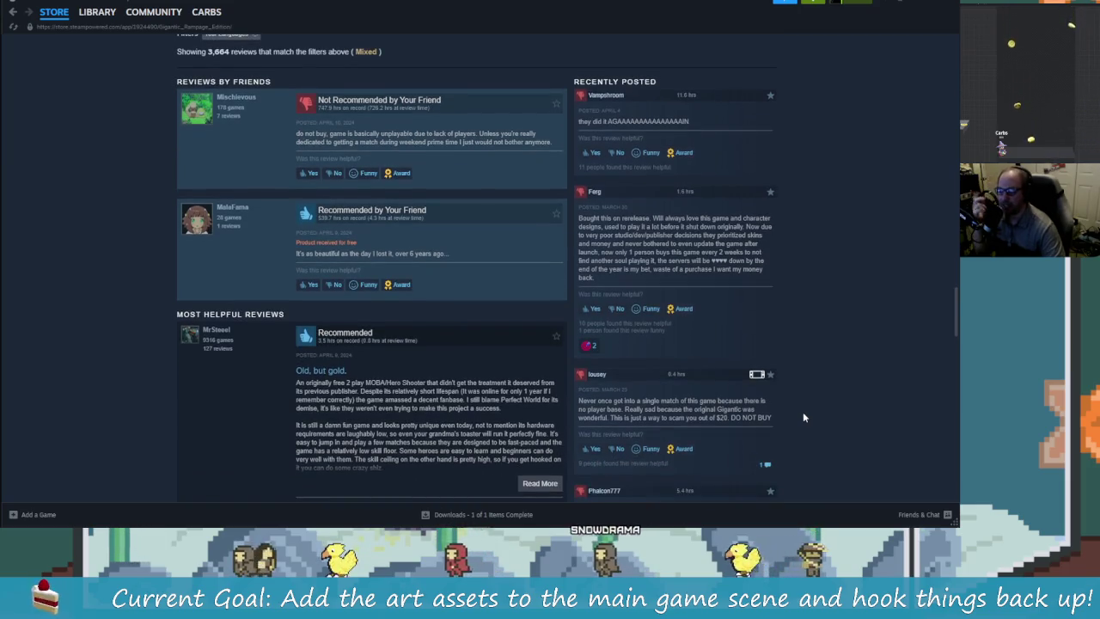
pyautogui.scroll(-1, 803, 416)
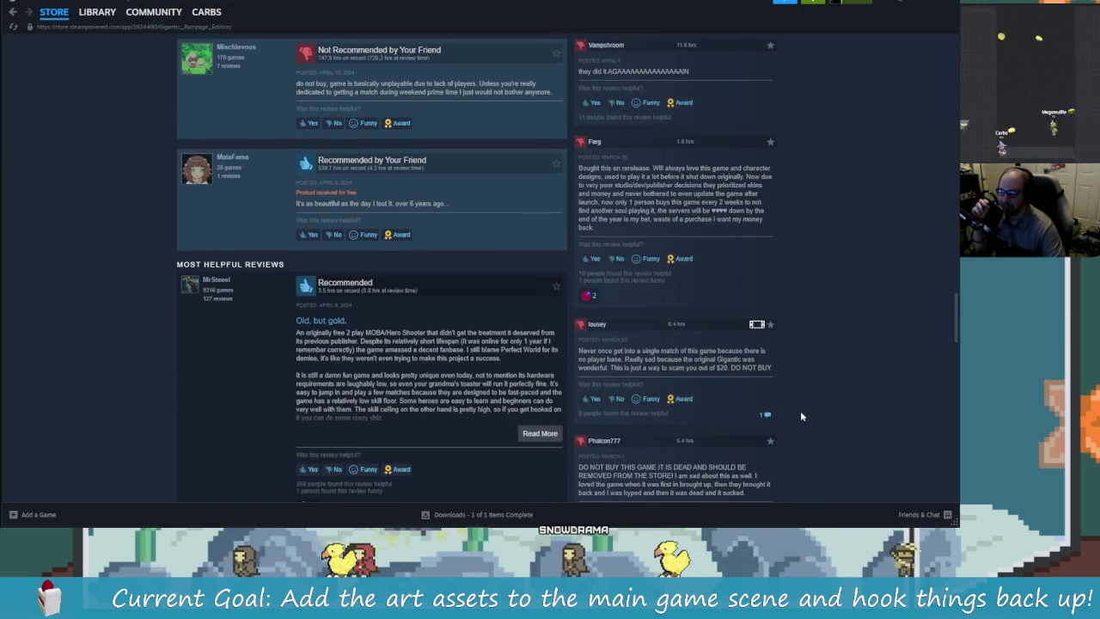
pyautogui.scroll(-1, 799, 414)
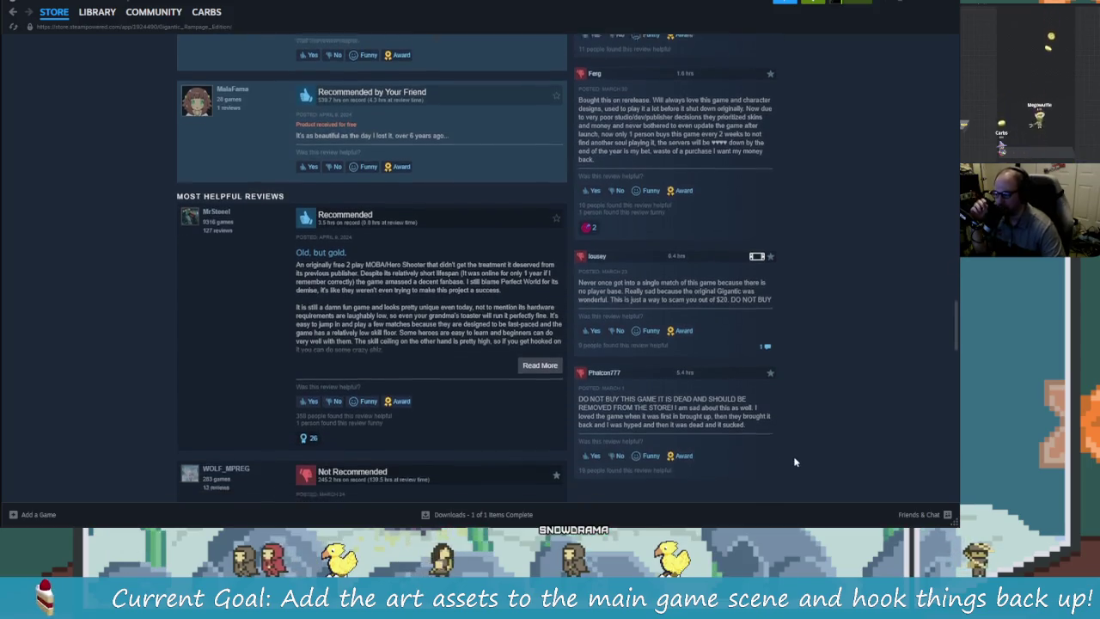
pyautogui.scroll(15, 803, 425)
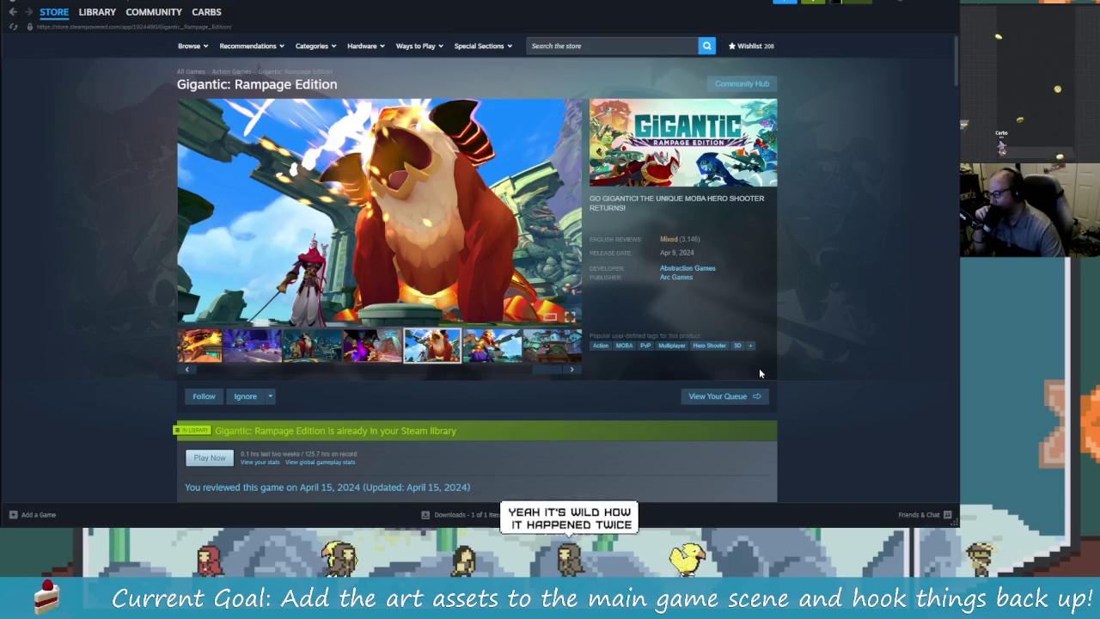
pyautogui.scroll(-1, 760, 371)
pyautogui.scroll(-1, 759, 368)
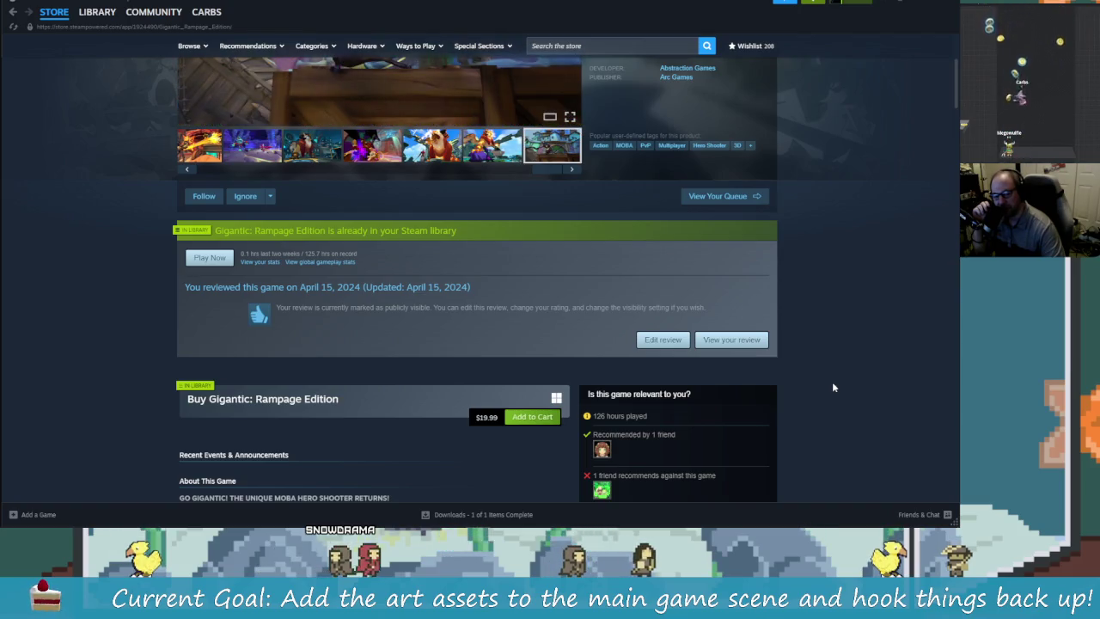
pyautogui.scroll(-3, 832, 382)
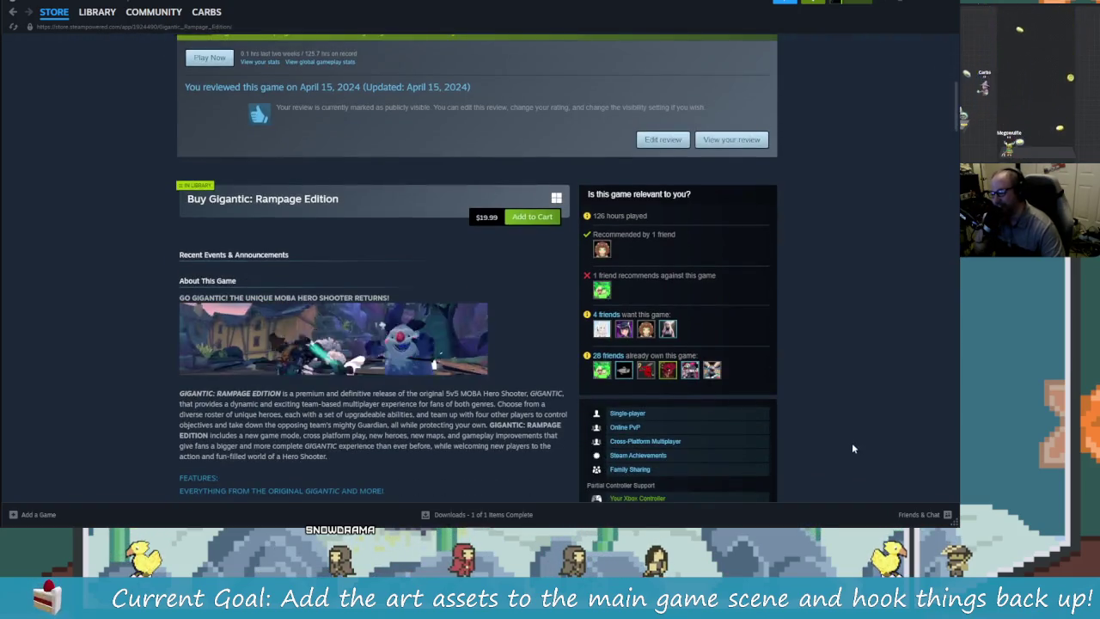
pyautogui.scroll(5, 807, 317)
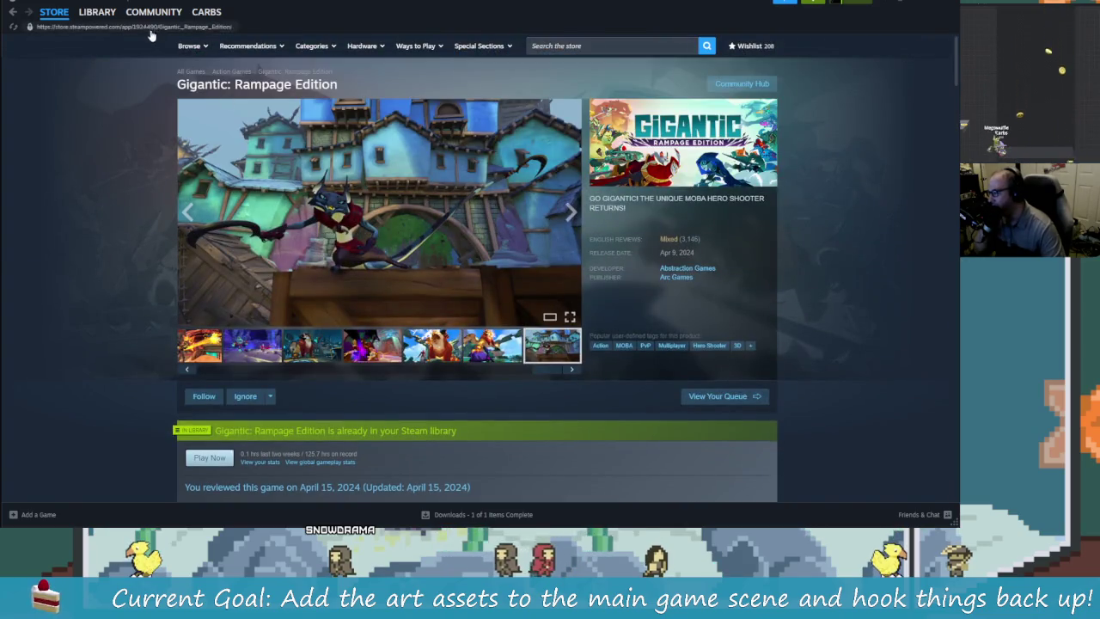
pyautogui.click(97, 12)
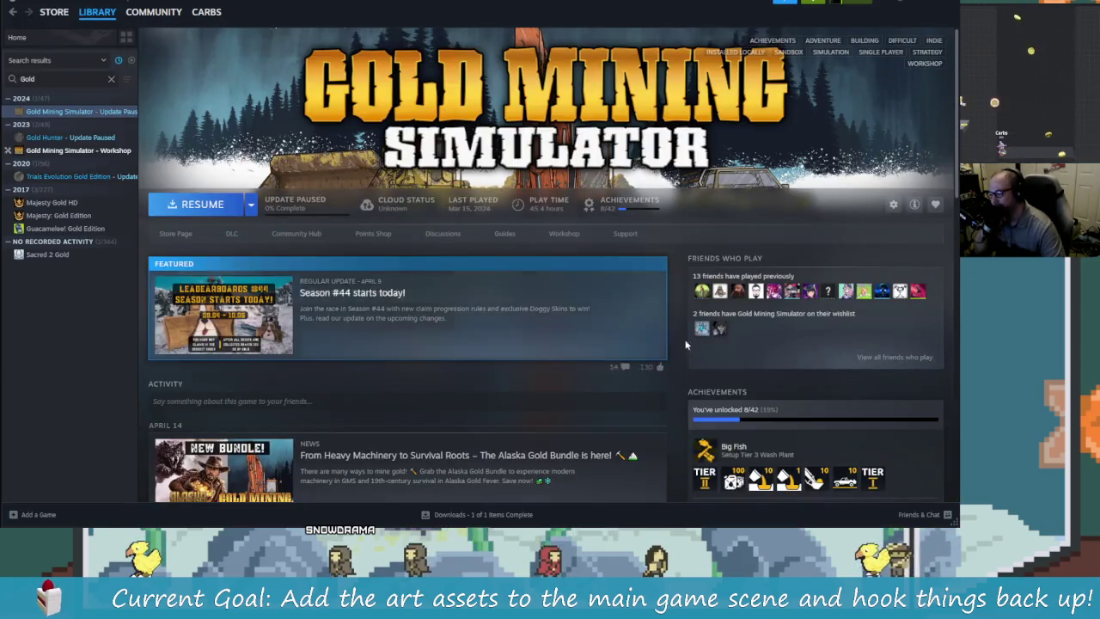
pyautogui.scroll(-4, 641, 397)
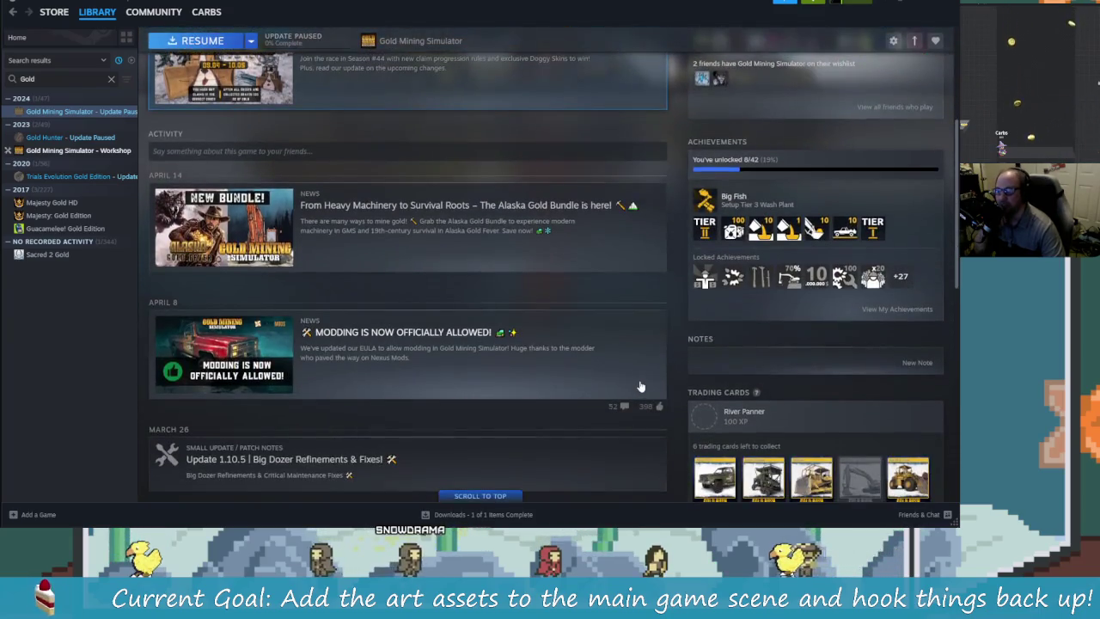
pyautogui.scroll(-3, 623, 371)
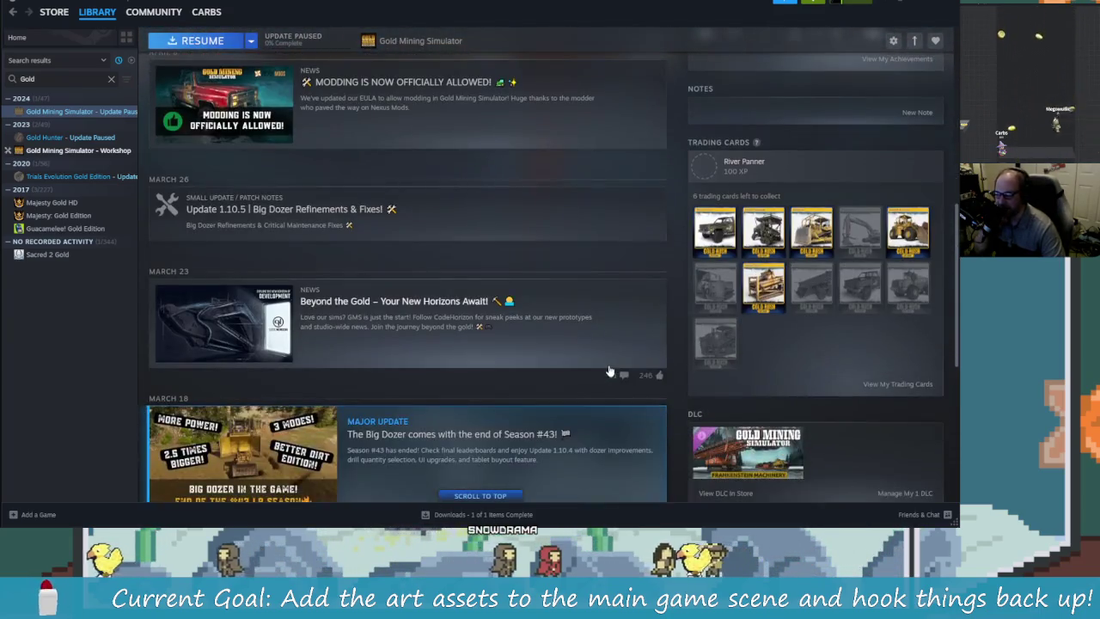
pyautogui.scroll(-2, 602, 365)
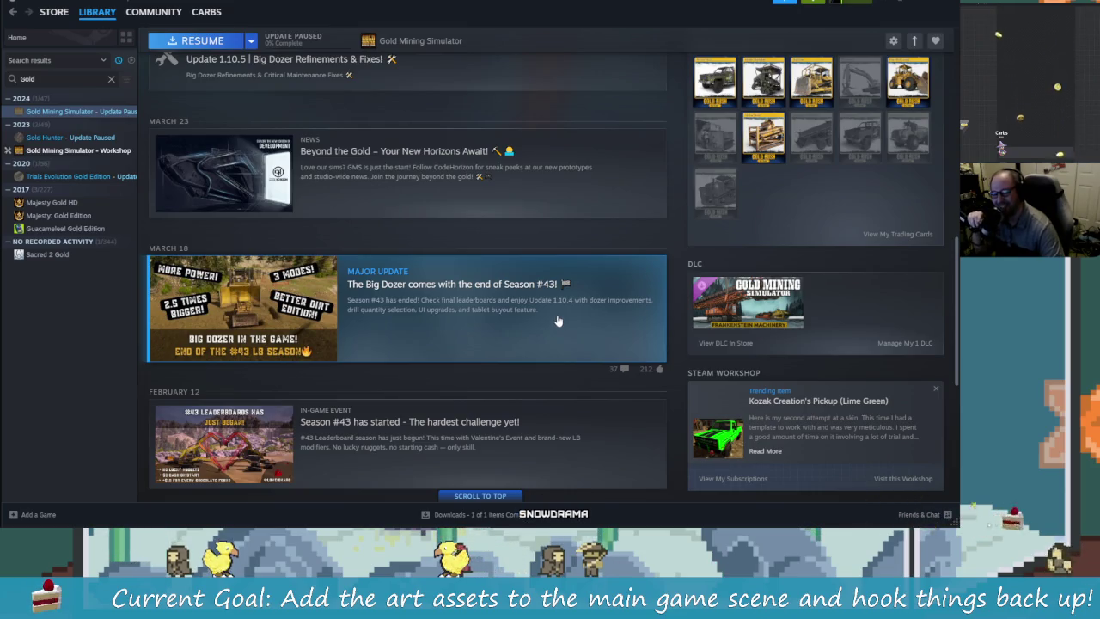
pyautogui.scroll(-4, 557, 321)
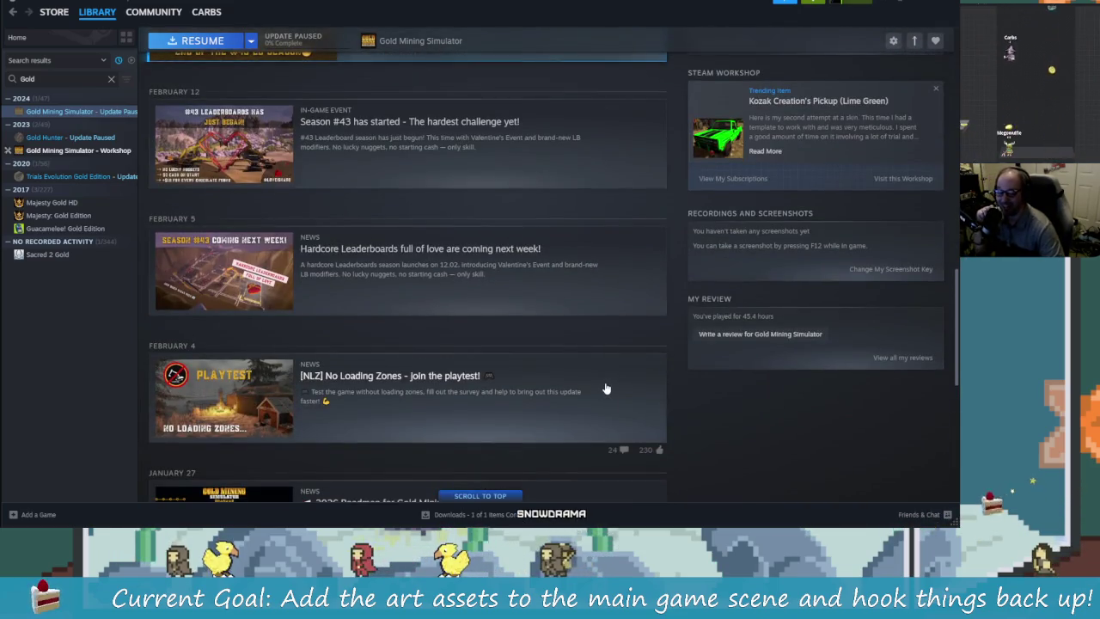
pyautogui.scroll(-3, 605, 386)
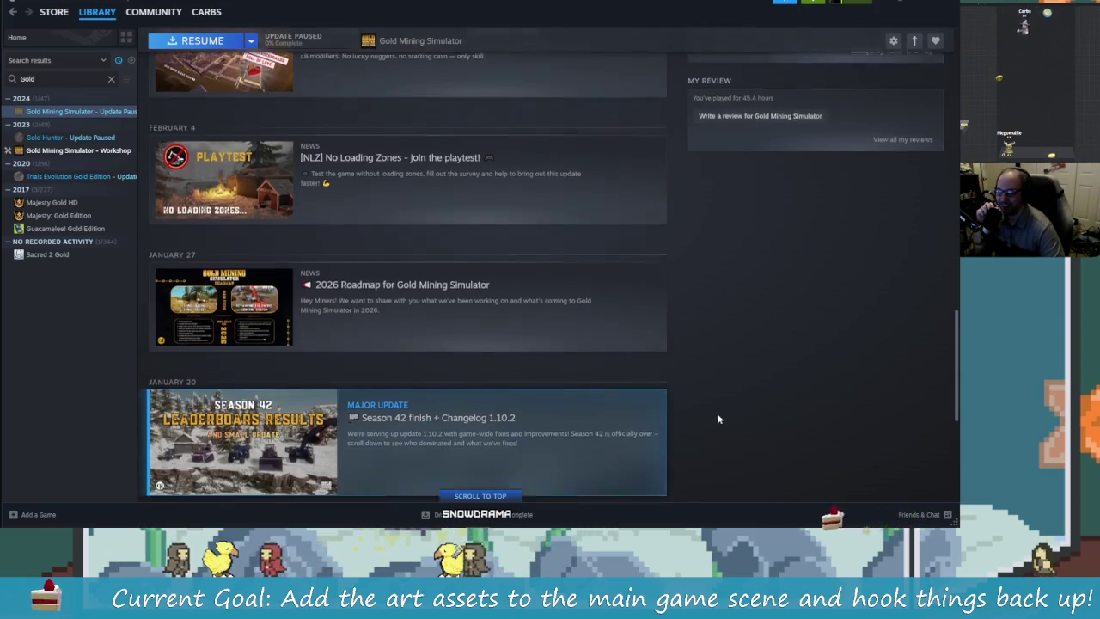
pyautogui.scroll(-1, 716, 417)
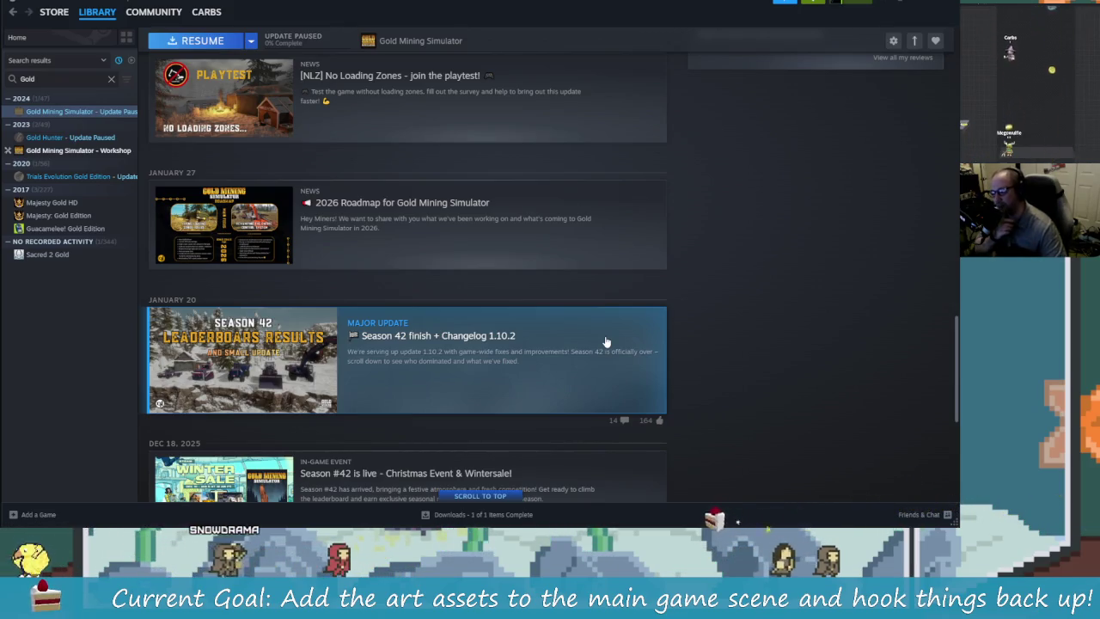
pyautogui.scroll(-2, 727, 411)
pyautogui.scroll(-5, 727, 411)
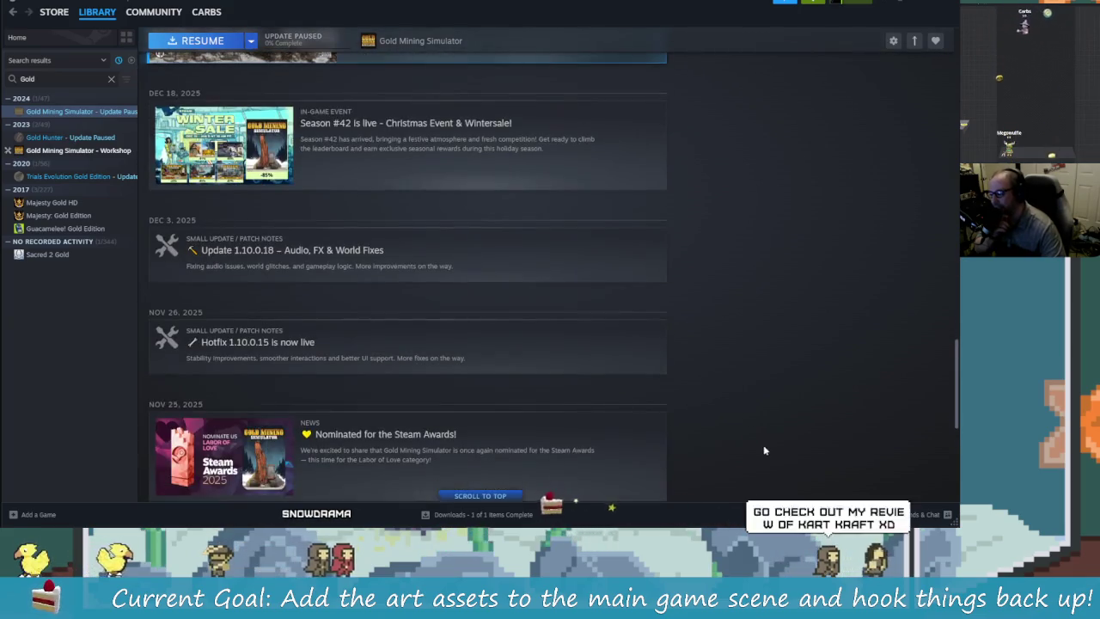
pyautogui.scroll(-1, 744, 455)
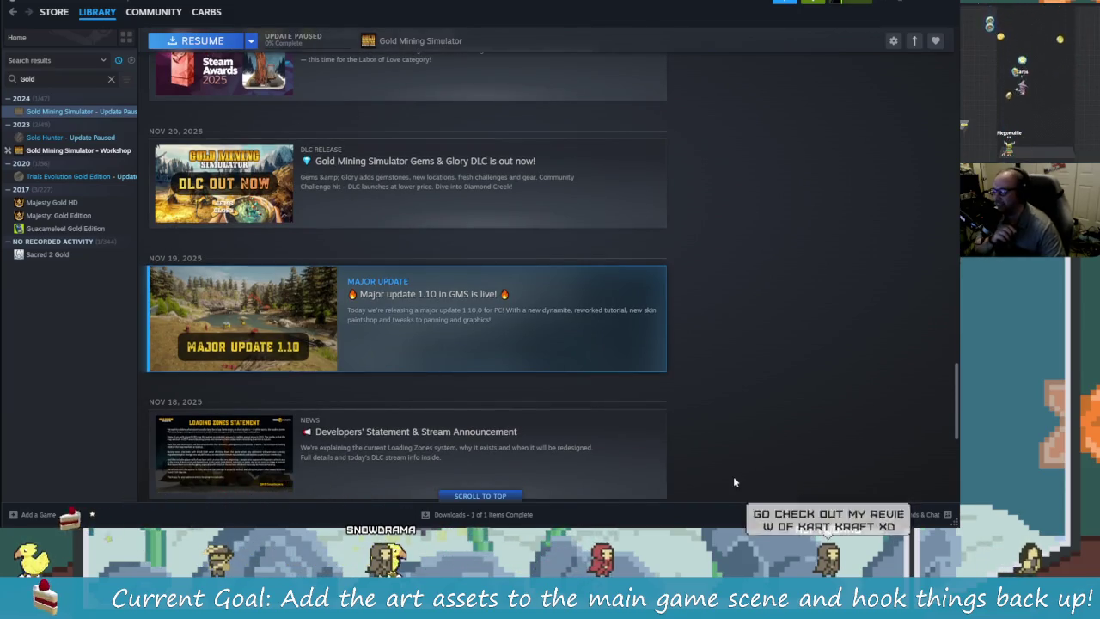
pyautogui.scroll(15, 703, 466)
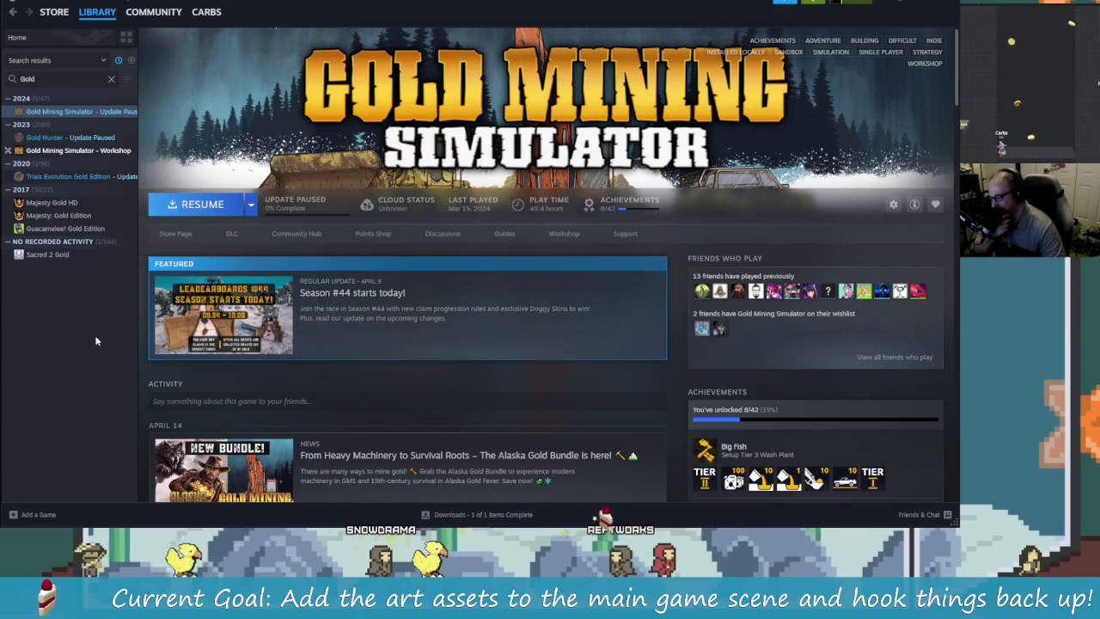
pyautogui.scroll(-8, 491, 390)
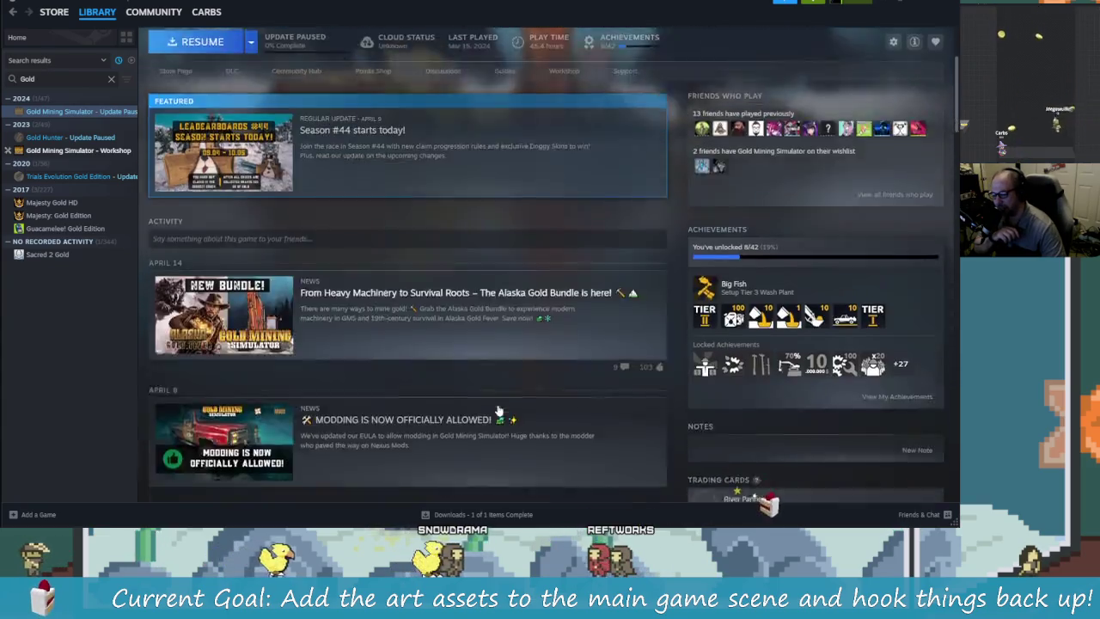
pyautogui.scroll(-5, 490, 389)
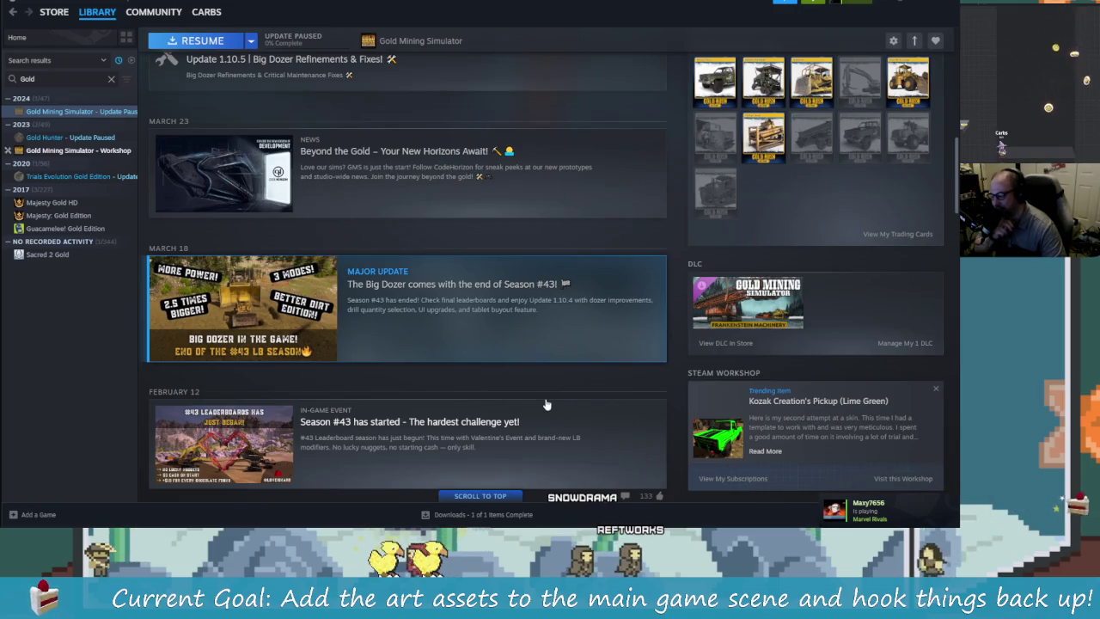
pyautogui.scroll(13, 667, 383)
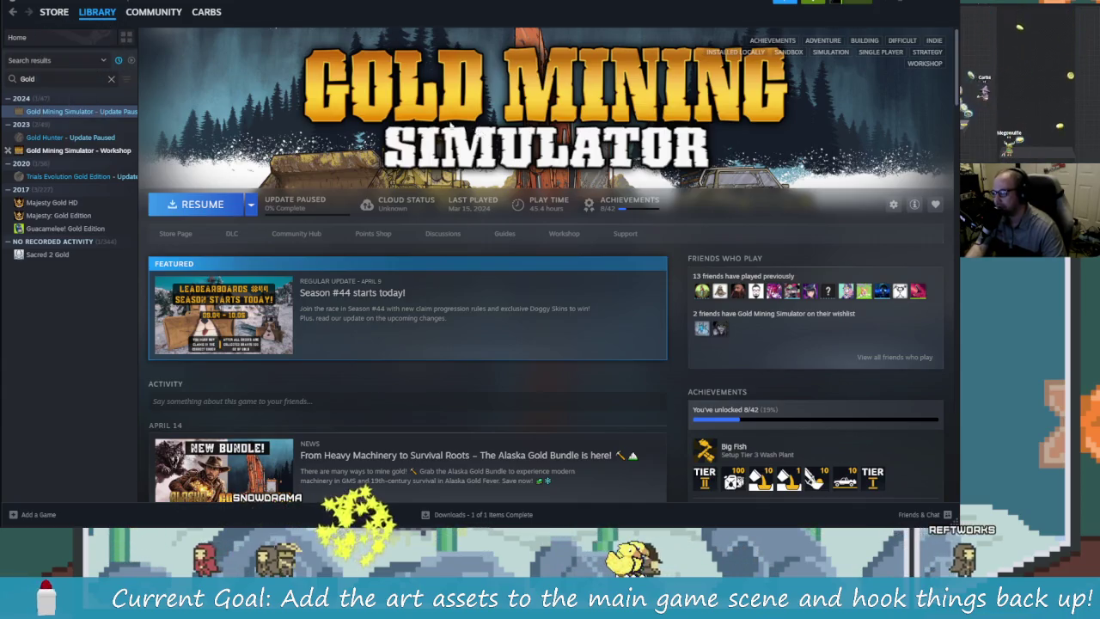
pyautogui.moveTo(53, 12)
pyautogui.click(61, 41)
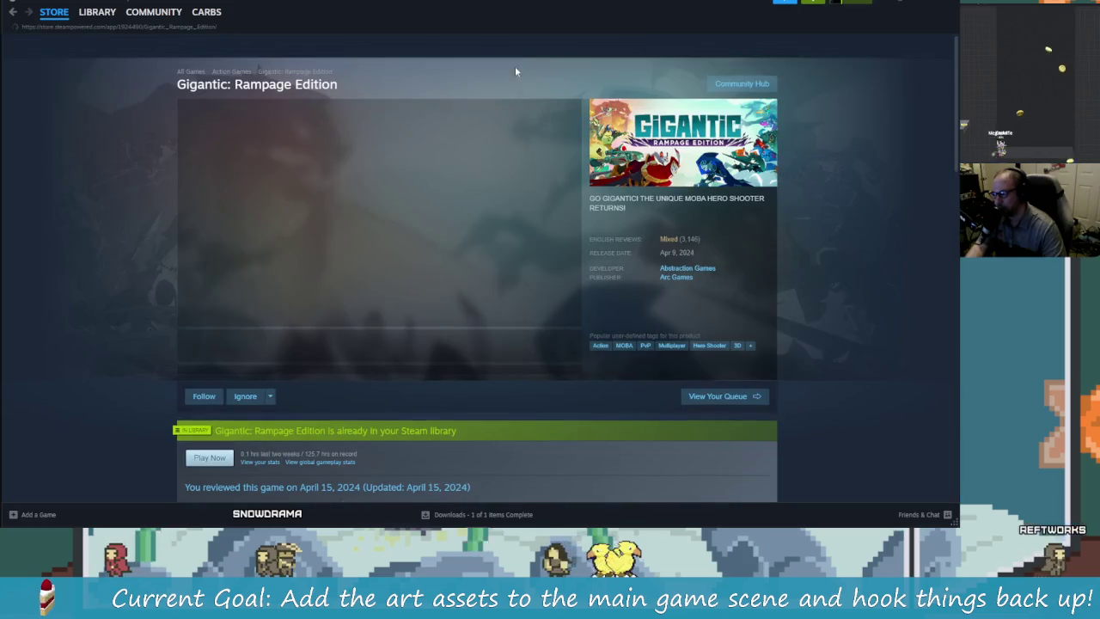
# - Search the store for 'kart Kra' and open the KartKraft ($24.99) page
pyautogui.click(621, 45)
pyautogui.write('k')
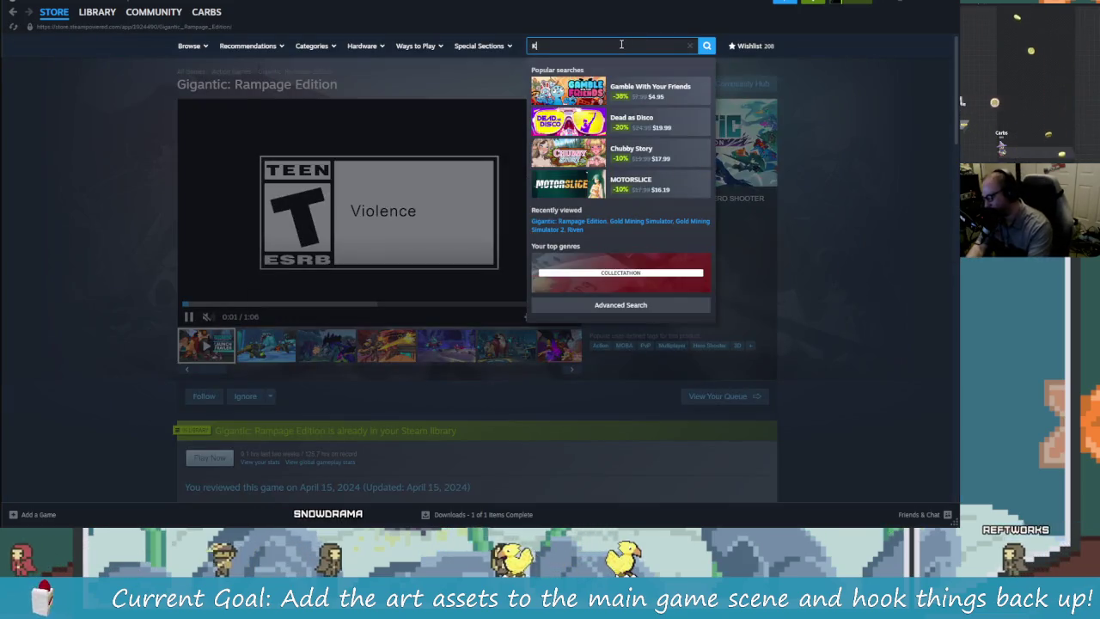
pyautogui.write('art ')
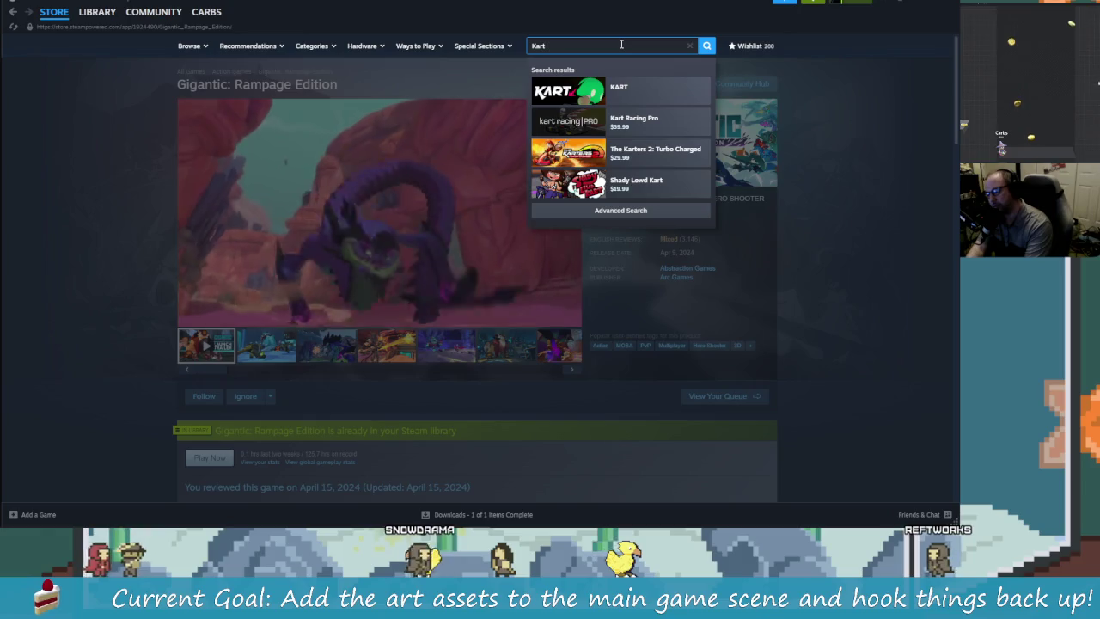
pyautogui.write('K')
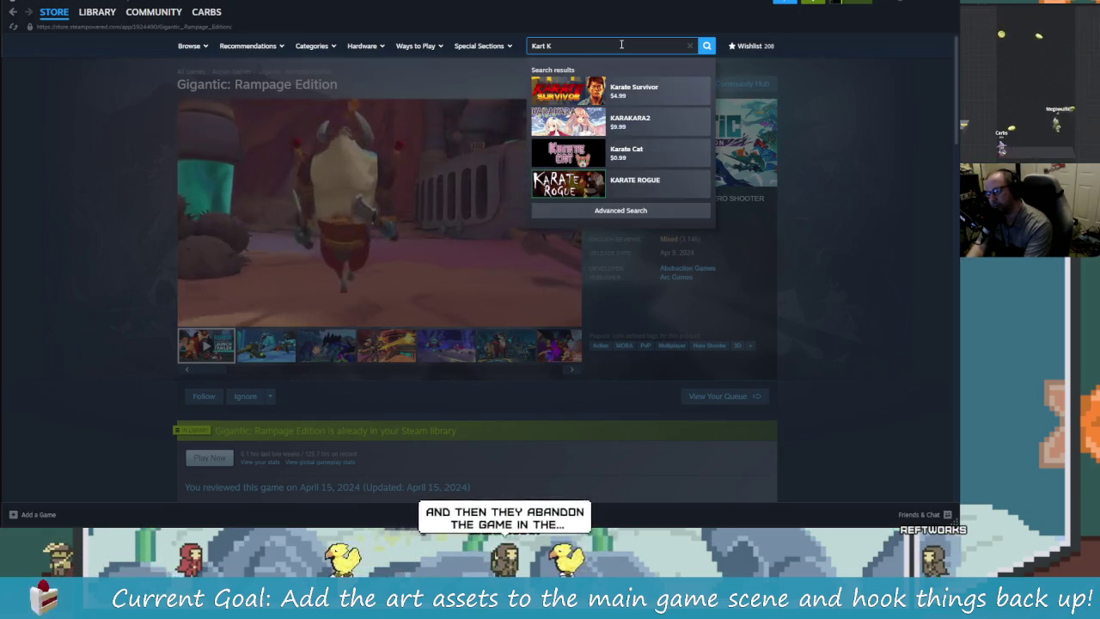
pyautogui.write('ra')
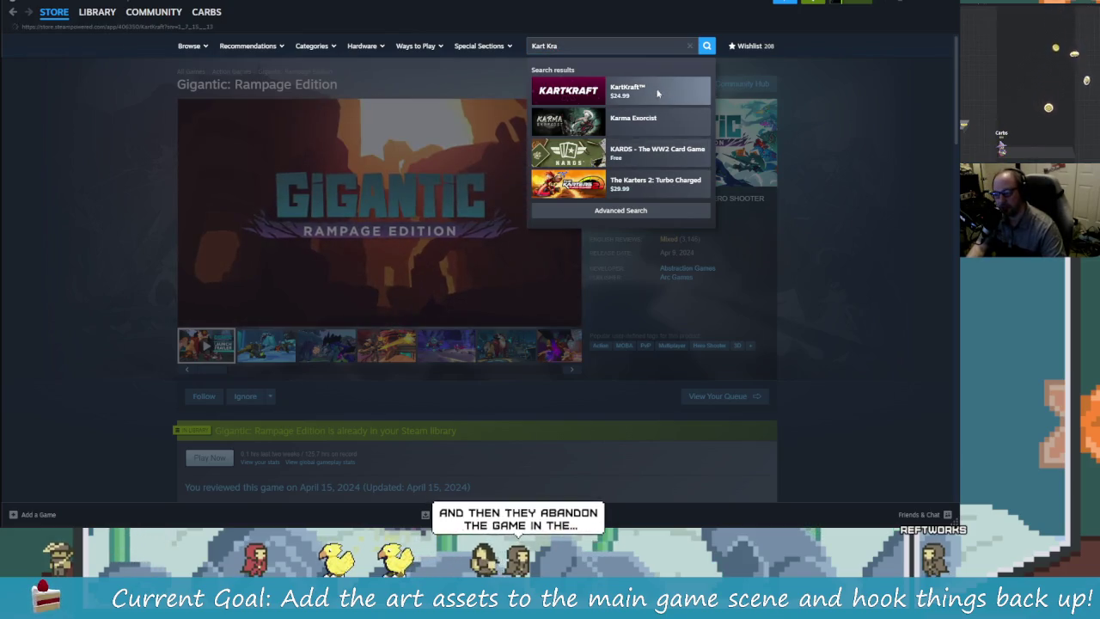
pyautogui.click(657, 93)
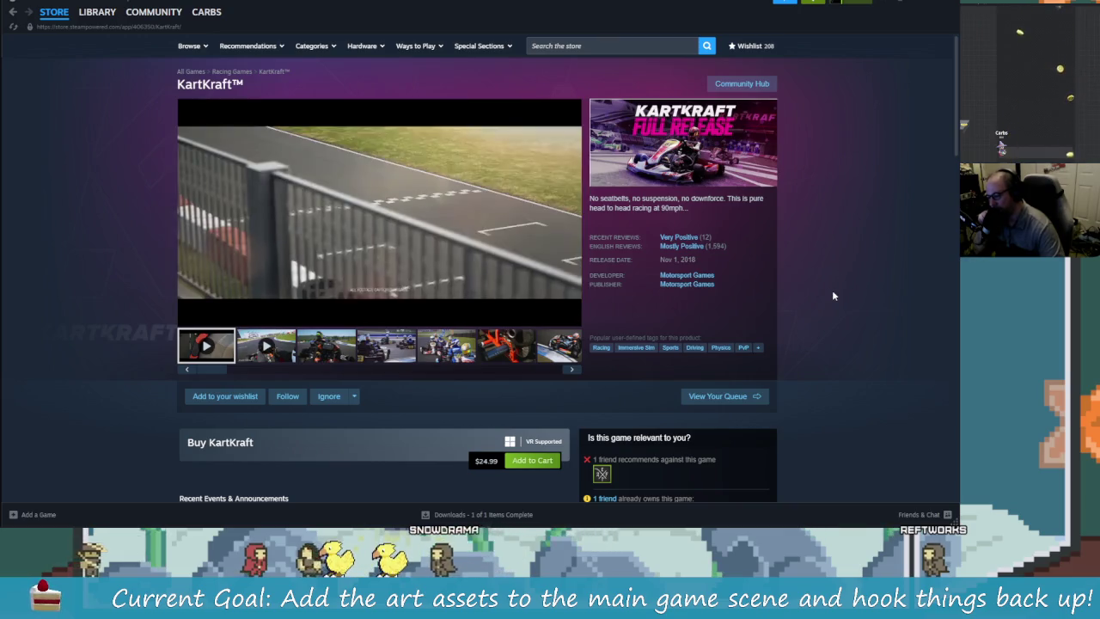
pyautogui.scroll(-1, 814, 287)
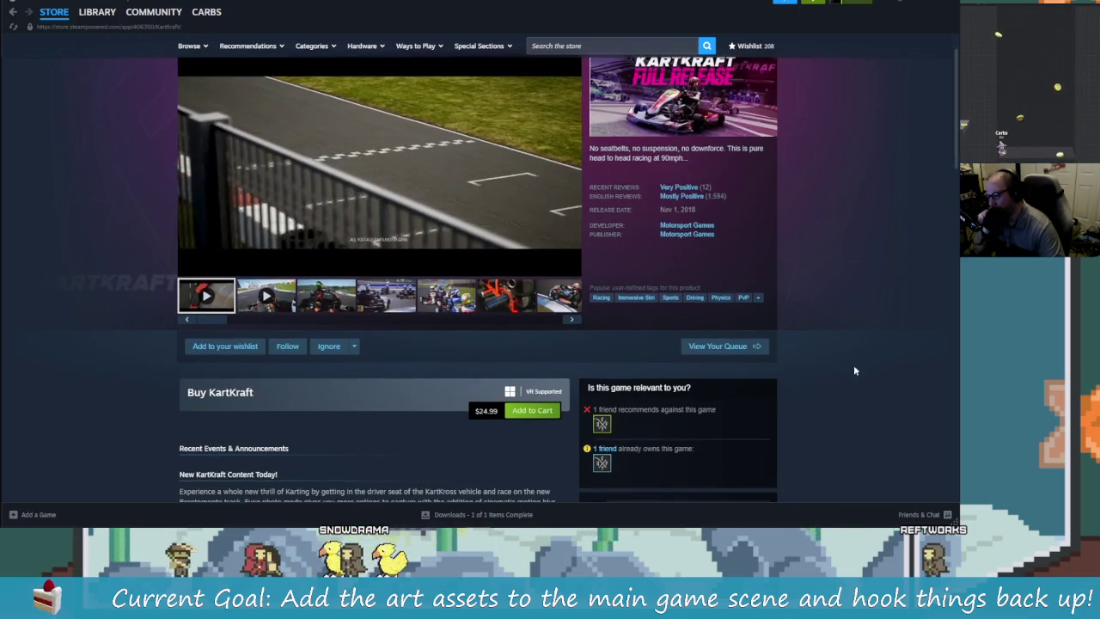
pyautogui.scroll(-2, 856, 374)
pyautogui.scroll(-2, 858, 378)
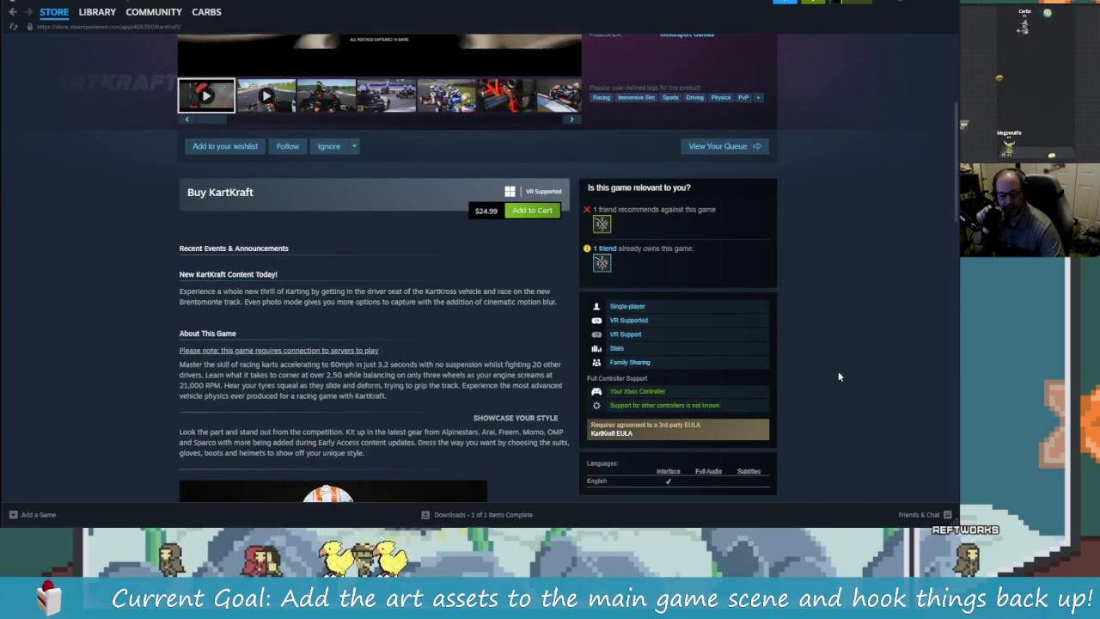
pyautogui.scroll(-1, 839, 376)
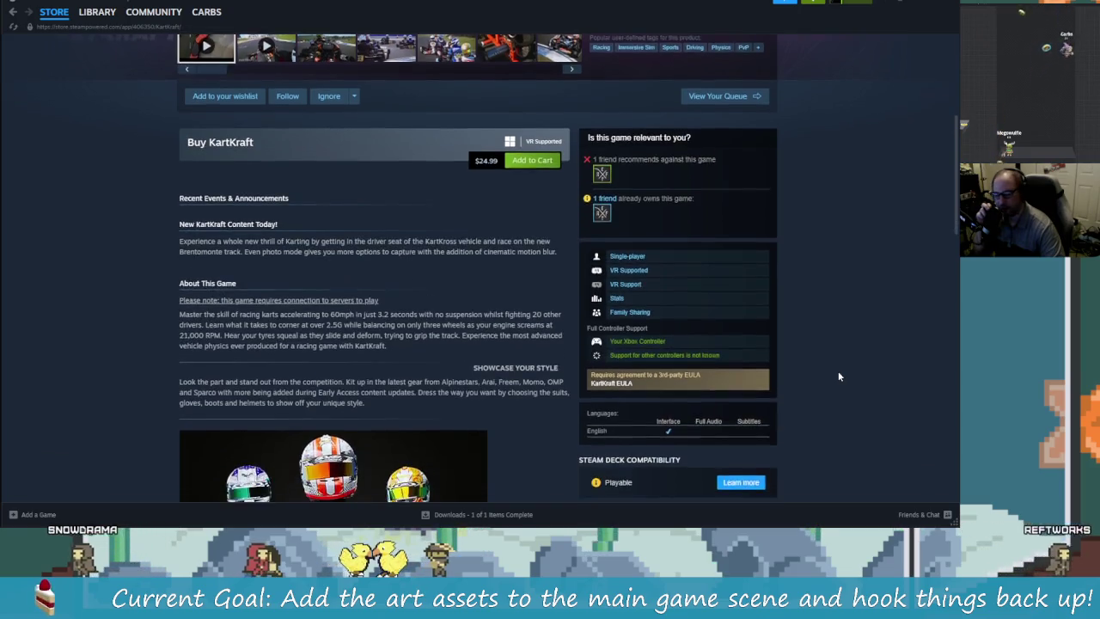
pyautogui.scroll(-2, 839, 375)
pyautogui.scroll(-5, 840, 365)
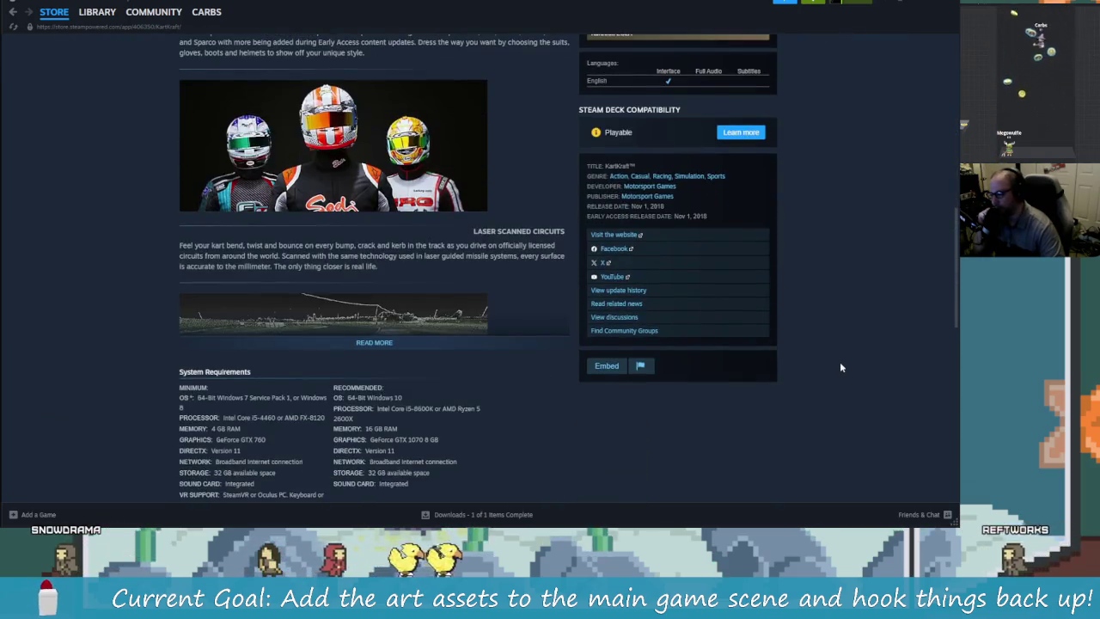
pyautogui.scroll(-11, 841, 367)
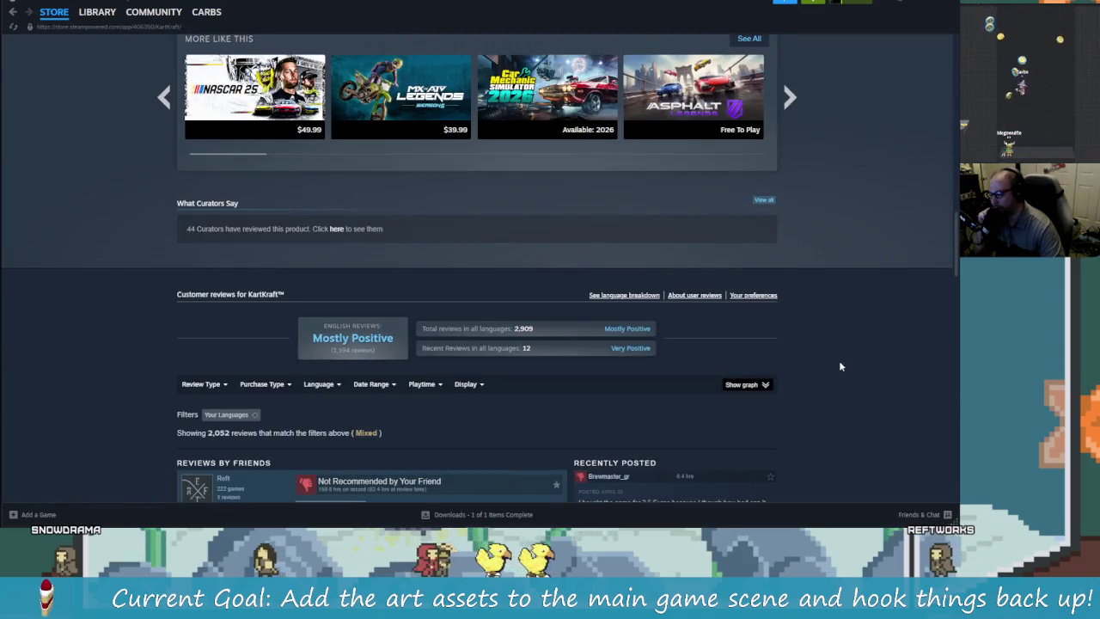
pyautogui.scroll(-4, 865, 373)
pyautogui.scroll(-1, 867, 375)
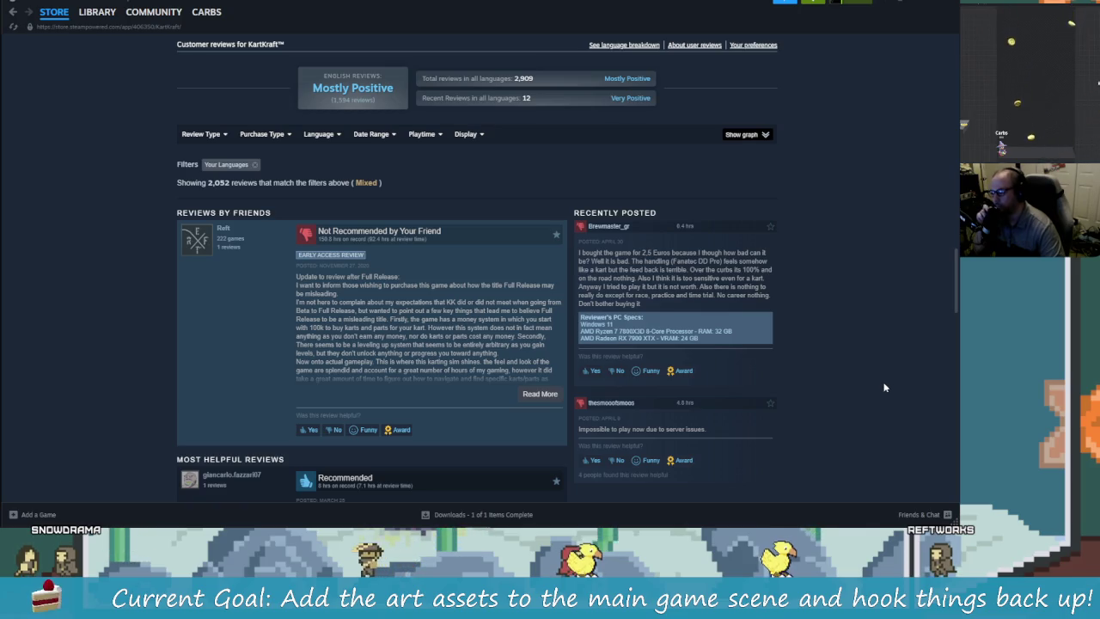
pyautogui.scroll(-1, 885, 385)
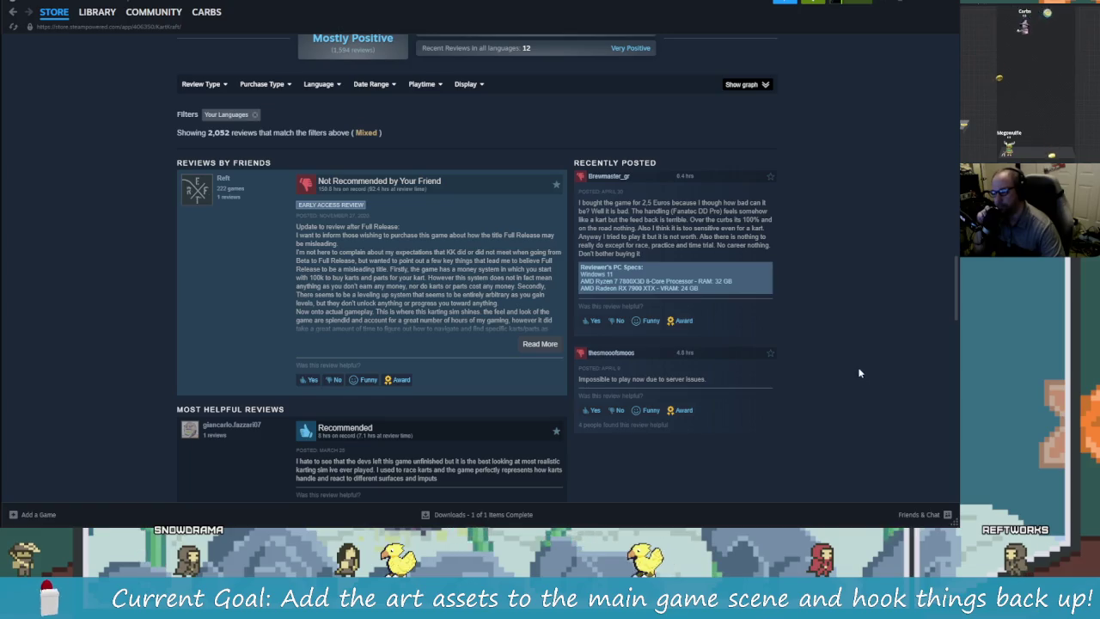
pyautogui.scroll(-2, 860, 373)
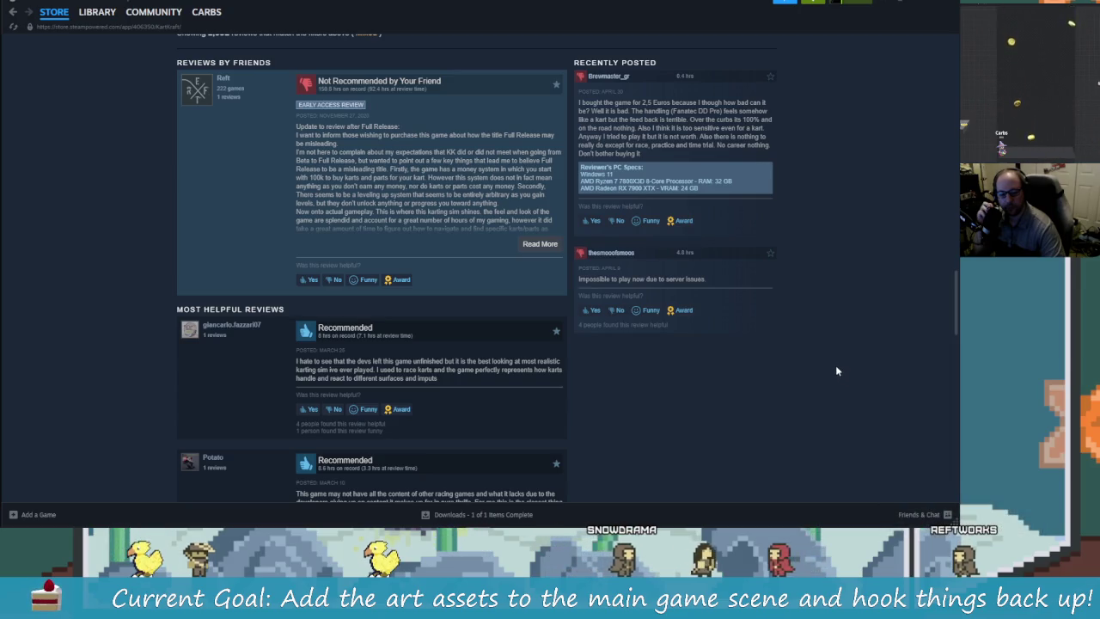
pyautogui.scroll(15, 835, 365)
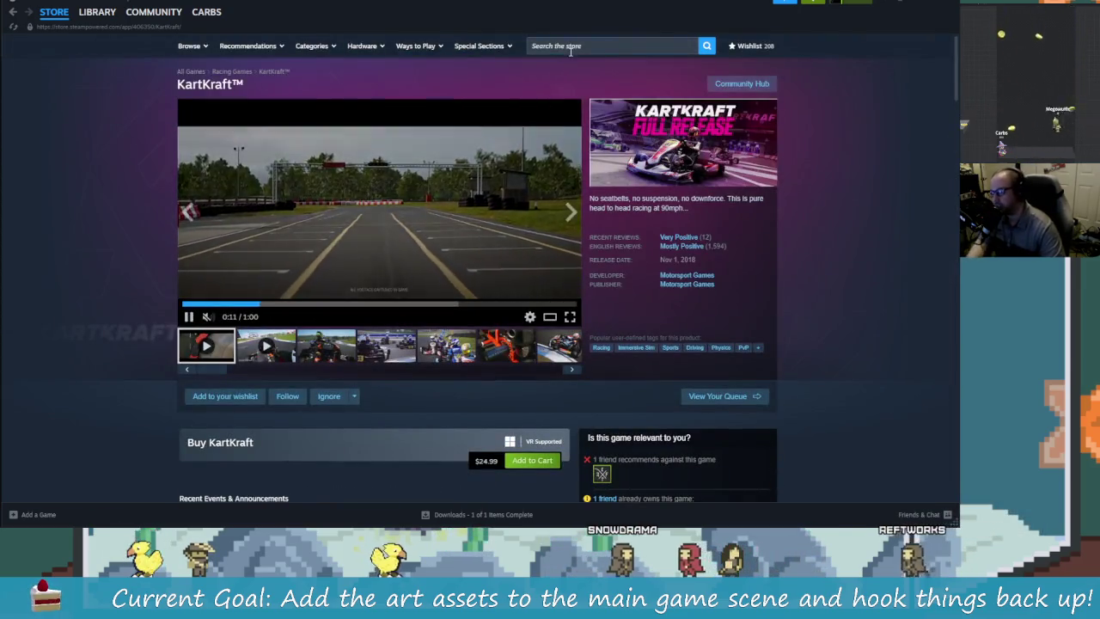
pyautogui.click(571, 47)
pyautogui.write('a')
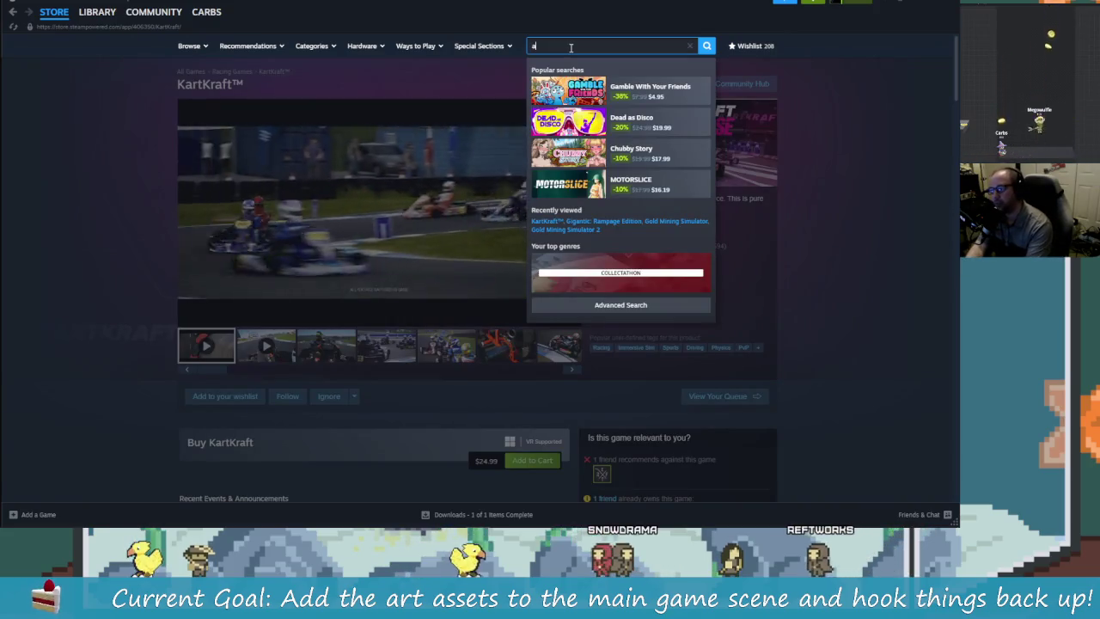
pyautogui.write('wesome')
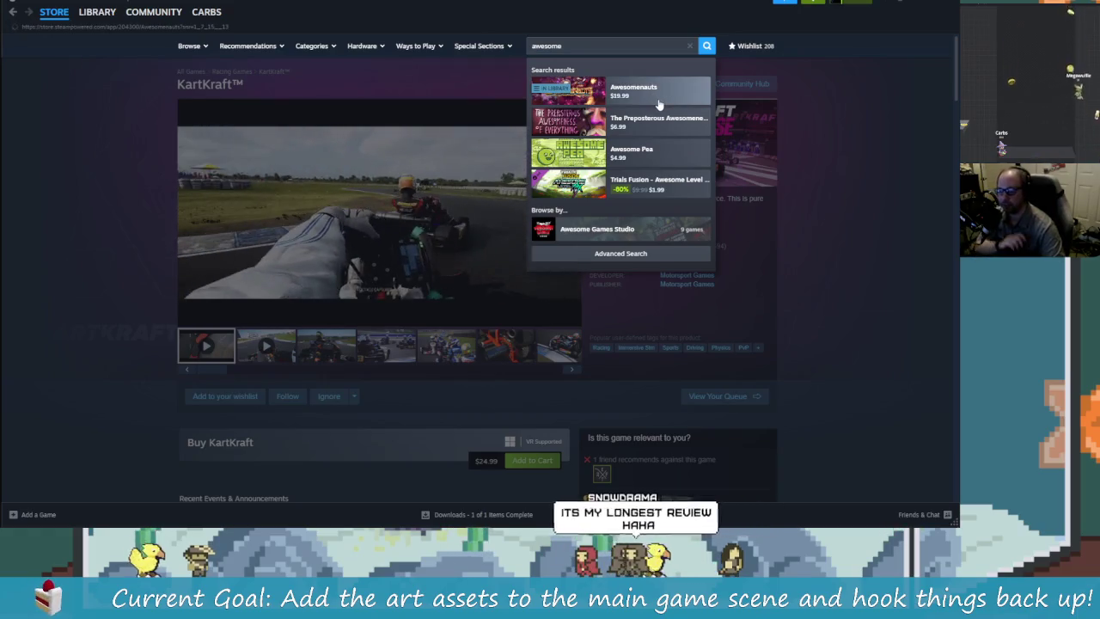
pyautogui.click(659, 102)
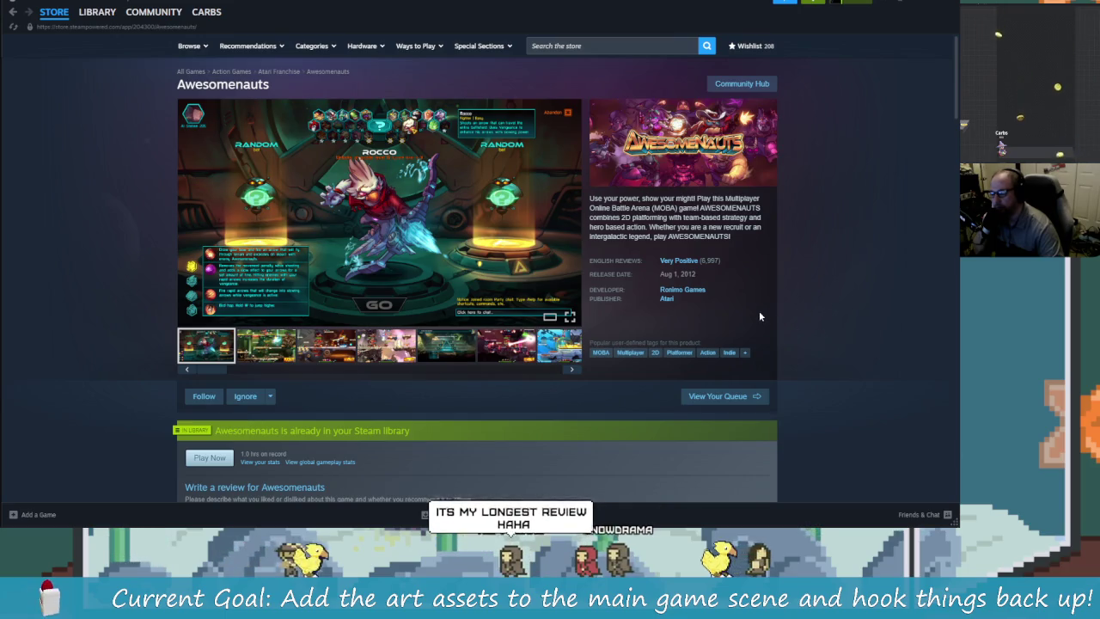
pyautogui.scroll(-2, 502, 388)
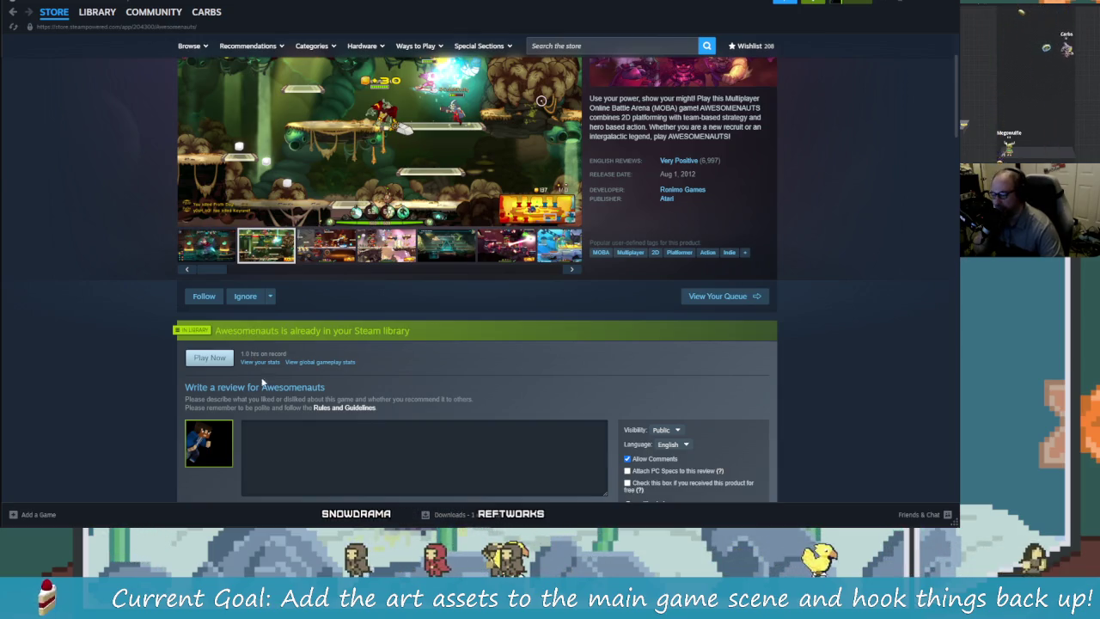
pyautogui.scroll(2, 394, 385)
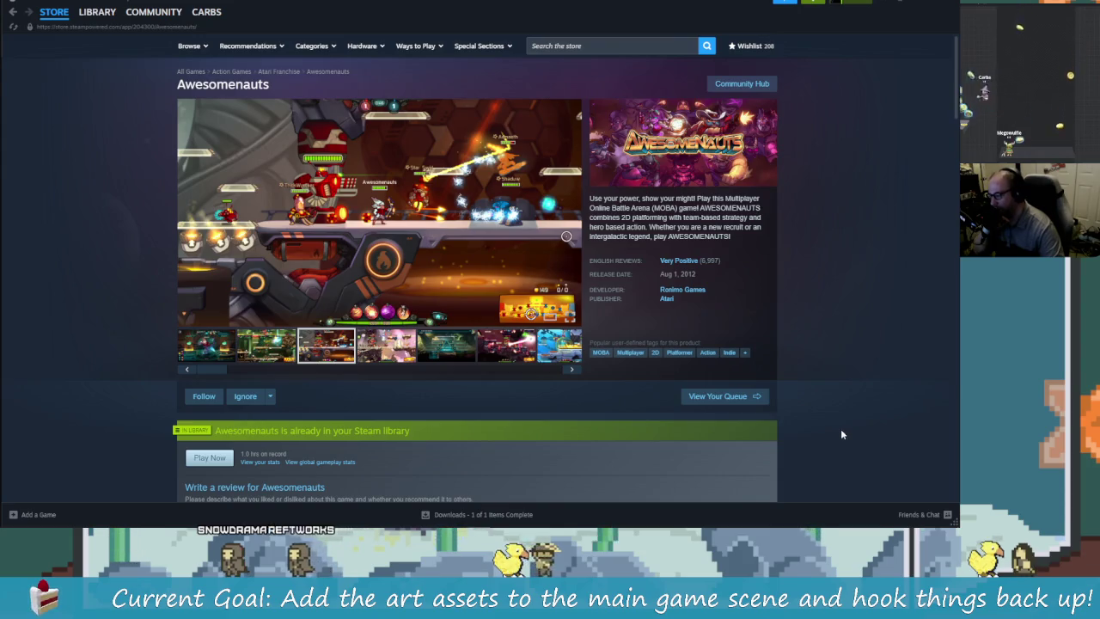
pyautogui.click(579, 49)
pyautogui.write('Kin')
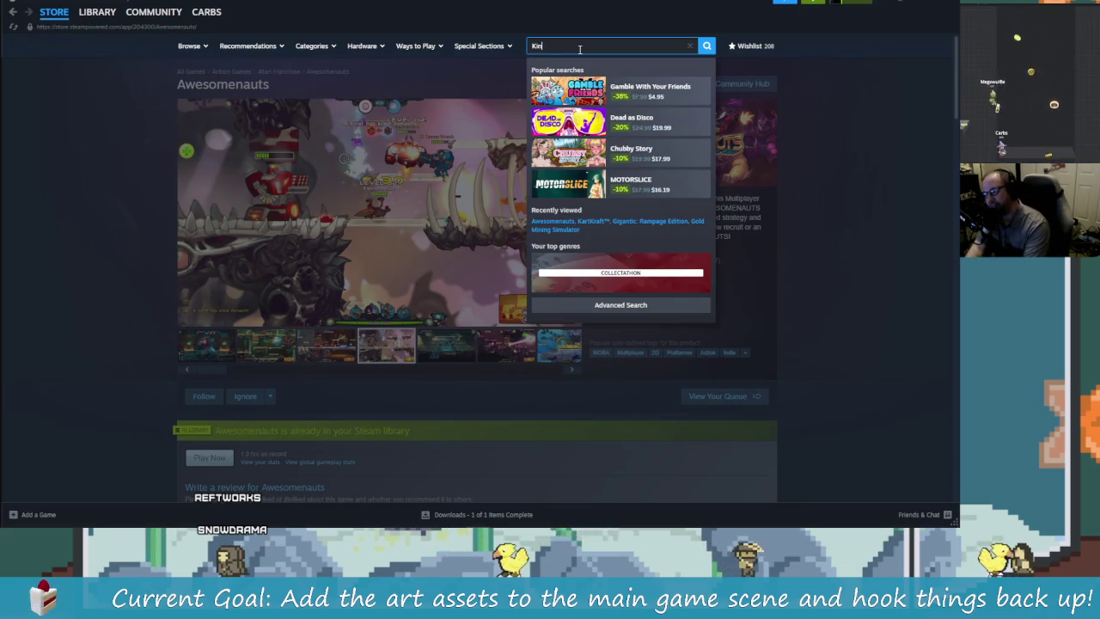
# - Search the store for 'World Of Kel' and open the A World of Keflings page
pyautogui.write('gdom ')
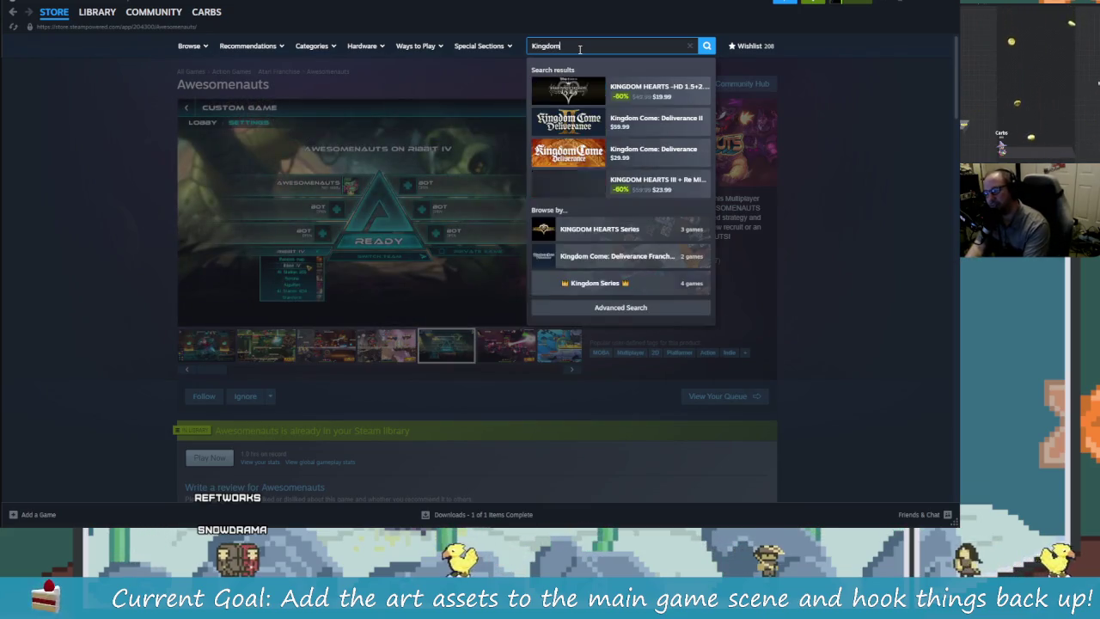
pyautogui.write('Of Ke')
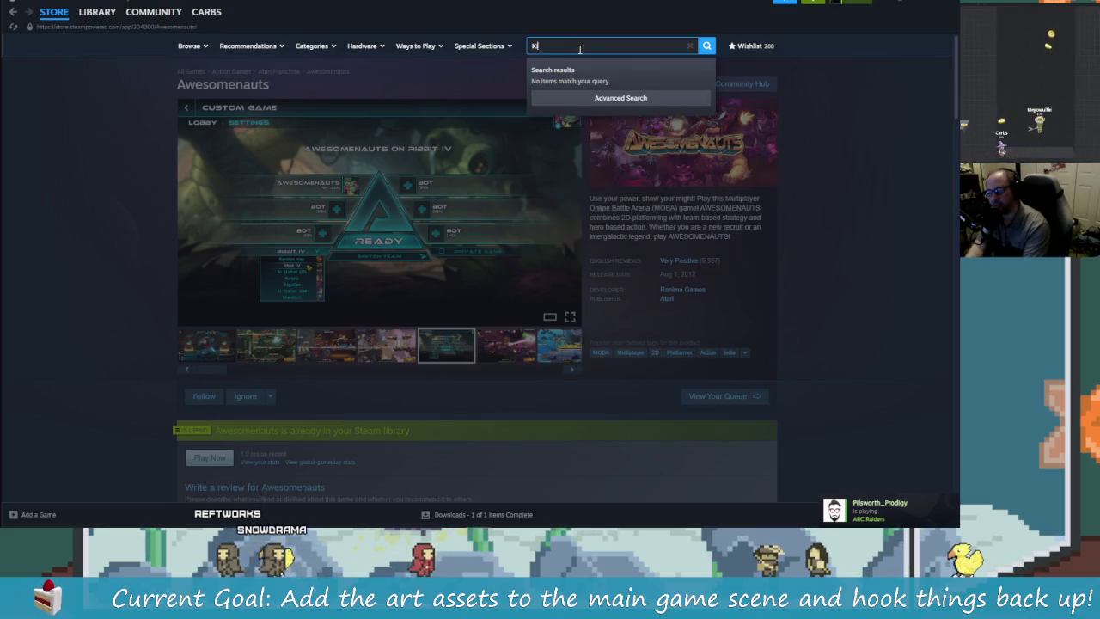
pyautogui.press('BackSpace')
pyautogui.press('BackSpace')
pyautogui.press('BackSpace')
pyautogui.write('World')
pyautogui.write('Of Kel')
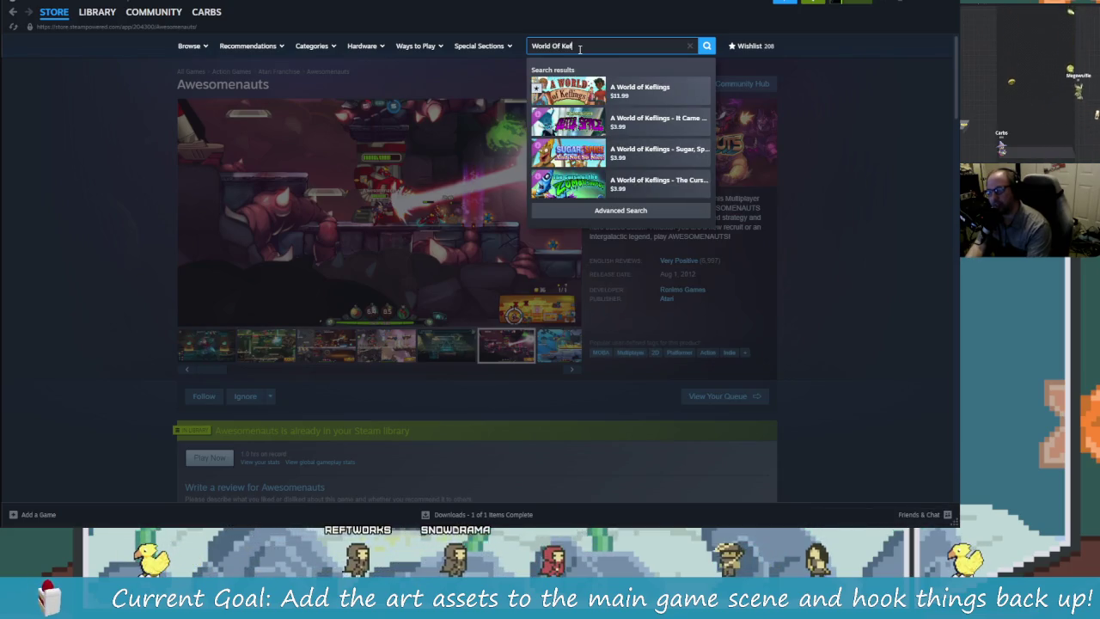
pyautogui.click(653, 94)
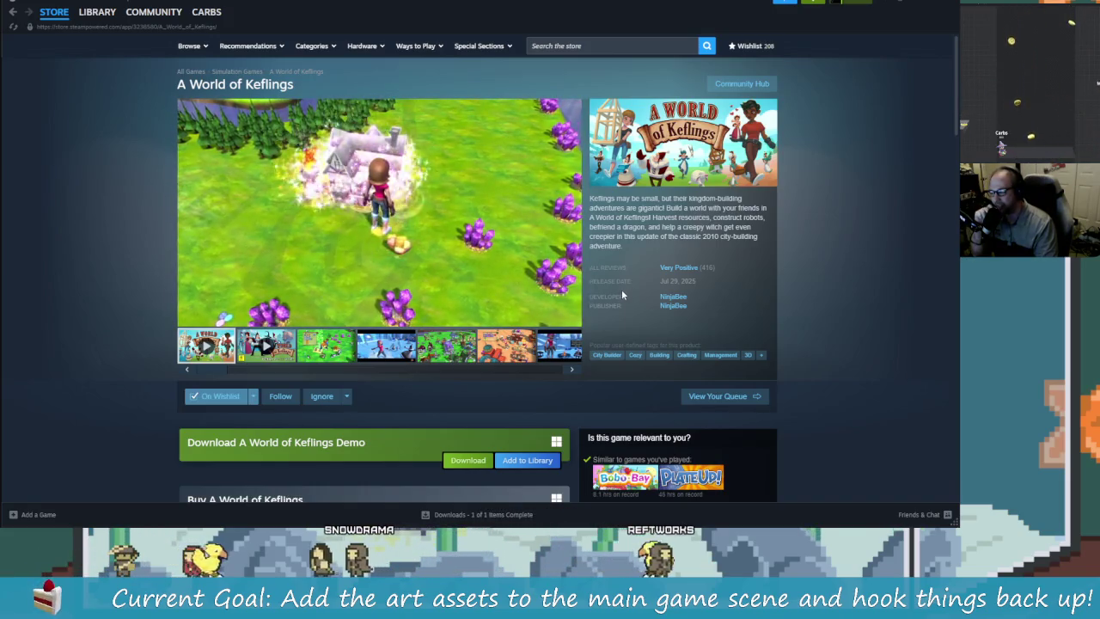
# - Watch the A World of Keflings trailer, then return to the Library's Gold Mining Simulator page
pyautogui.moveTo(412, 304)
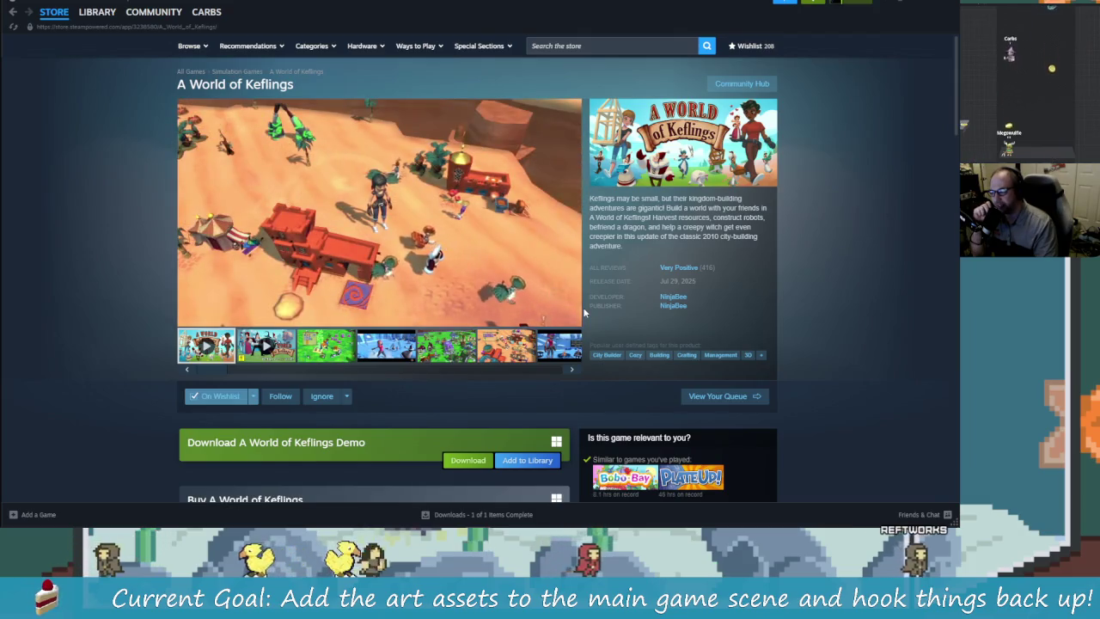
pyautogui.moveTo(574, 315)
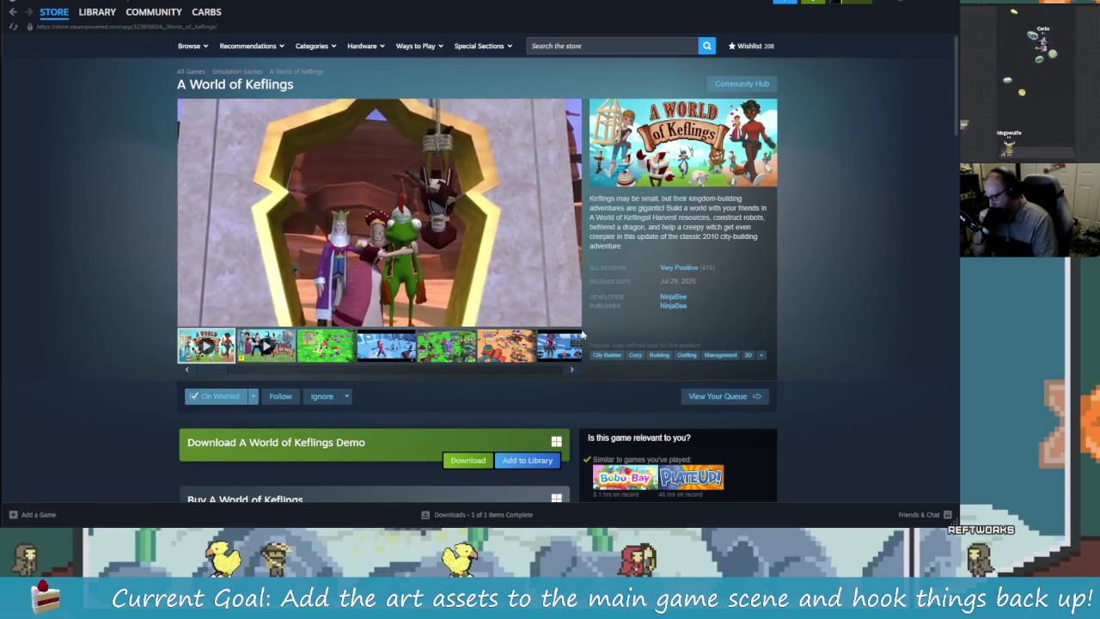
pyautogui.moveTo(530, 318)
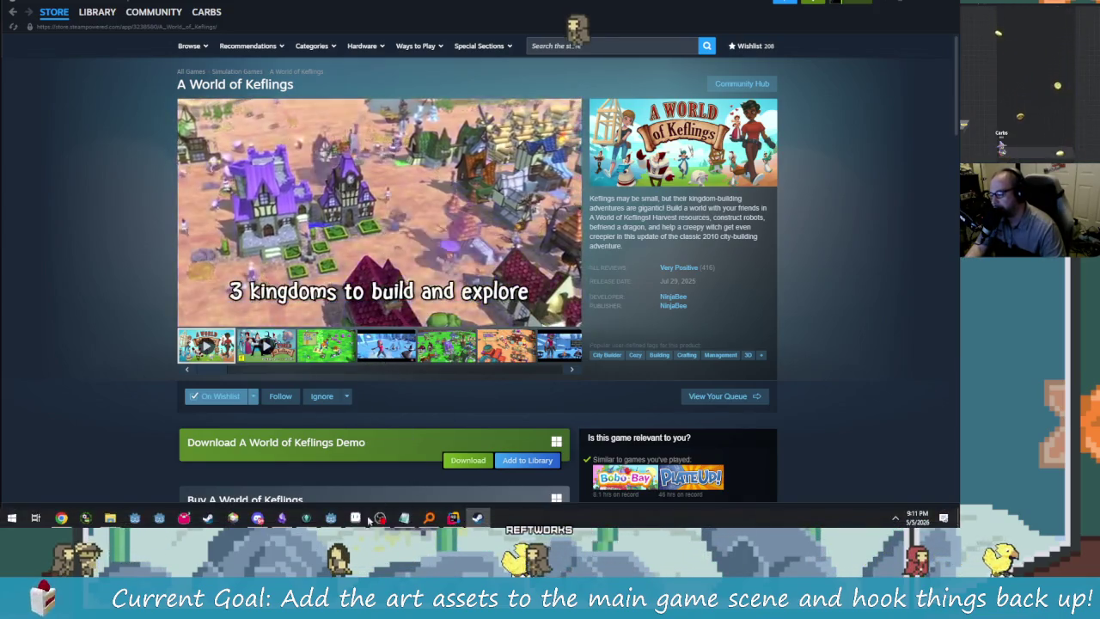
pyautogui.click(97, 12)
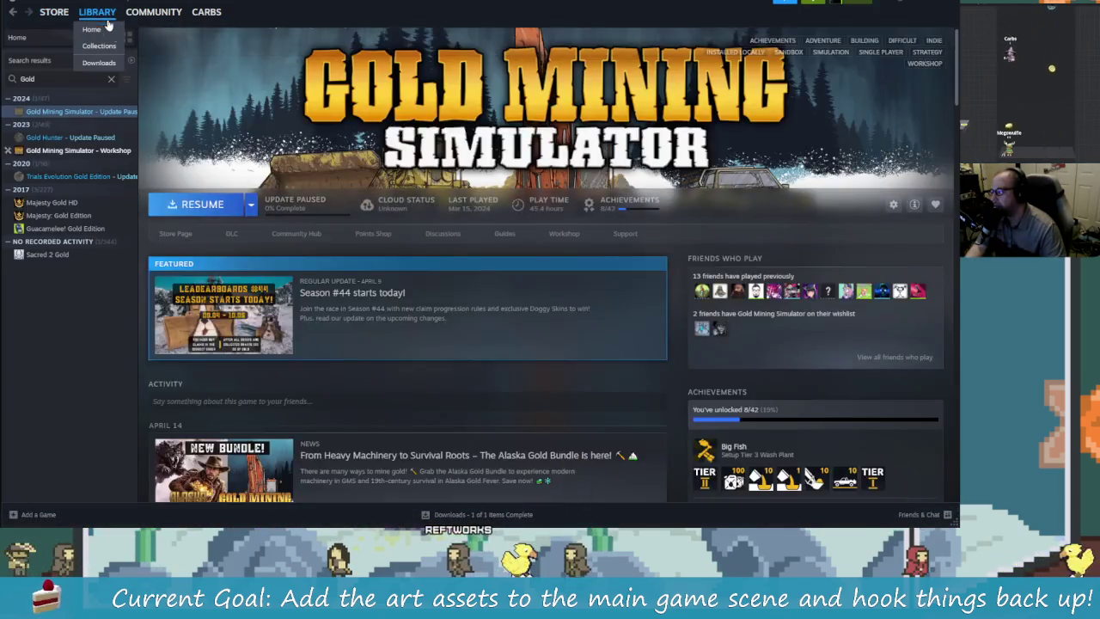
# - Filter the library by 'giga' and select Gigantic: Rampage Edition (129.7 hours, 11/26 achievements)
pyautogui.click(112, 80)
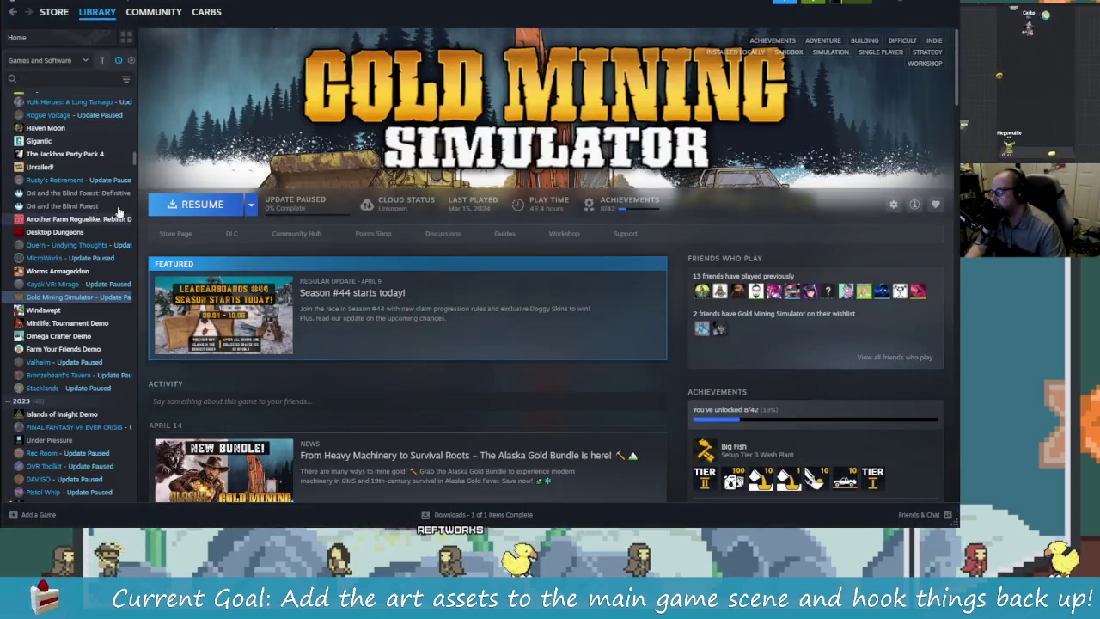
pyautogui.moveTo(134, 161); pyautogui.dragTo(133, 97)
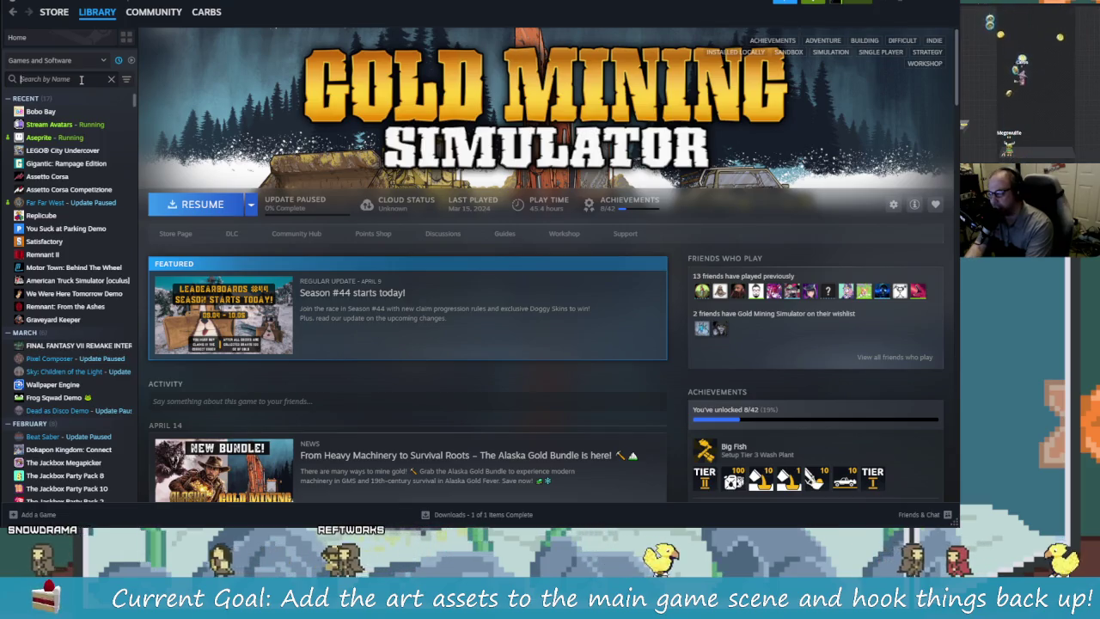
pyautogui.write('g')
pyautogui.scroll(-15, 82, 79)
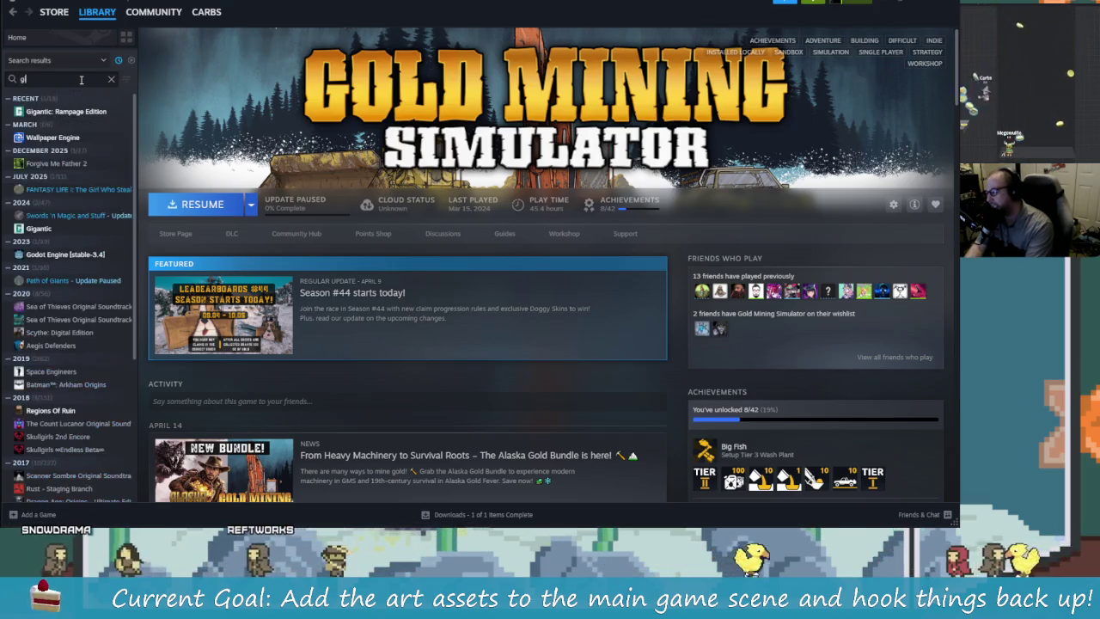
pyautogui.press('BackSpace')
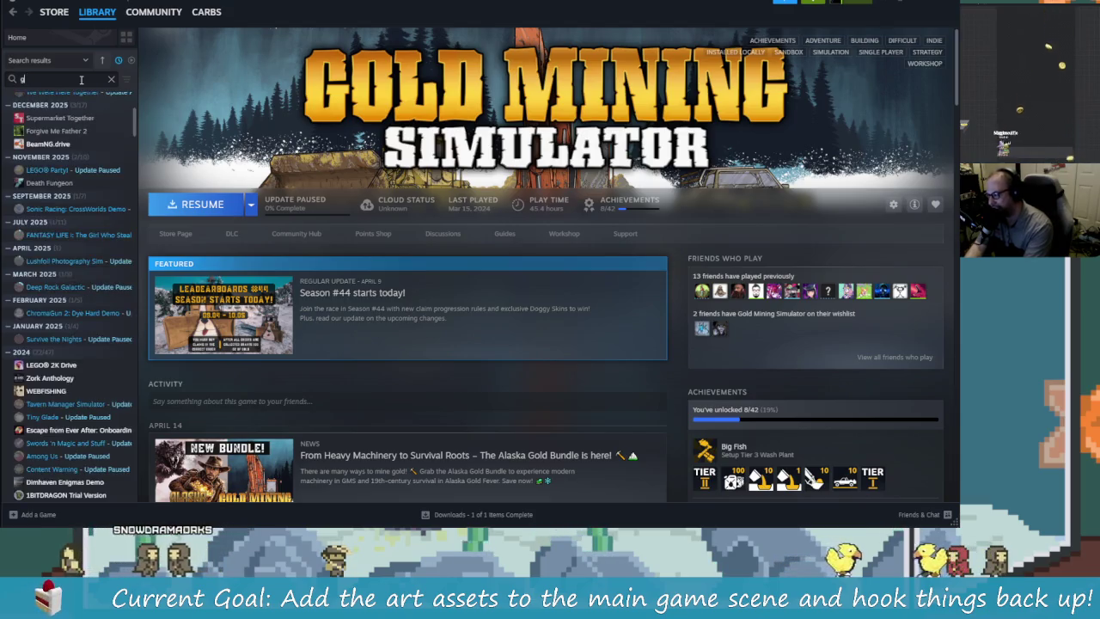
pyautogui.write('iga')
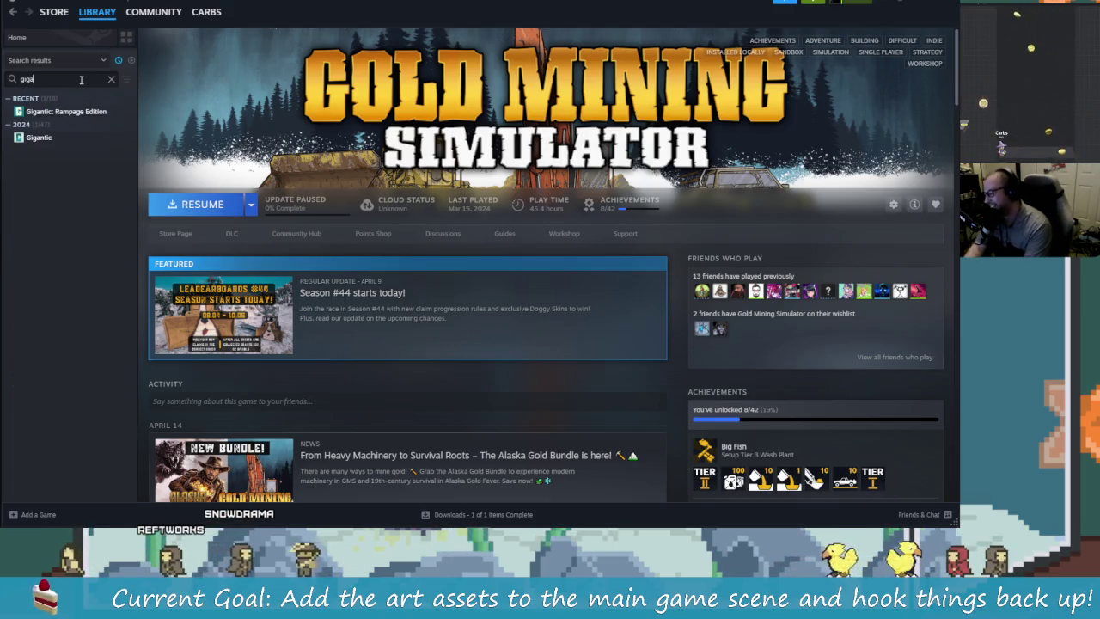
pyautogui.click(39, 137)
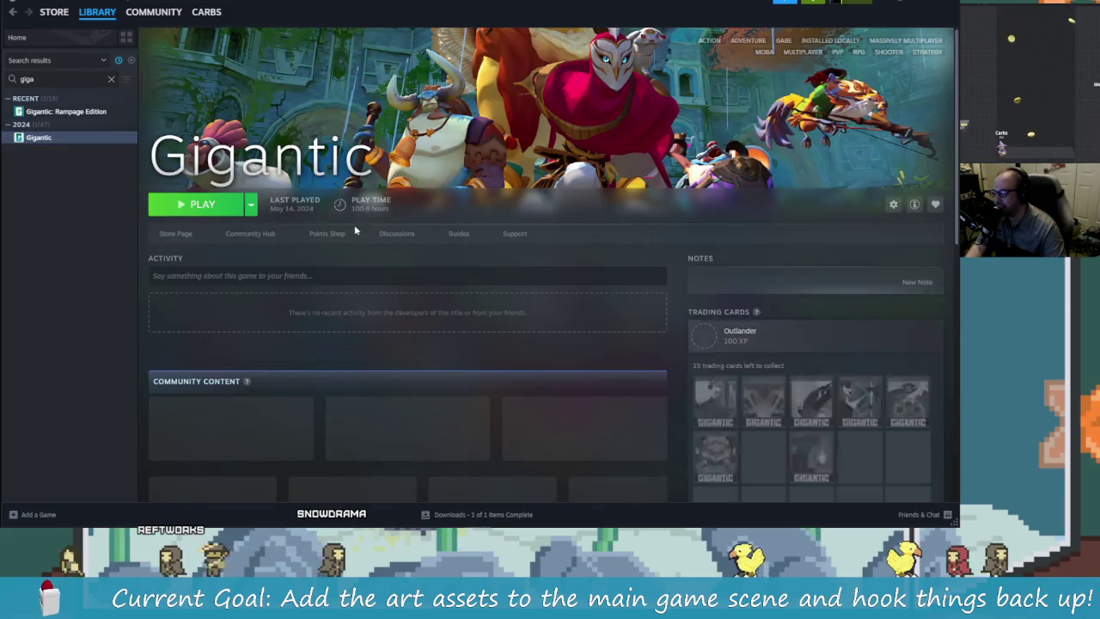
pyautogui.press('Up')
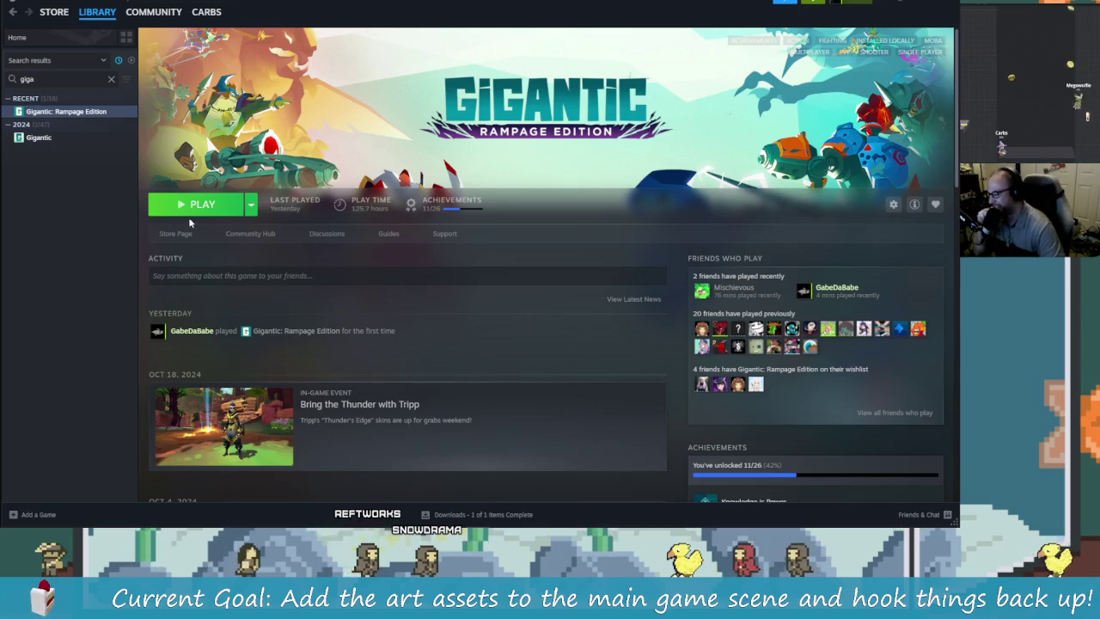
# - Launch Gigantic: Rampage Edition from the Steam library, then clear Steam off the screen to the desktop
pyautogui.click(228, 209)
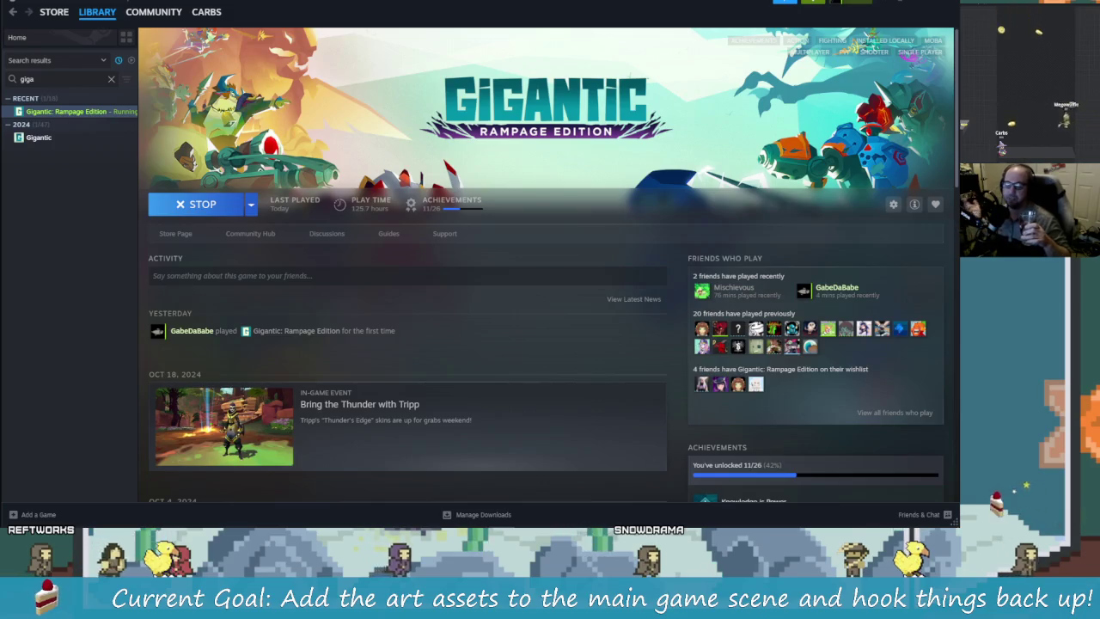
pyautogui.press('super+d')
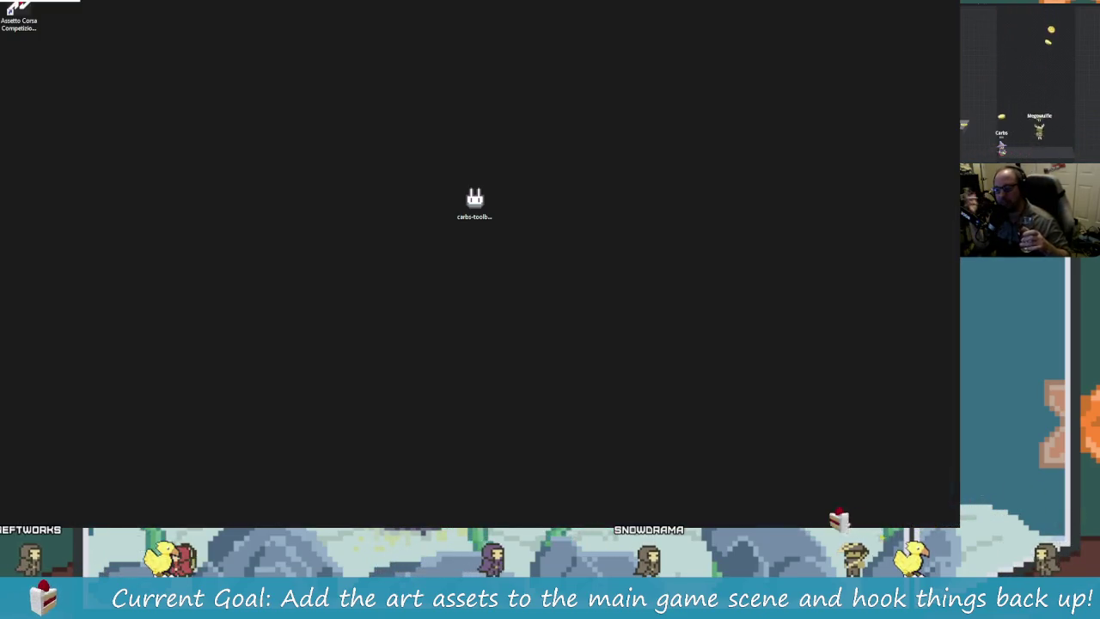